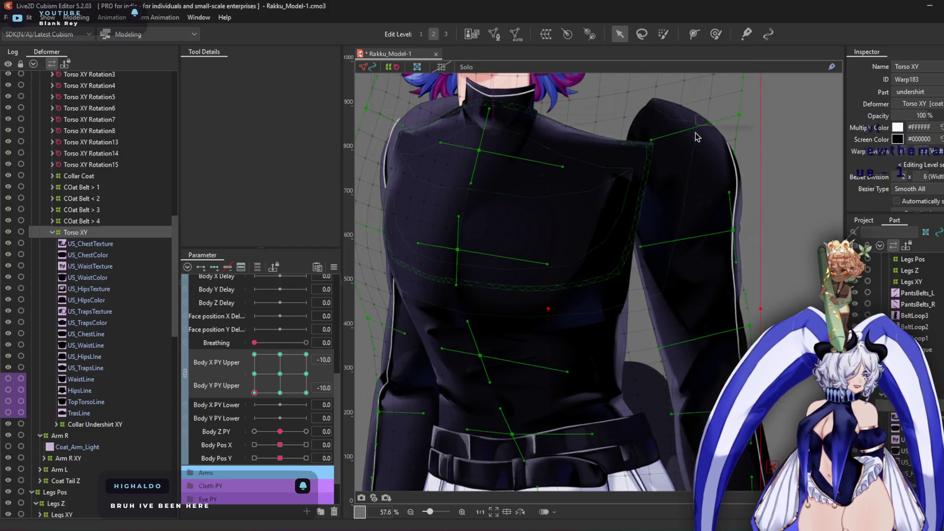
# Pull the Torso XY upper-chest and waist handles at Body Upper -10/-10, then move to -10/10
pyautogui.moveTo(563, 167)
pyautogui.mouseDown()
pyautogui.moveTo(577, 147)
pyautogui.moveTo(539, 132)
pyautogui.mouseUp()
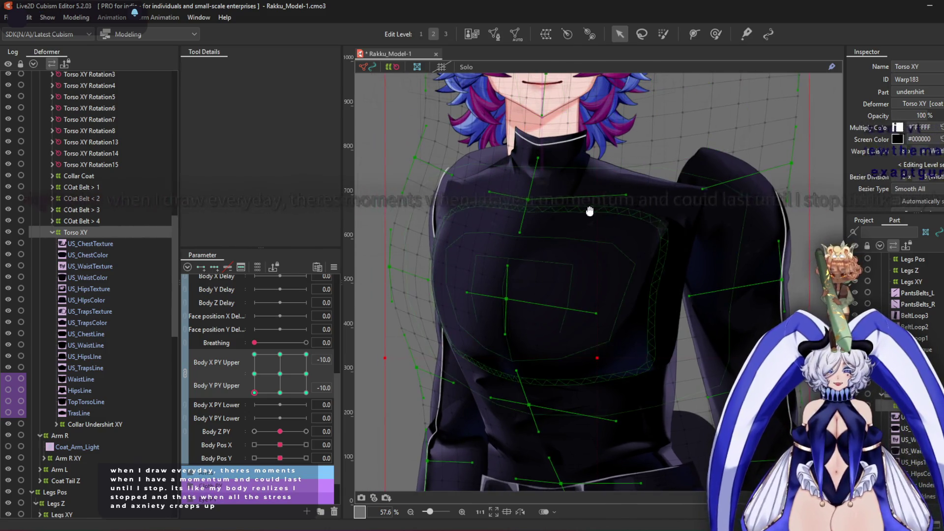
pyautogui.moveTo(581, 349); pyautogui.dragTo(581, 339)
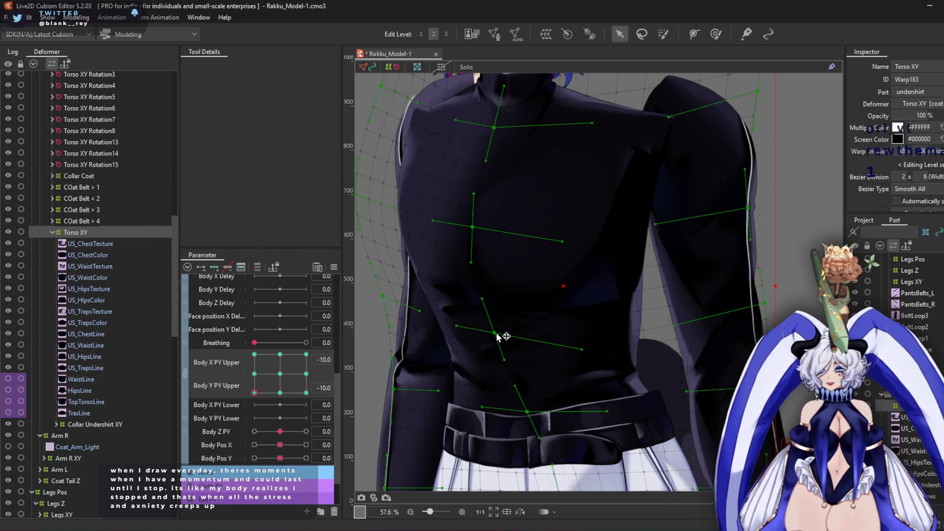
pyautogui.moveTo(530, 414); pyautogui.dragTo(521, 412)
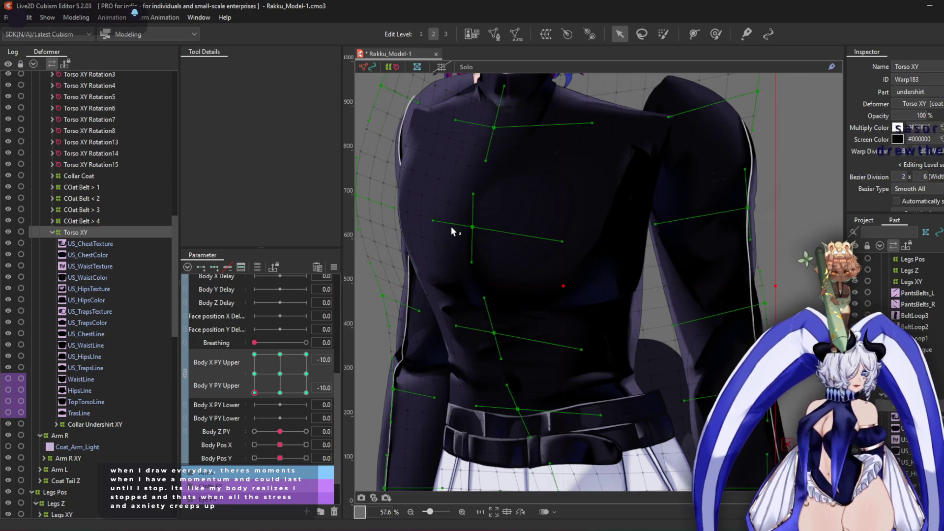
pyautogui.moveTo(264, 394); pyautogui.dragTo(254, 354)
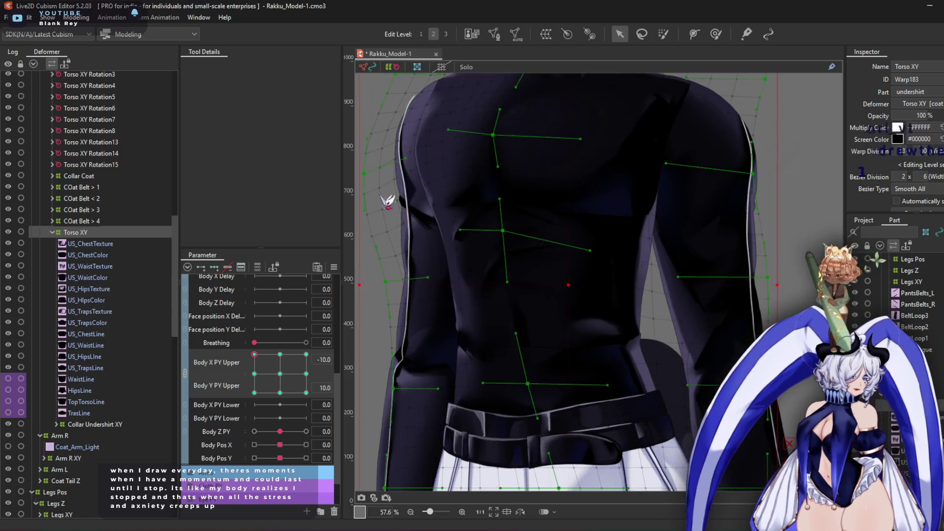
# Switch to the deform brush, enlarge it to cover the whole torso, and change its mode
pyautogui.press('b')
pyautogui.scroll(-3, 617, 178)
pyautogui.moveTo(574, 184)
pyautogui.mouseDown()
pyautogui.moveTo(531, 138)
pyautogui.moveTo(516, 171)
pyautogui.moveTo(580, 191)
pyautogui.moveTo(590, 186)
pyautogui.moveTo(562, 195)
pyautogui.moveTo(541, 147)
pyautogui.moveTo(489, 105)
pyautogui.moveTo(554, 126)
pyautogui.moveTo(396, 156)
pyautogui.mouseUp()
pyautogui.click(206, 65)
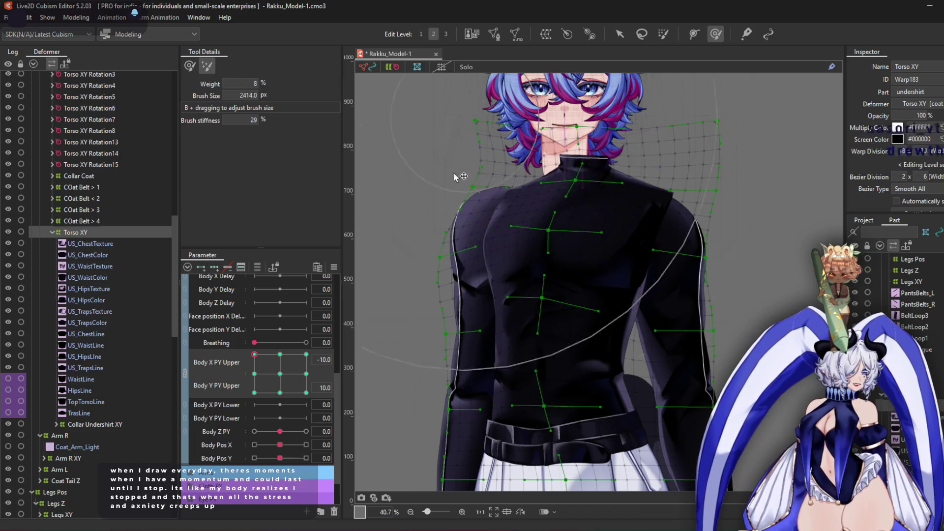
# Reshape the Torso XY warp's top corner, chin, collar, chest and waist points for the -10/10 pose
pyautogui.click(620, 34)
pyautogui.scroll(5, 541, 79)
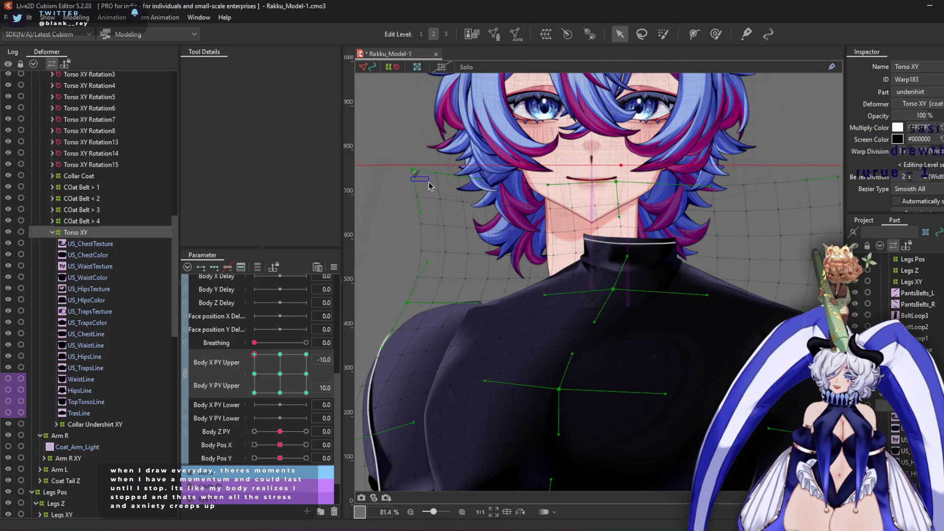
pyautogui.moveTo(415, 178); pyautogui.dragTo(447, 194)
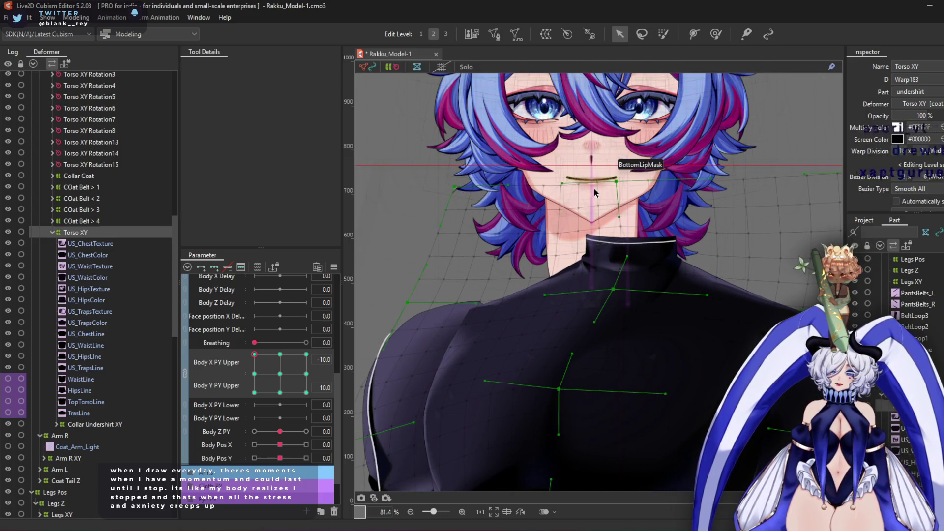
pyautogui.moveTo(618, 183); pyautogui.dragTo(640, 191)
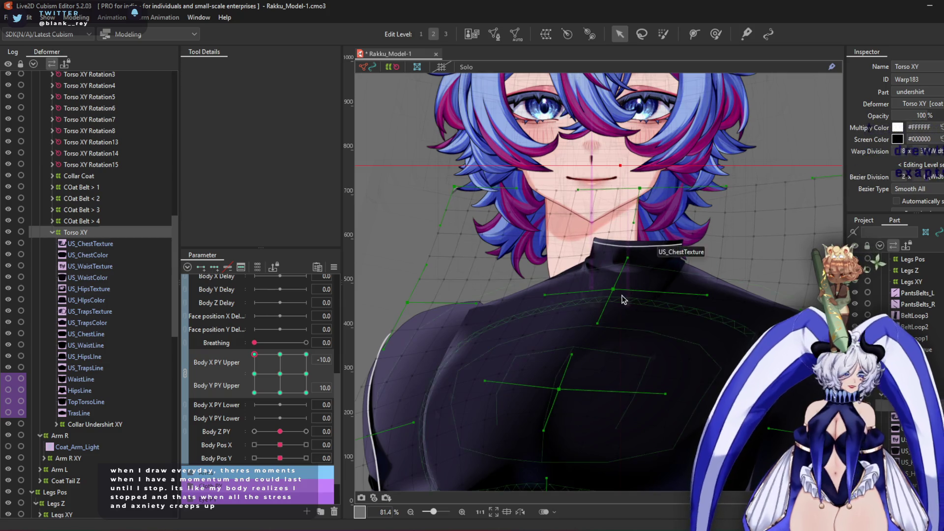
pyautogui.moveTo(612, 290); pyautogui.dragTo(597, 288)
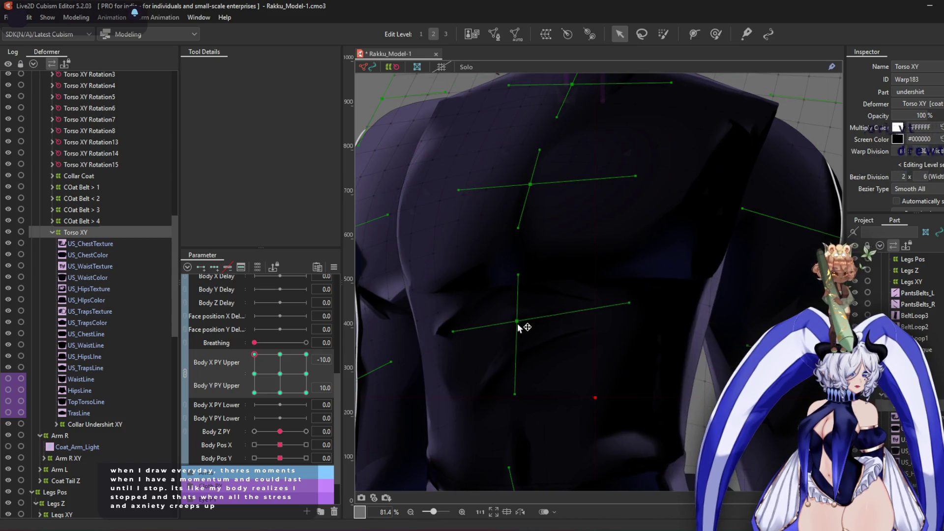
pyautogui.moveTo(518, 324); pyautogui.dragTo(523, 335)
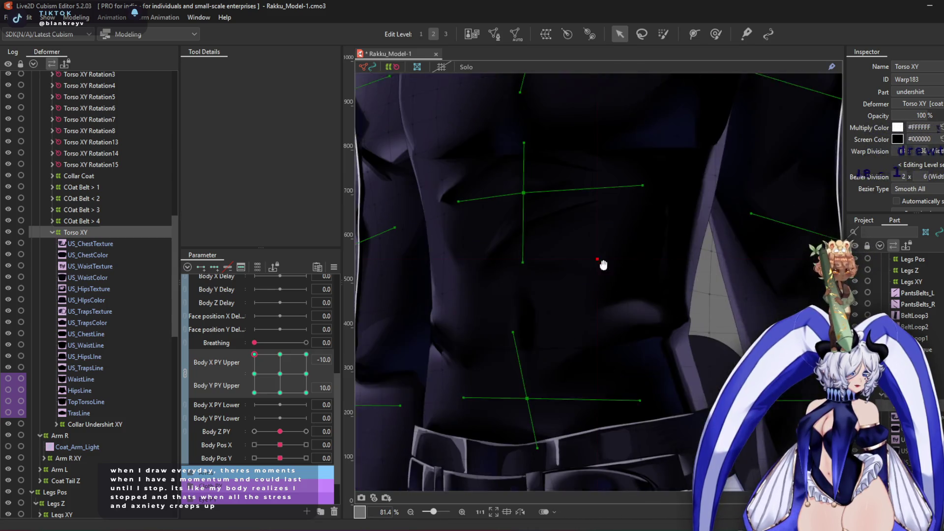
pyautogui.moveTo(528, 399); pyautogui.dragTo(521, 397)
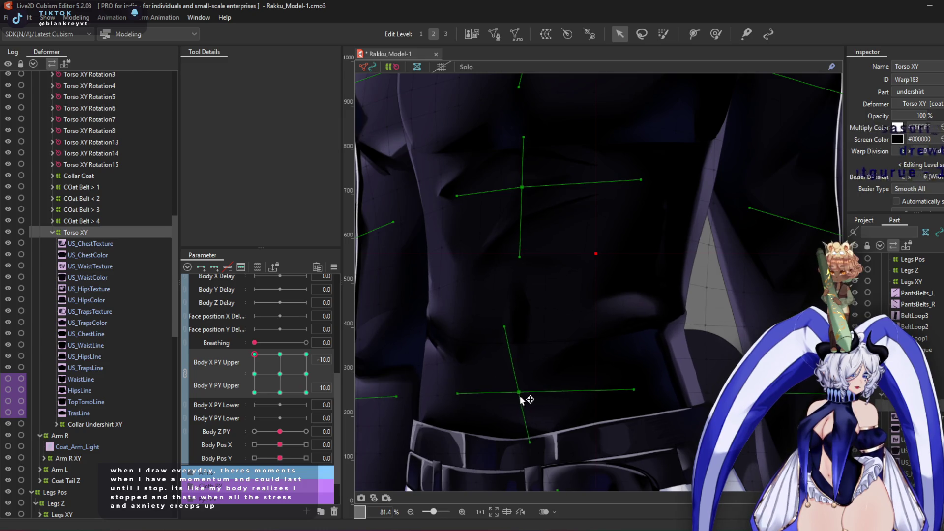
pyautogui.click(715, 35)
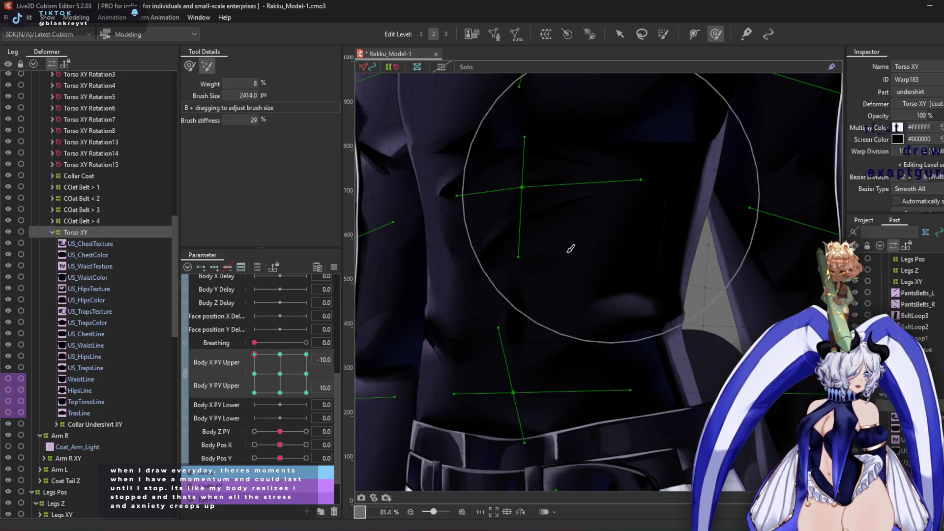
# Resize the deform brush, shrinking and then enlarging it to 25% weight
pyautogui.moveTo(531, 169)
pyautogui.mouseDown()
pyautogui.moveTo(552, 291)
pyautogui.moveTo(510, 274)
pyautogui.moveTo(524, 294)
pyautogui.moveTo(512, 289)
pyautogui.moveTo(510, 268)
pyautogui.moveTo(501, 287)
pyautogui.moveTo(529, 288)
pyautogui.moveTo(555, 179)
pyautogui.moveTo(542, 193)
pyautogui.moveTo(546, 295)
pyautogui.moveTo(512, 265)
pyautogui.moveTo(509, 276)
pyautogui.moveTo(539, 213)
pyautogui.mouseUp()
pyautogui.scroll(-3, 539, 214)
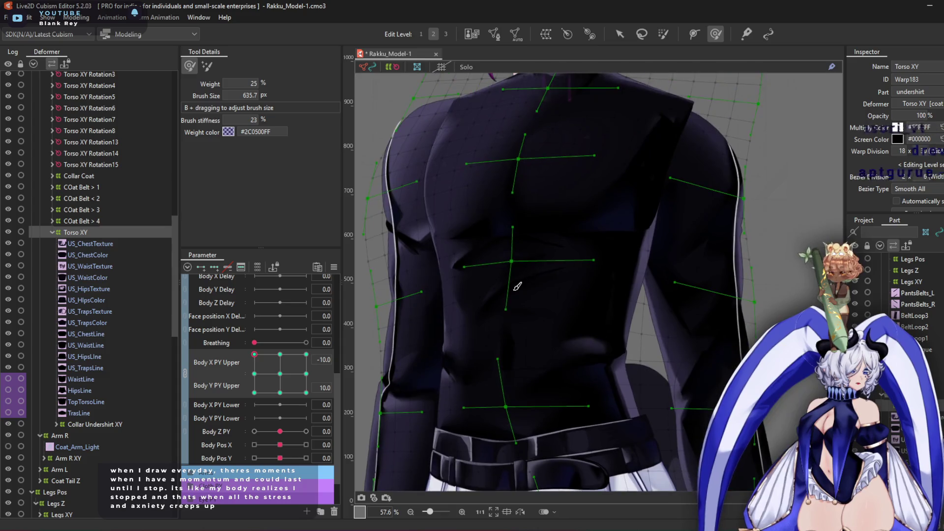
pyautogui.moveTo(551, 274)
pyautogui.mouseDown()
pyautogui.moveTo(554, 319)
pyautogui.moveTo(514, 345)
pyautogui.moveTo(517, 326)
pyautogui.moveTo(448, 331)
pyautogui.mouseUp()
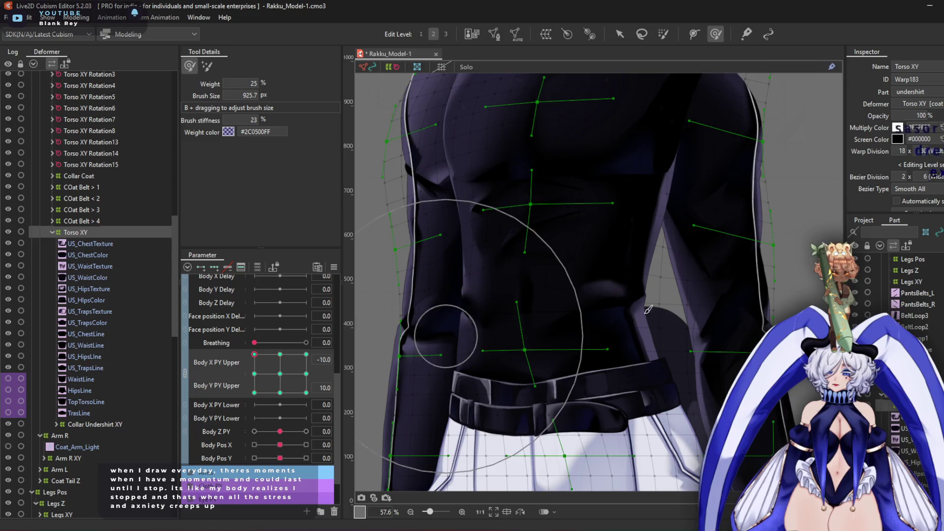
# Step Body Y PY Upper to -10 and then 10, and mirror the Torso XY warp
pyautogui.click(254, 365)
pyautogui.click(255, 392)
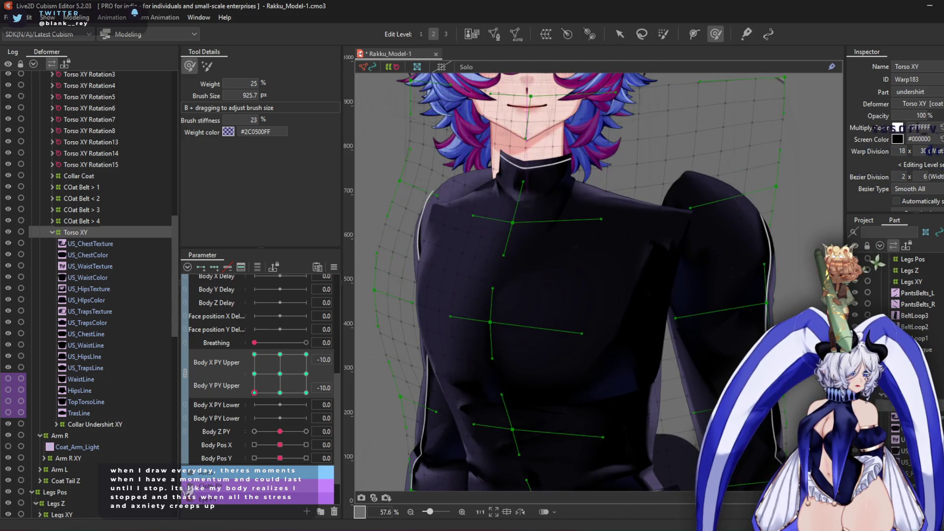
pyautogui.click(254, 354)
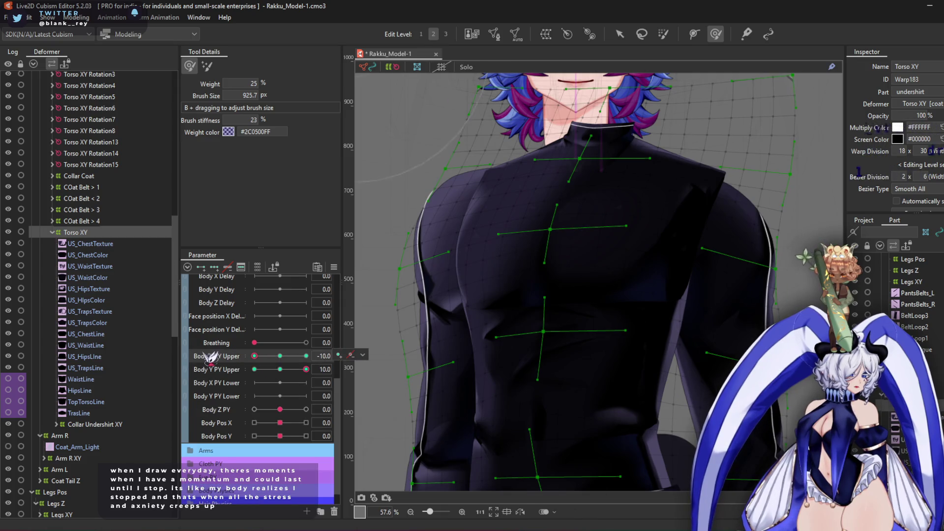
pyautogui.press('Return')
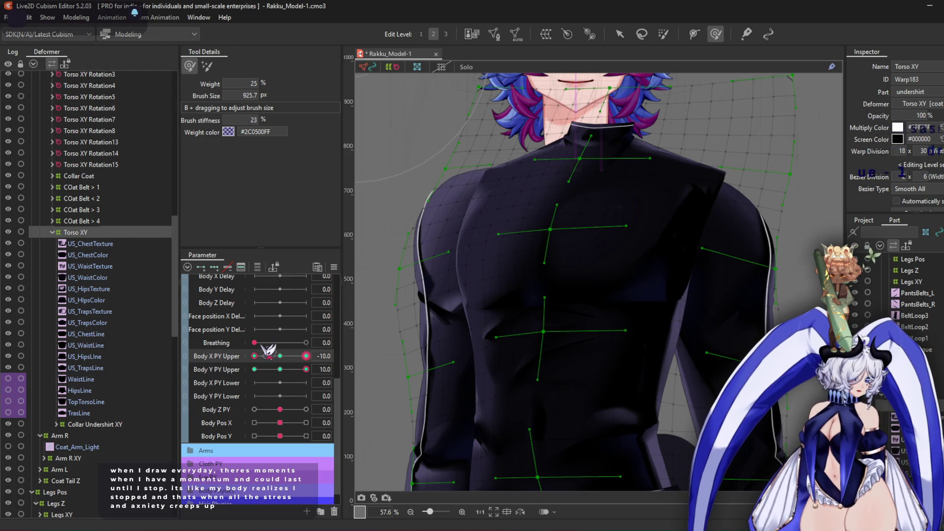
# Set Body X PY Upper to 10 and nudge the torso warp's left handle down
pyautogui.click(298, 356)
pyautogui.click(306, 356)
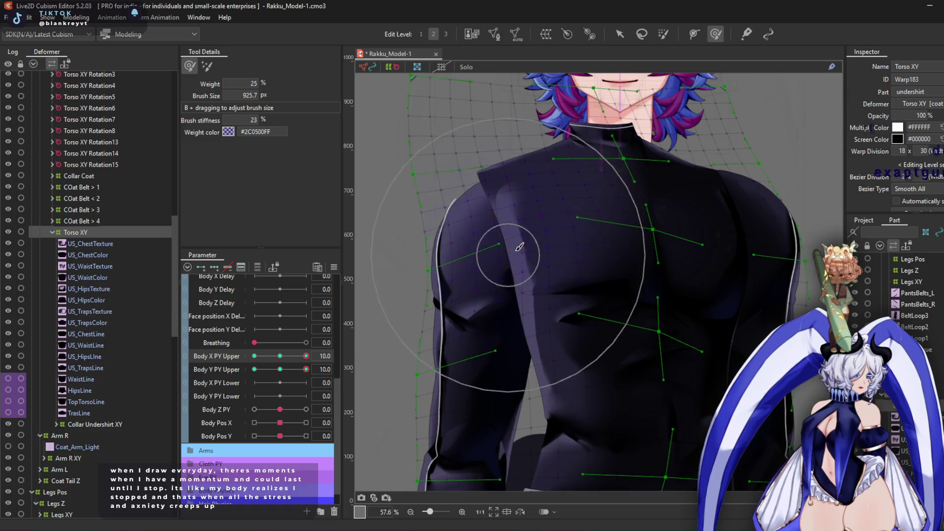
pyautogui.click(620, 35)
pyautogui.moveTo(577, 219); pyautogui.dragTo(575, 229)
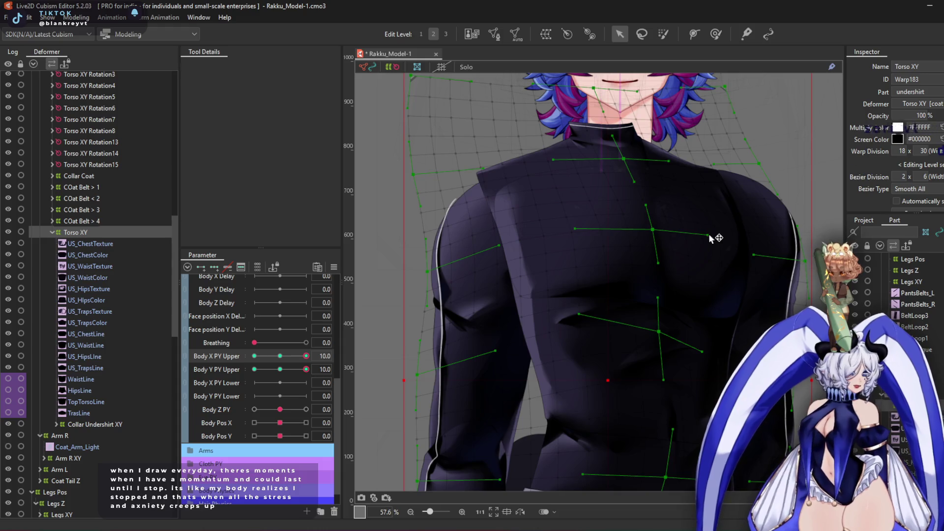
# Return to the deform brush and set Body X PY Upper to -10 for comparison
pyautogui.scroll(-2, 693, 279)
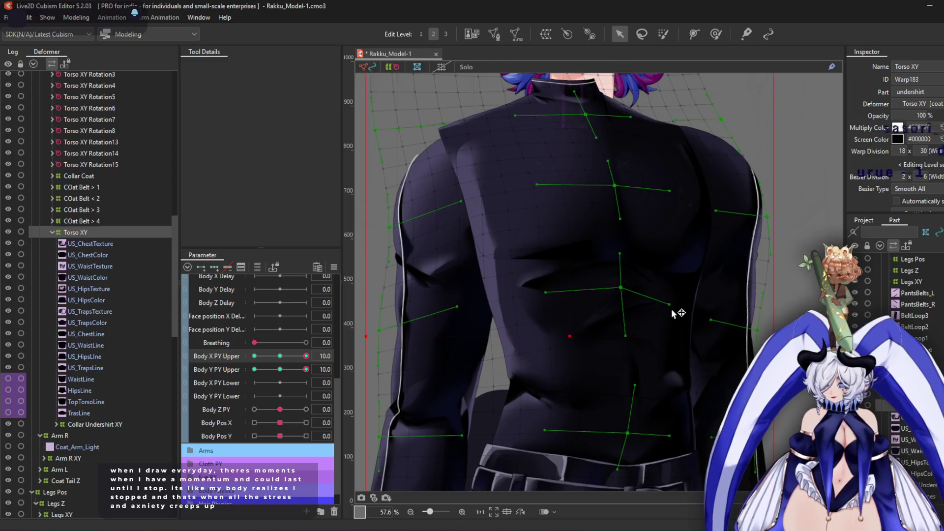
pyautogui.scroll(-2, 637, 266)
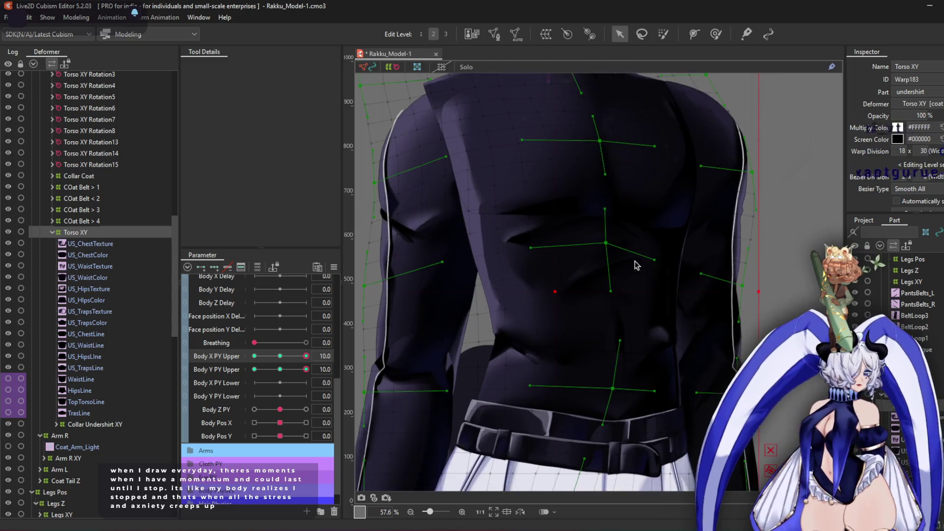
pyautogui.scroll(4, 630, 159)
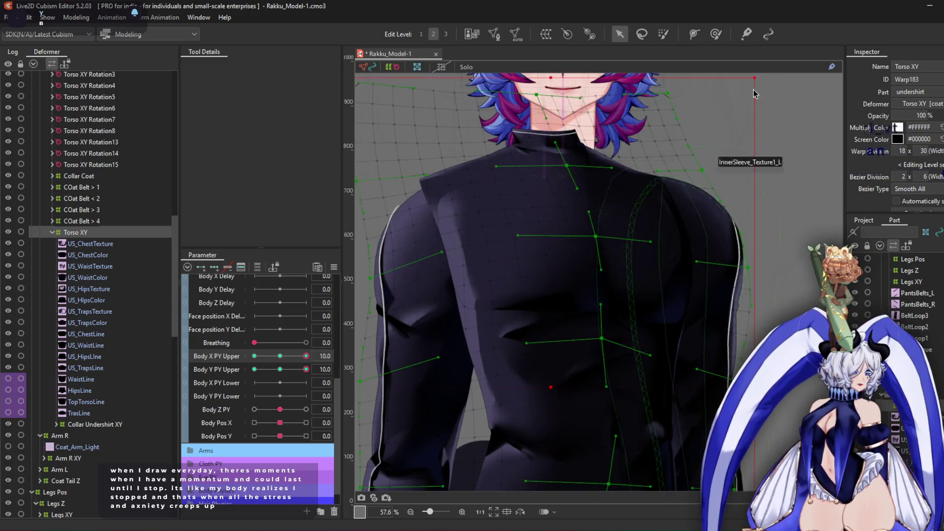
pyautogui.click(716, 34)
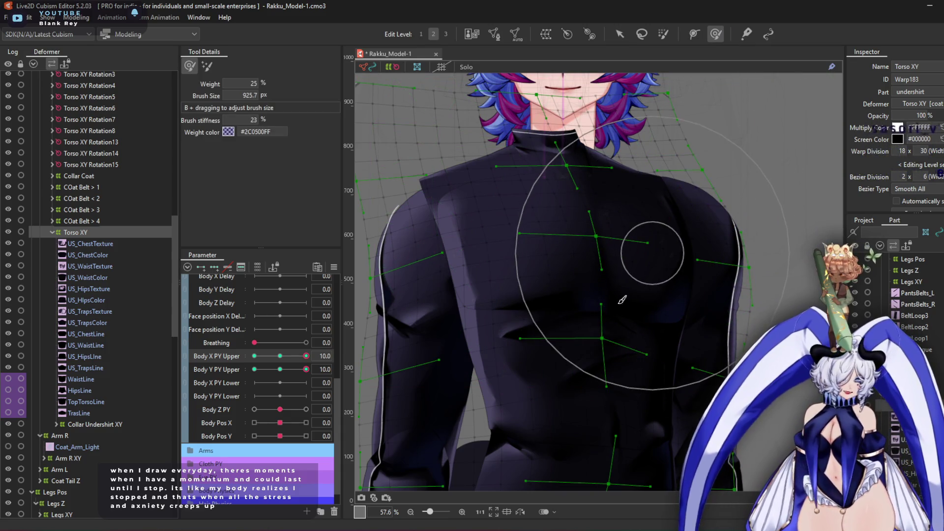
pyautogui.moveTo(306, 356); pyautogui.dragTo(139, 360)
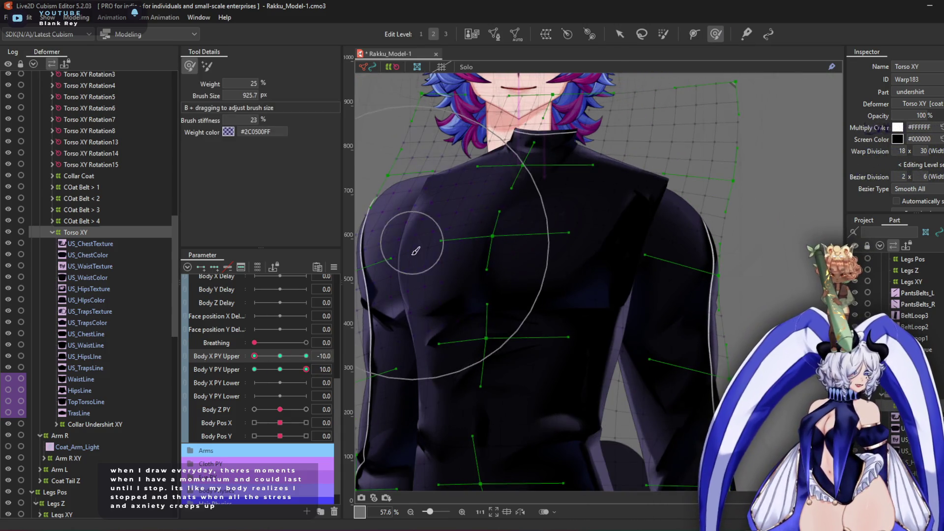
# Mirror the torso warp at Body X Upper 10, then brush the mesh up and sideways at -10
pyautogui.click(306, 356)
pyautogui.hotkey('ctrl', 'shift', 'r')
pyautogui.press('Return')
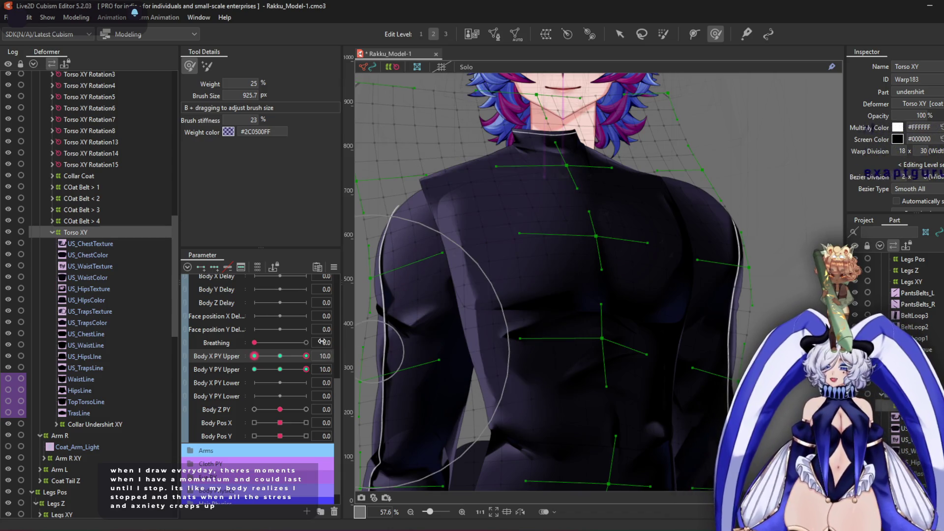
pyautogui.click(254, 356)
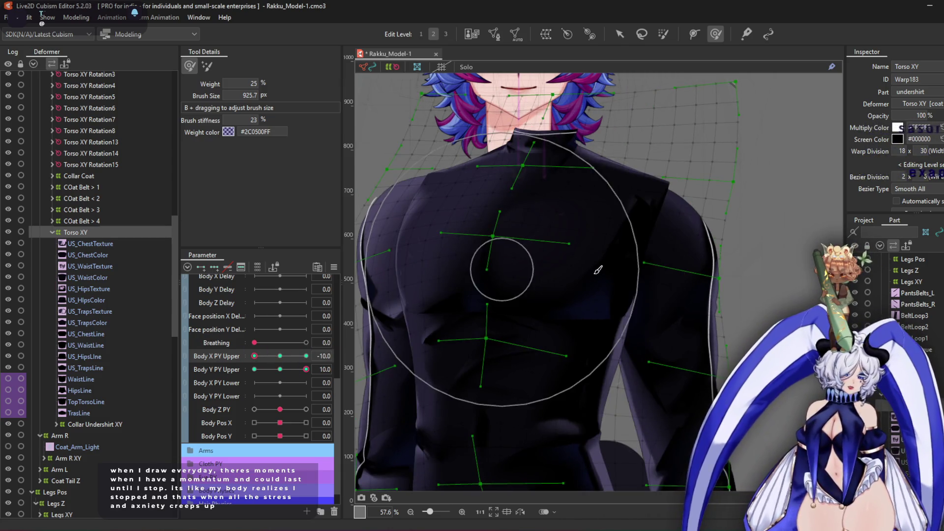
pyautogui.moveTo(621, 276); pyautogui.dragTo(650, 258)
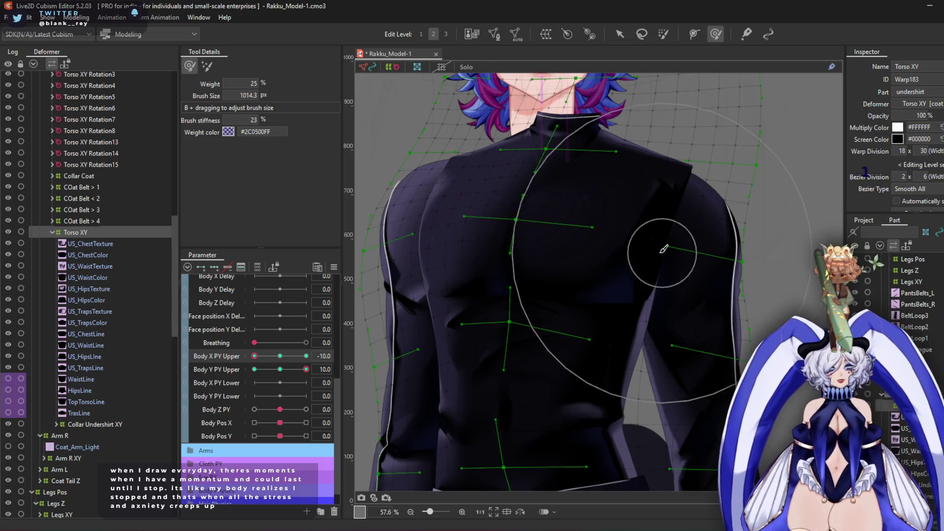
pyautogui.moveTo(634, 257); pyautogui.dragTo(512, 217)
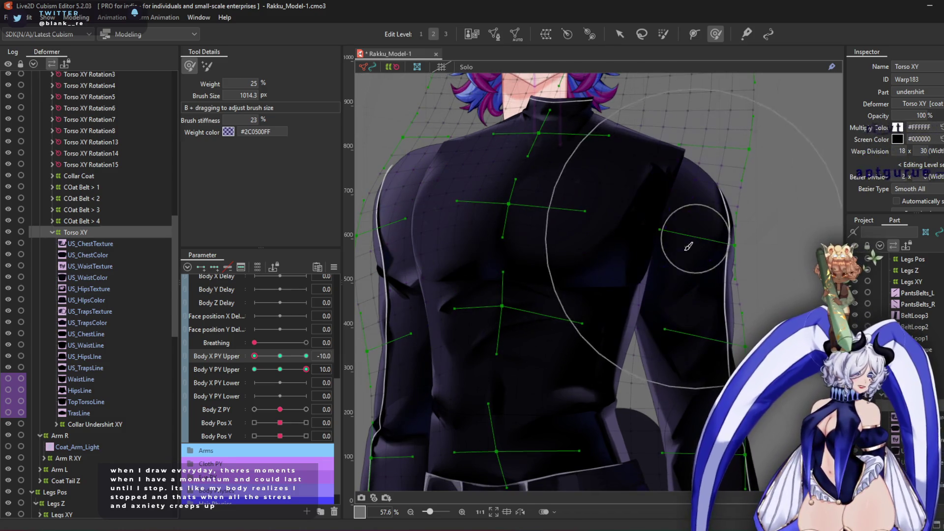
# At Body X Upper 10, push the torso mesh left, mirror the warp, and preview the turn
pyautogui.moveTo(255, 356)
pyautogui.mouseDown()
pyautogui.moveTo(338, 368)
pyautogui.moveTo(216, 381)
pyautogui.mouseUp()
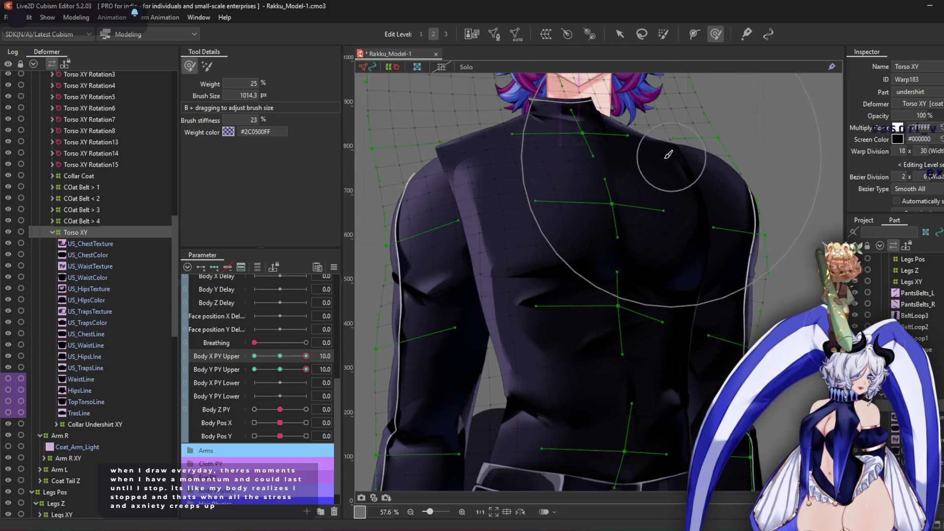
pyautogui.scroll(-3, 669, 155)
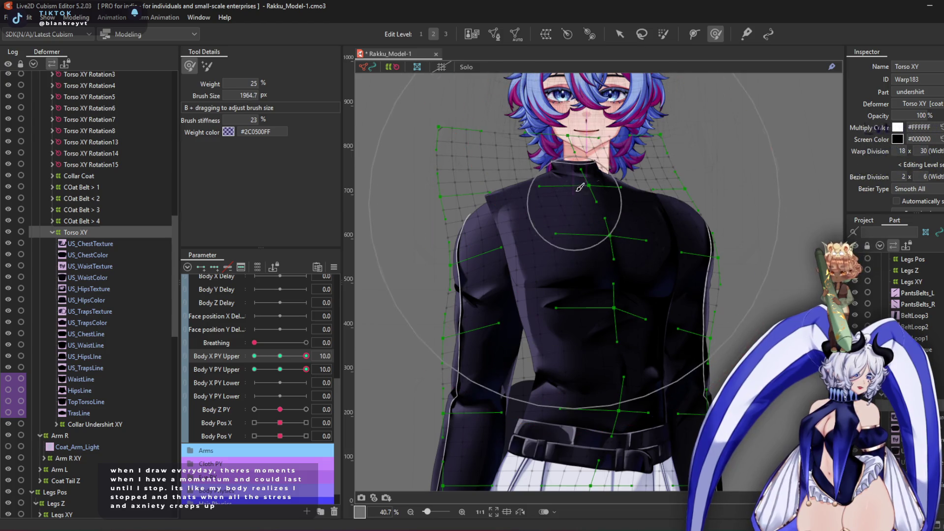
pyautogui.moveTo(643, 221); pyautogui.dragTo(386, 276)
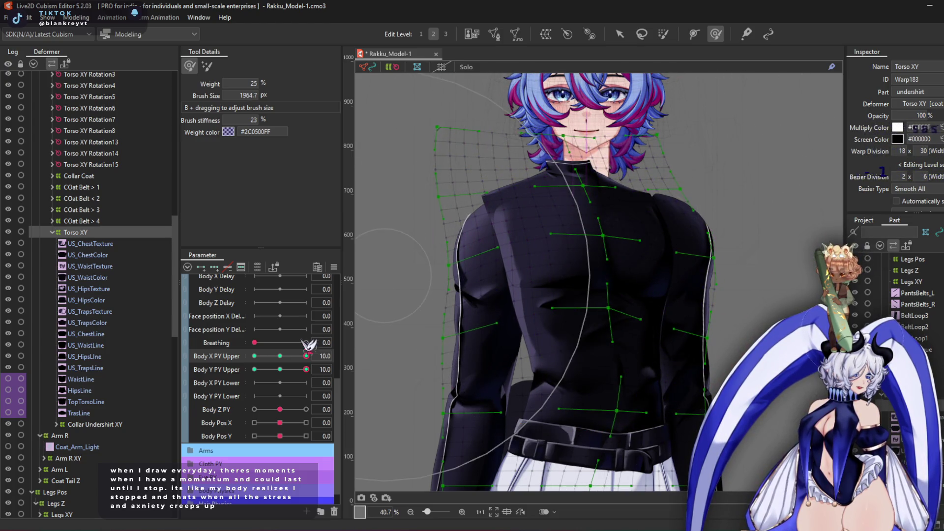
pyautogui.hotkey('ctrl', 'shift', 'm')
pyautogui.press('Return')
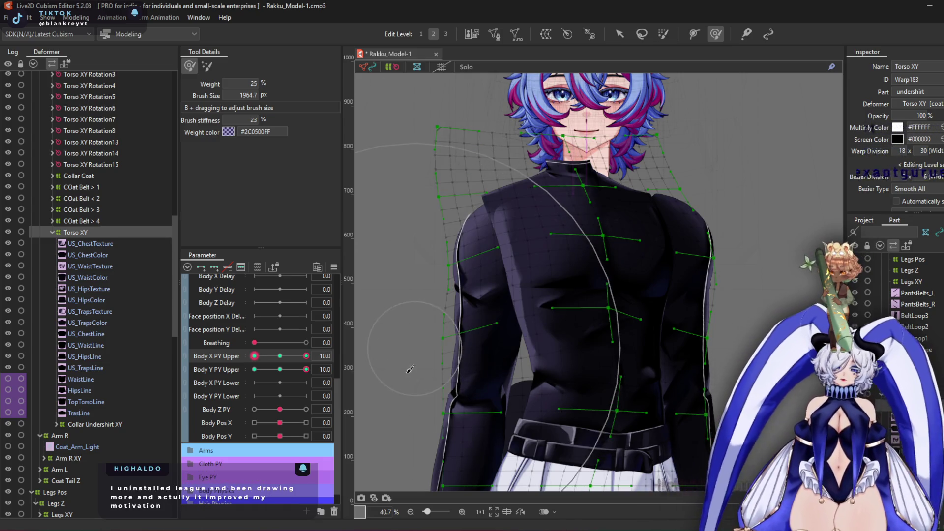
pyautogui.moveTo(304, 356)
pyautogui.mouseDown()
pyautogui.moveTo(214, 365)
pyautogui.moveTo(379, 372)
pyautogui.moveTo(290, 385)
pyautogui.mouseUp()
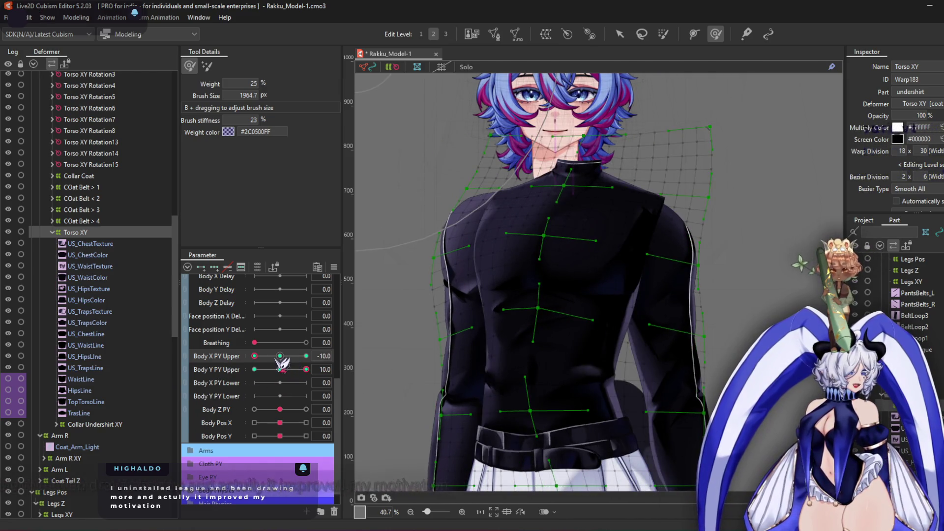
# Pose Body X and Y PY Upper both at -10 and shrink the warp brush to 1004.5 px
pyautogui.click(280, 356)
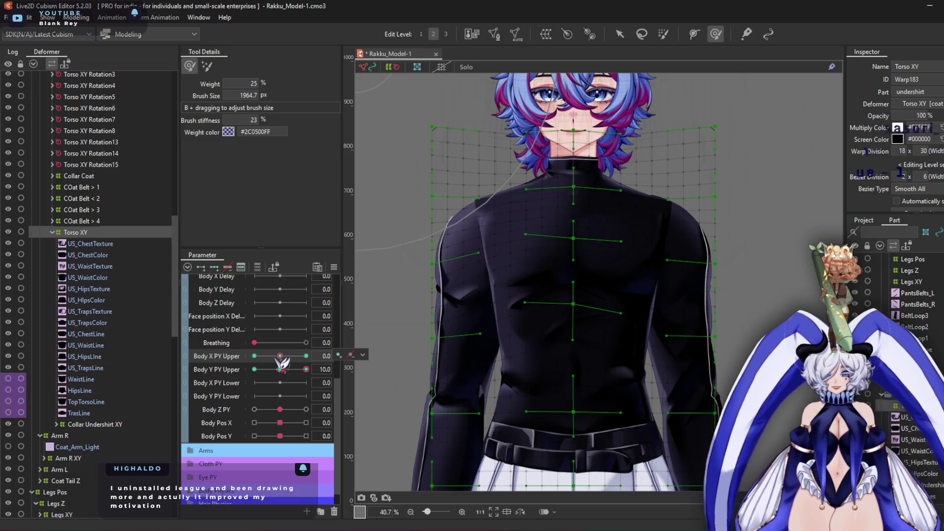
pyautogui.moveTo(301, 374); pyautogui.dragTo(179, 376)
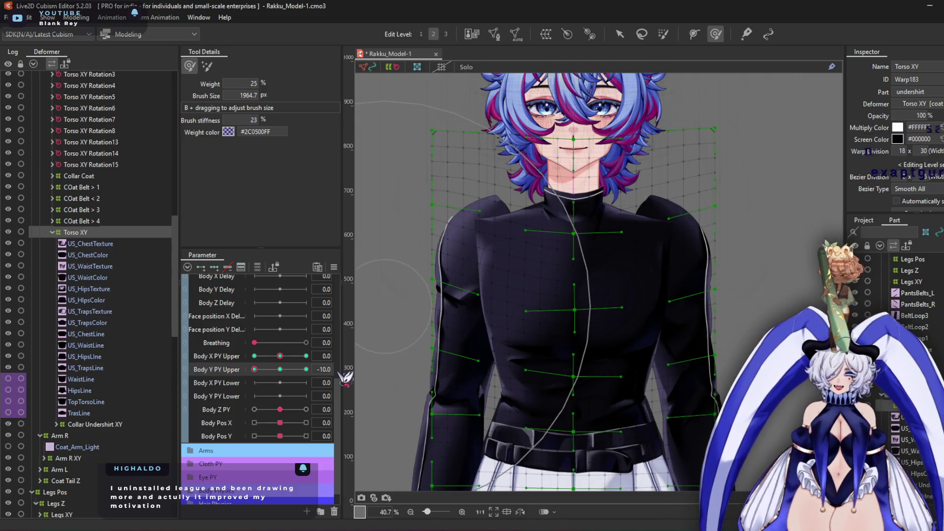
pyautogui.click(255, 356)
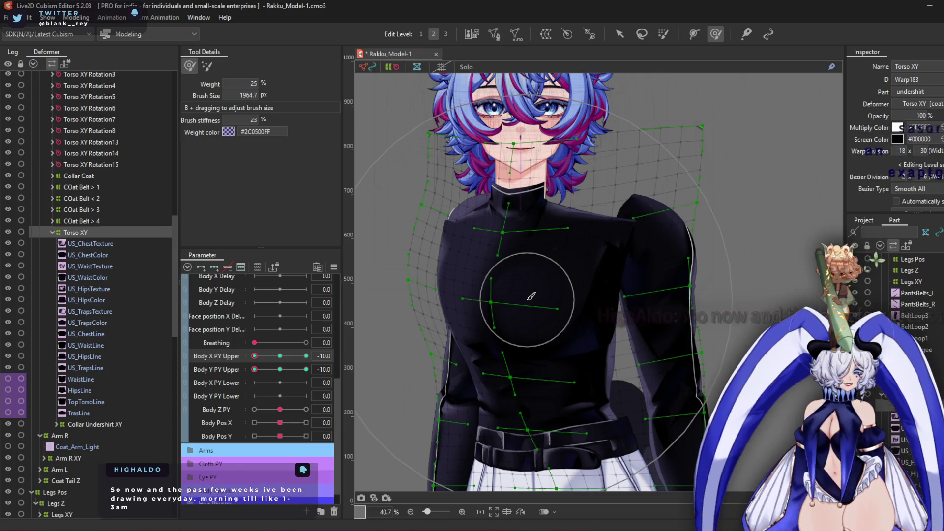
pyautogui.moveTo(554, 317)
pyautogui.mouseDown()
pyautogui.moveTo(588, 319)
pyautogui.moveTo(553, 401)
pyautogui.moveTo(554, 383)
pyautogui.mouseUp()
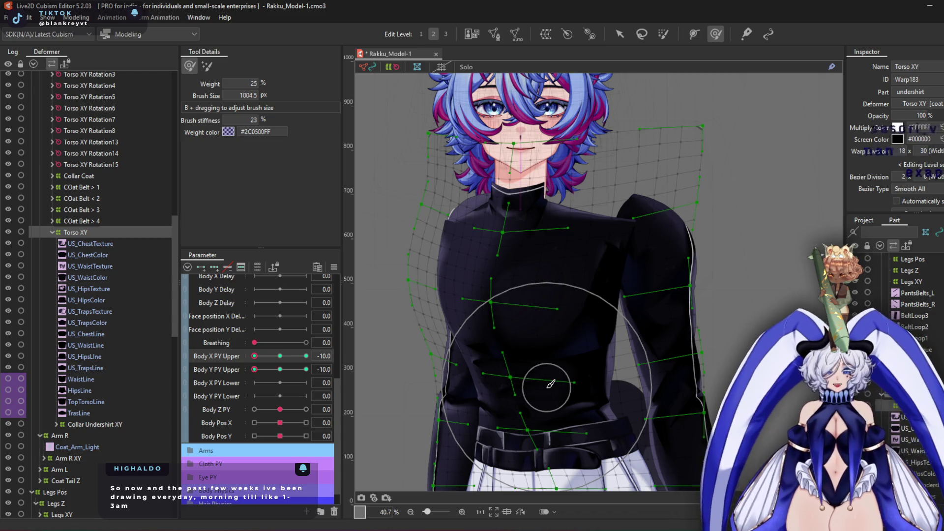
# Enlarge the warp brush slightly, mirror the torso pose, and widen the torso mesh outward
pyautogui.scroll(2, 460, 337)
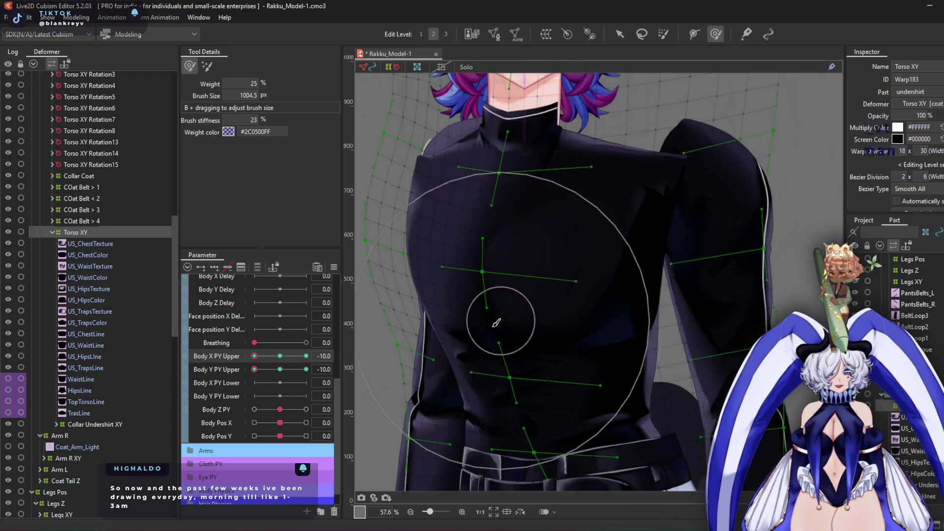
pyautogui.moveTo(428, 284); pyautogui.dragTo(475, 268)
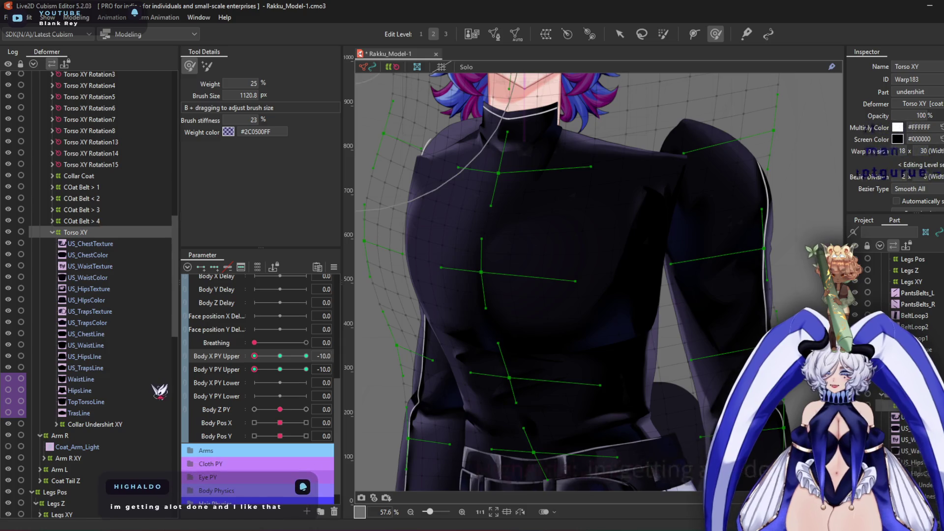
pyautogui.moveTo(775, 207)
pyautogui.mouseDown()
pyautogui.moveTo(734, 180)
pyautogui.moveTo(703, 268)
pyautogui.mouseUp()
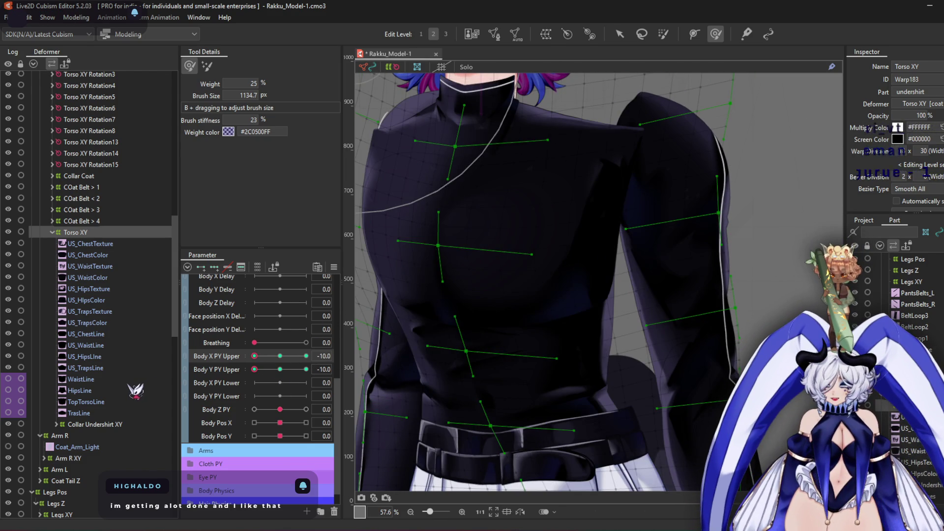
pyautogui.press('Return')
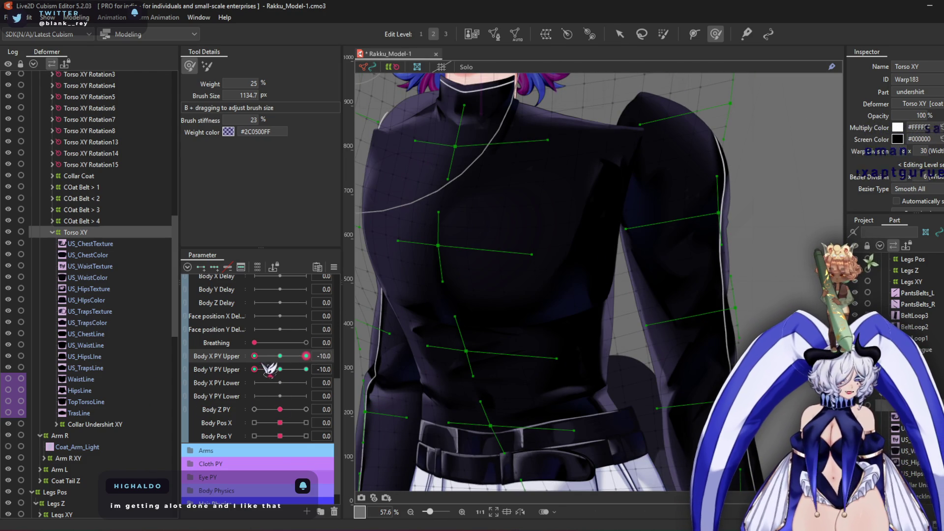
pyautogui.moveTo(497, 294)
pyautogui.mouseDown()
pyautogui.moveTo(496, 275)
pyautogui.moveTo(522, 292)
pyautogui.mouseUp()
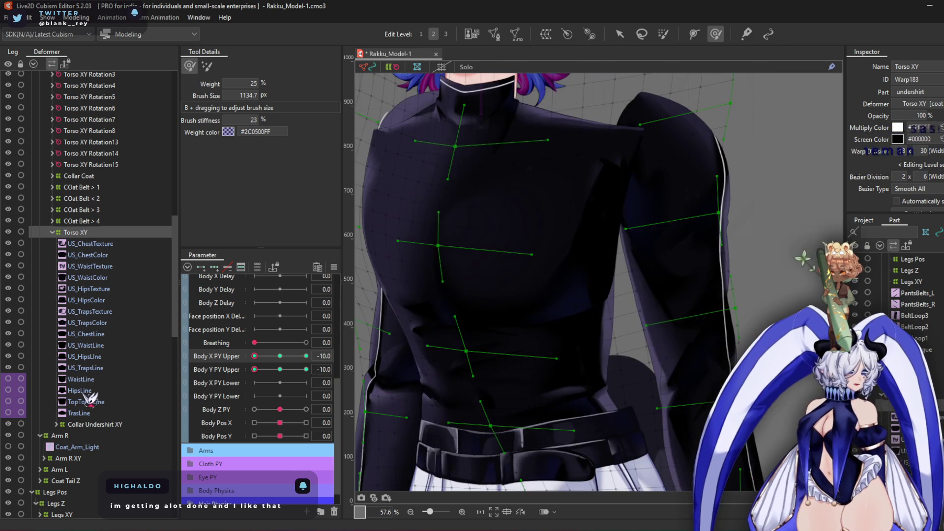
# Link Body X/Y Upper into a 2D pad, raise the chest's central point, mirror, and set X to 10
pyautogui.click(186, 362)
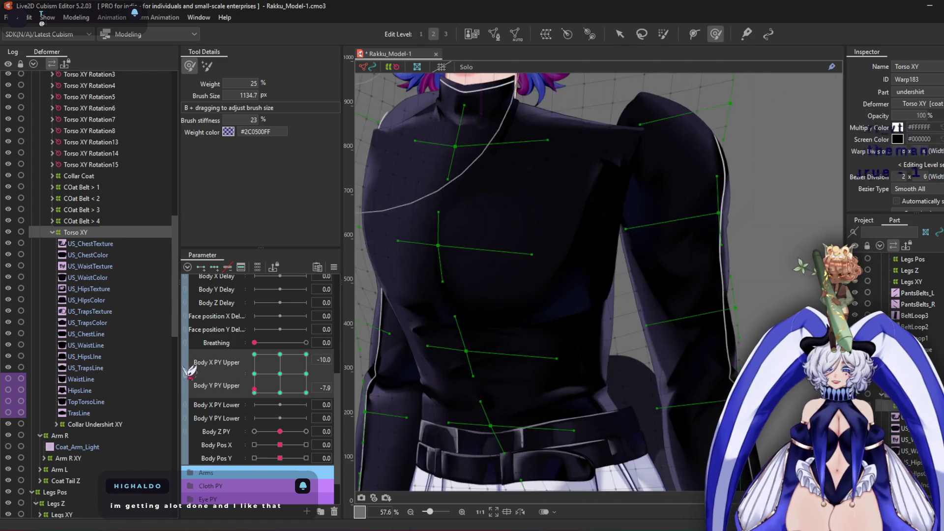
pyautogui.click(280, 374)
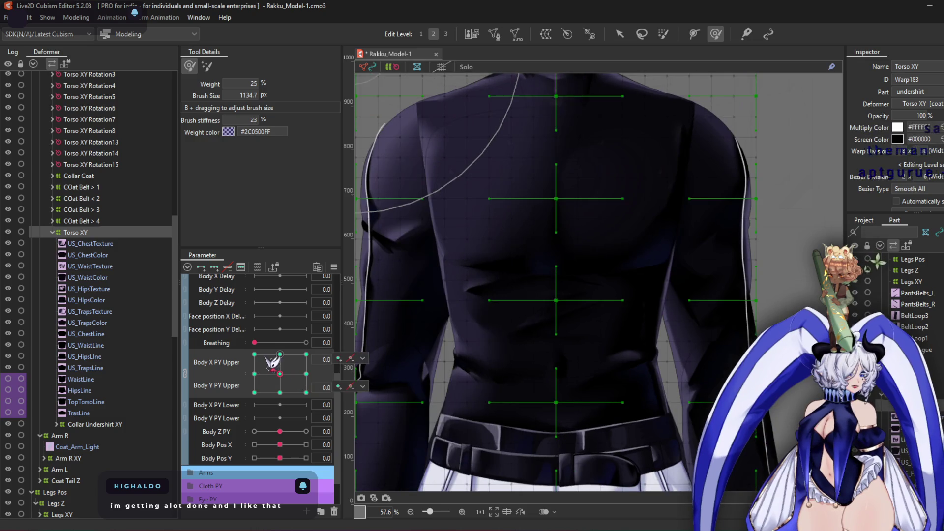
pyautogui.click(620, 34)
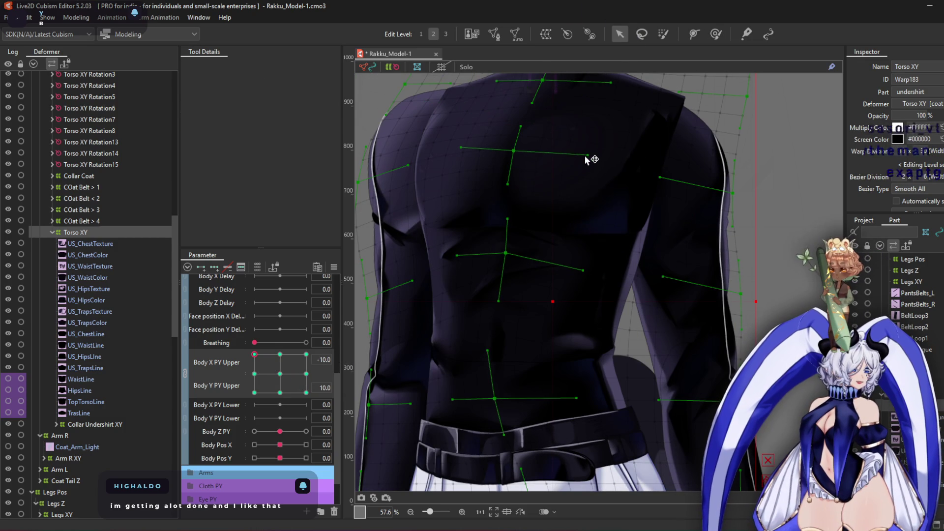
pyautogui.moveTo(514, 149); pyautogui.dragTo(508, 148)
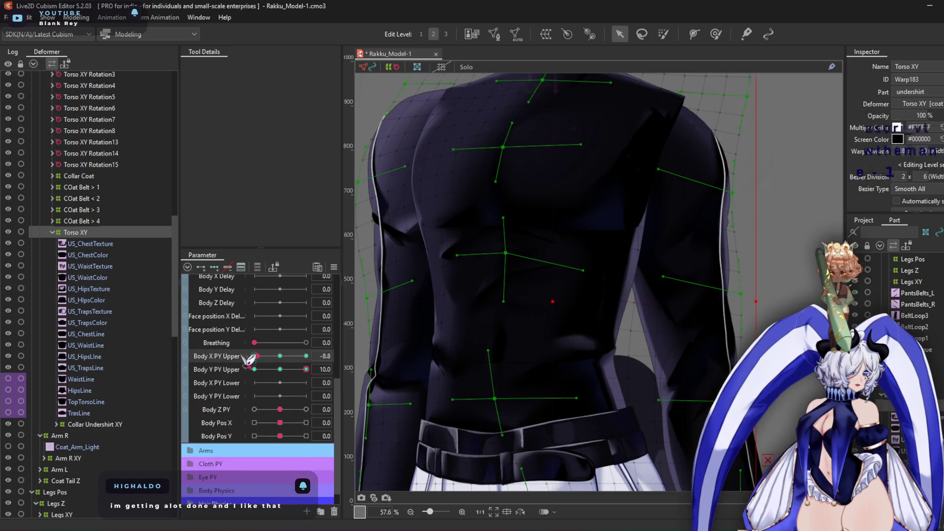
pyautogui.press('Return')
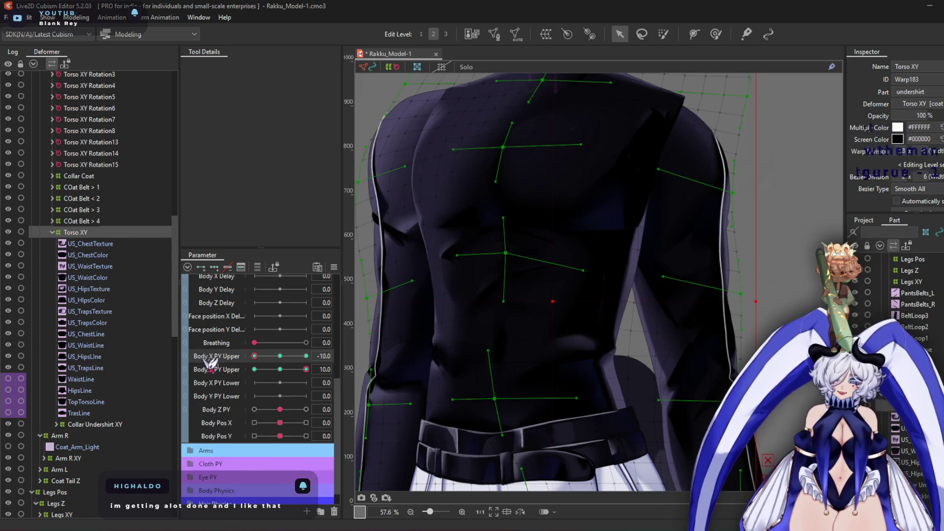
pyautogui.click(306, 356)
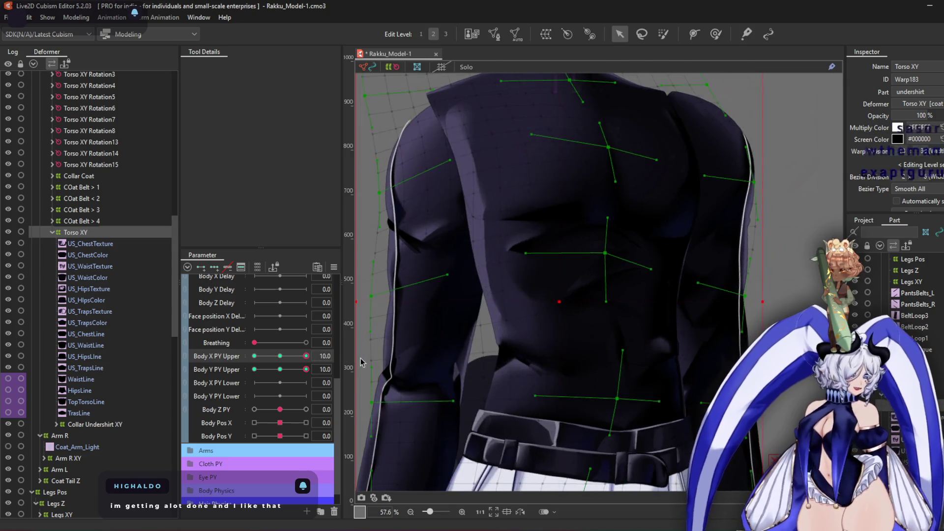
# Brush the torso mesh's middle left at Body X Upper -10, mirror it, and return to 10
pyautogui.click(714, 34)
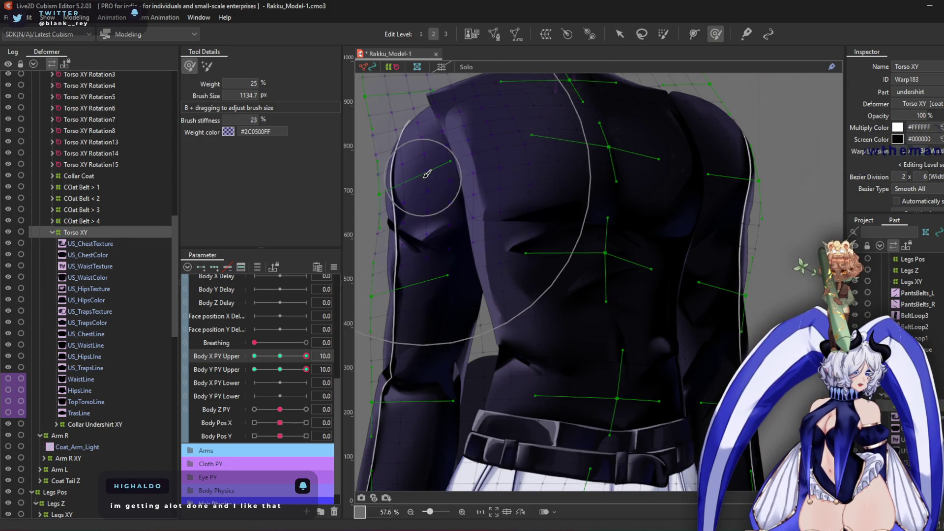
pyautogui.hotkey('ctrl', 'shift', 'm')
pyautogui.press('Escape')
pyautogui.moveTo(306, 356); pyautogui.dragTo(254, 355)
pyautogui.moveTo(506, 305); pyautogui.dragTo(495, 308)
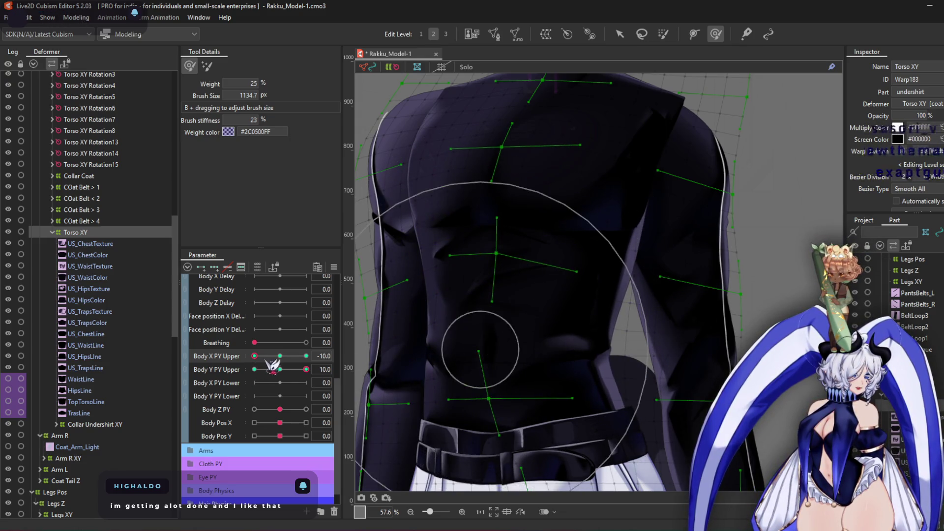
pyautogui.press('Return')
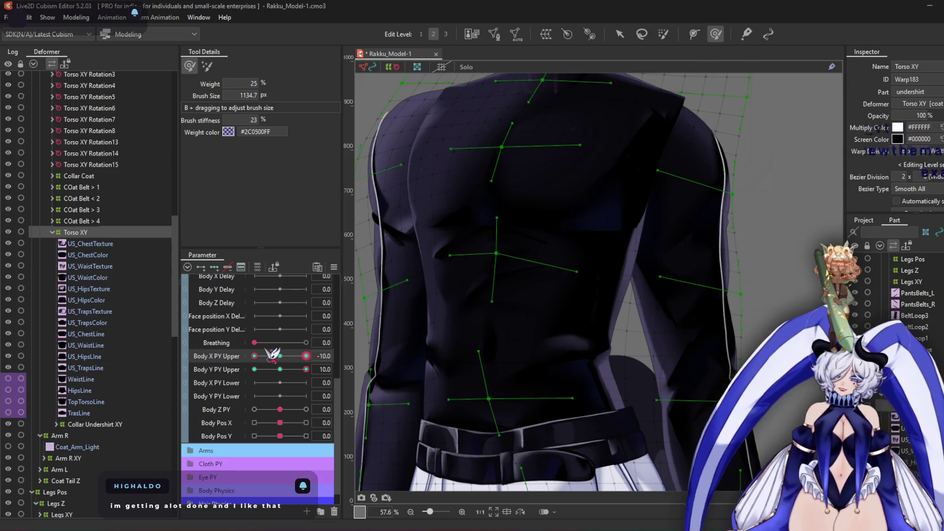
pyautogui.moveTo(295, 368)
pyautogui.mouseDown()
pyautogui.moveTo(306, 358)
pyautogui.moveTo(261, 359)
pyautogui.moveTo(306, 358)
pyautogui.mouseUp()
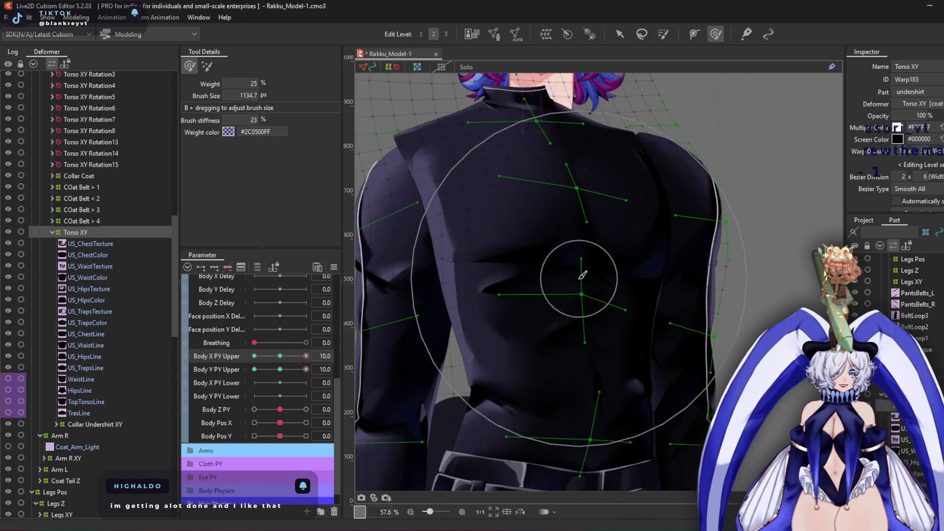
# Centre Body X Upper, link Body X and Y Upper into a 2D grid, and move to X 10
pyautogui.click(280, 356)
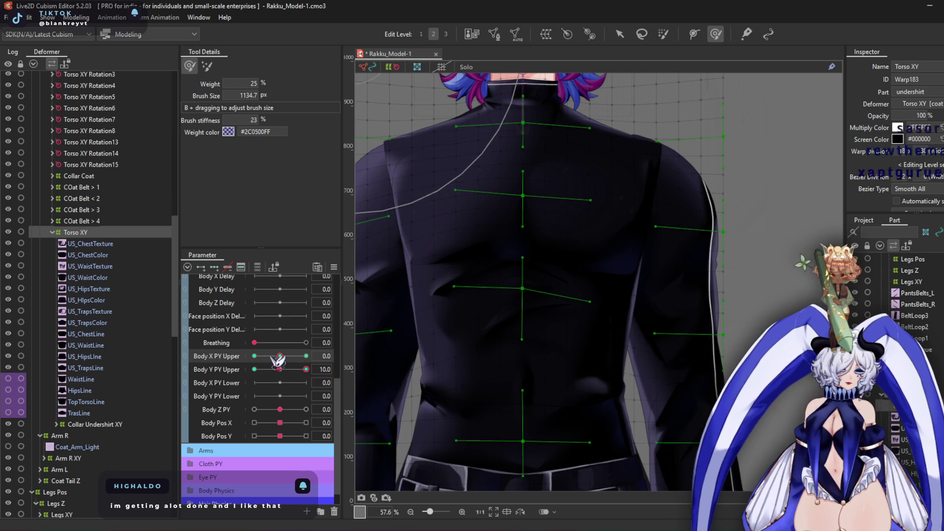
pyautogui.click(188, 362)
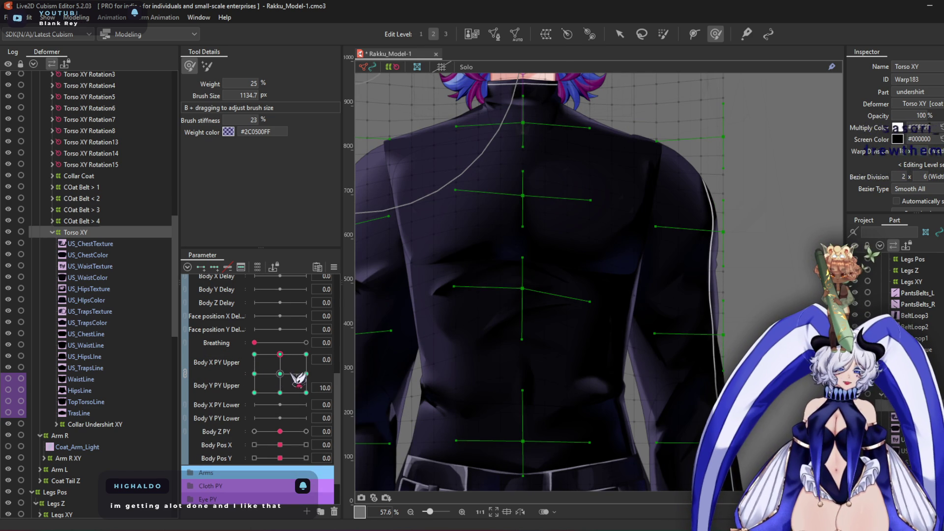
pyautogui.click(306, 354)
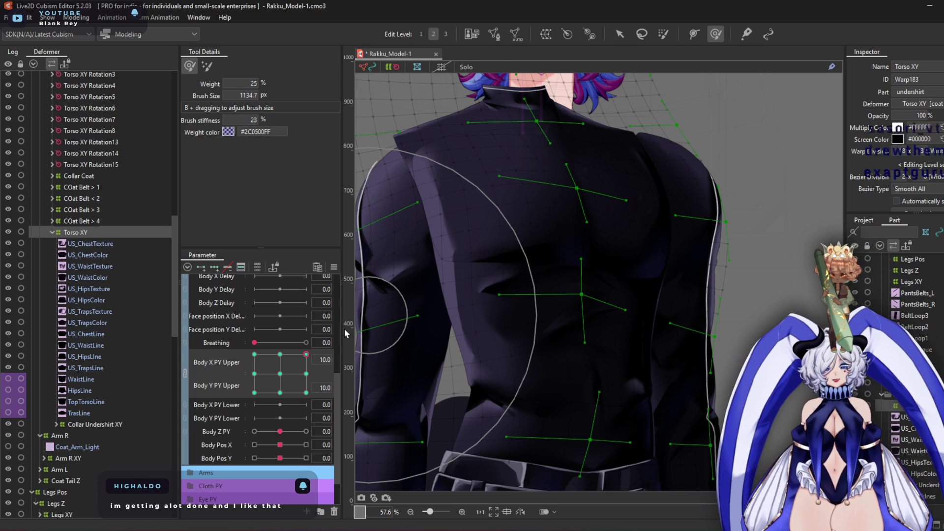
# Move through the grid's corner poses and bend the torso warp rightward near the neck at X 10, Y -10
pyautogui.click(306, 393)
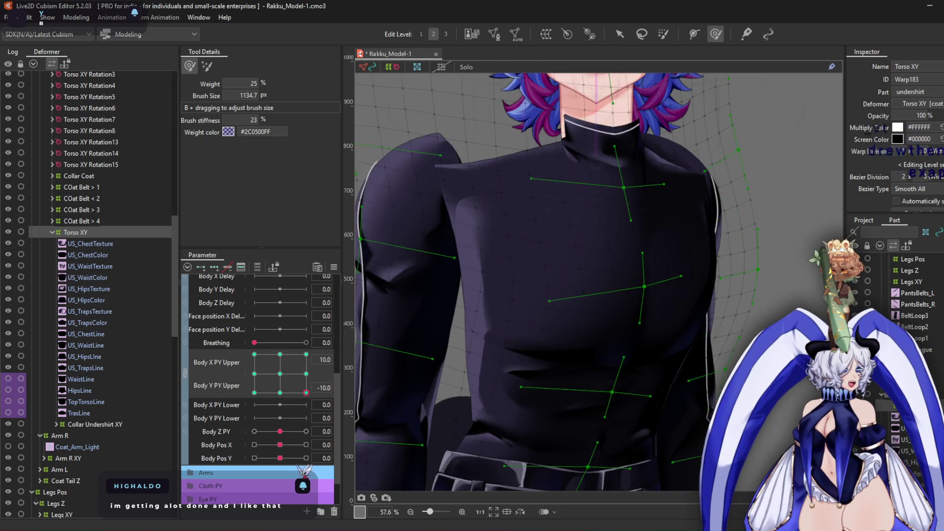
pyautogui.click(269, 354)
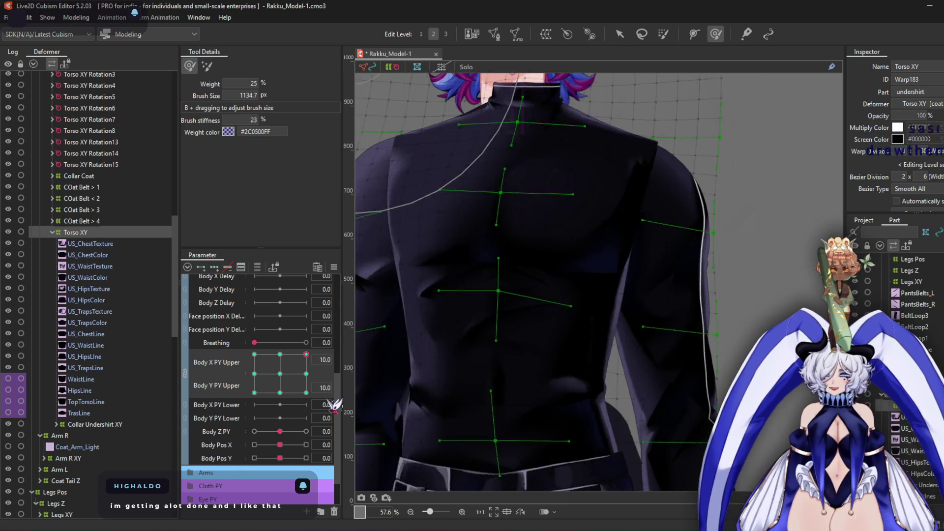
pyautogui.click(254, 354)
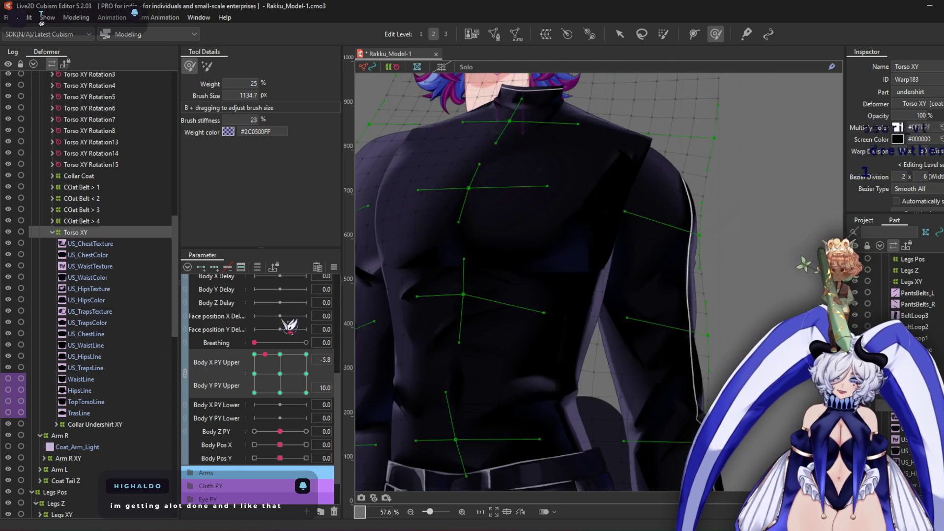
pyautogui.click(306, 392)
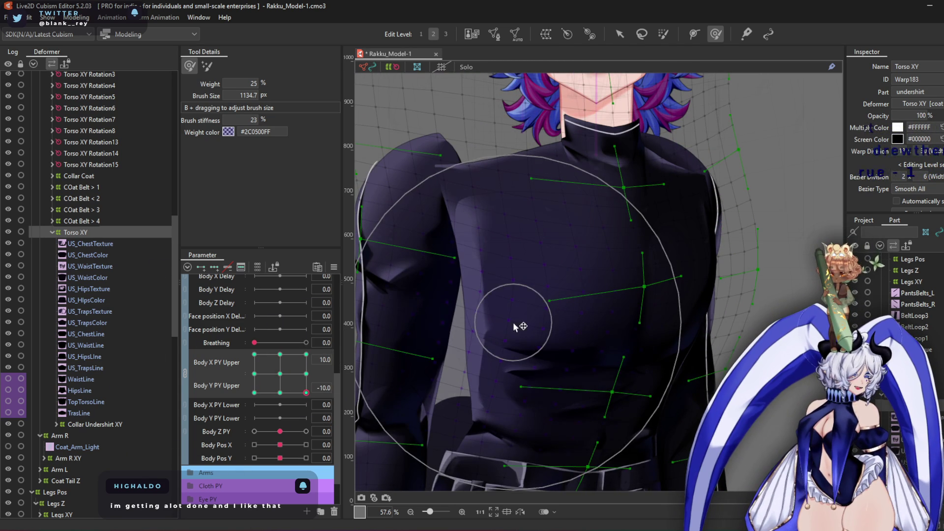
pyautogui.scroll(-2, 566, 365)
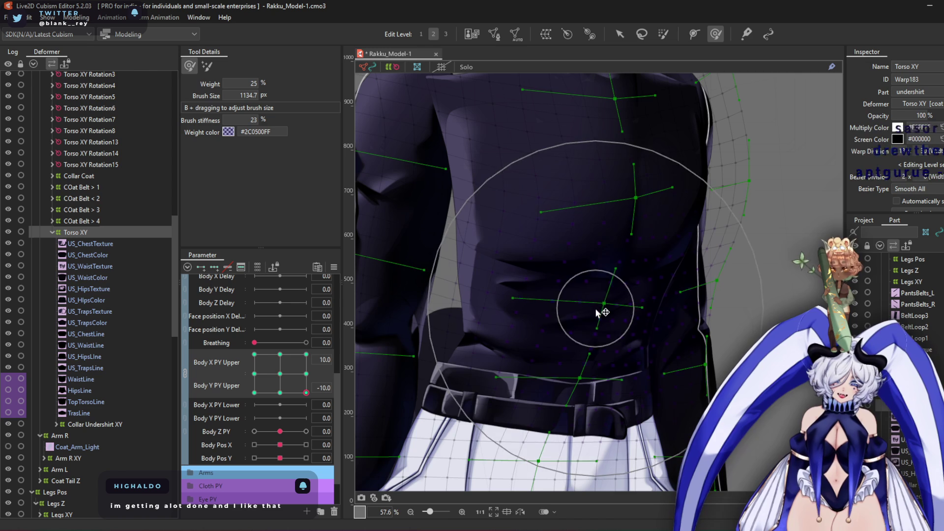
pyautogui.scroll(3, 588, 275)
pyautogui.moveTo(583, 242)
pyautogui.mouseDown()
pyautogui.moveTo(565, 157)
pyautogui.moveTo(610, 149)
pyautogui.mouseUp()
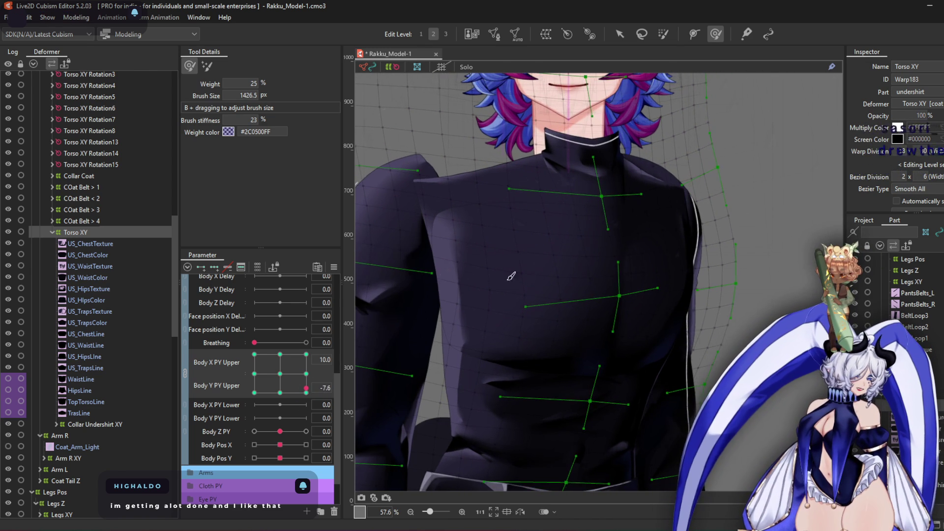
# Compare Body X Upper -10 and 10, split the 2D control into sliders, and set X to -10
pyautogui.click(255, 393)
pyautogui.click(306, 392)
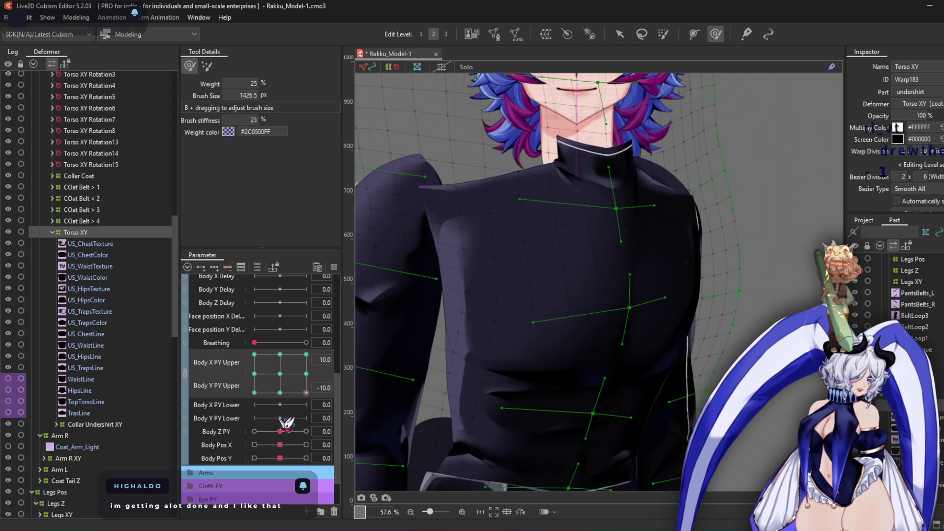
pyautogui.click(185, 375)
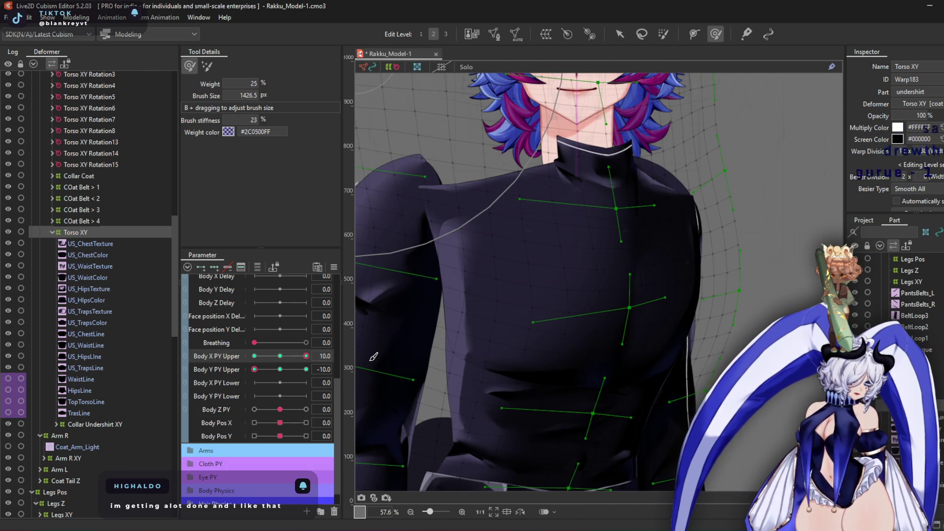
pyautogui.click(255, 356)
pyautogui.scroll(-2, 560, 241)
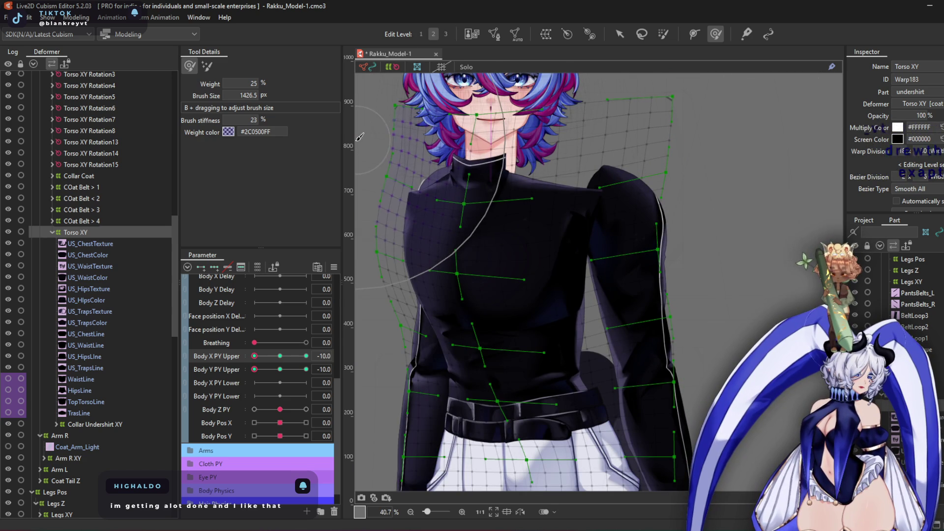
# Relink Body X/Y Upper into a 2D grid, preview the corners, recentre to 0/0, and select Collar Undershirt XY
pyautogui.click(189, 365)
pyautogui.click(306, 392)
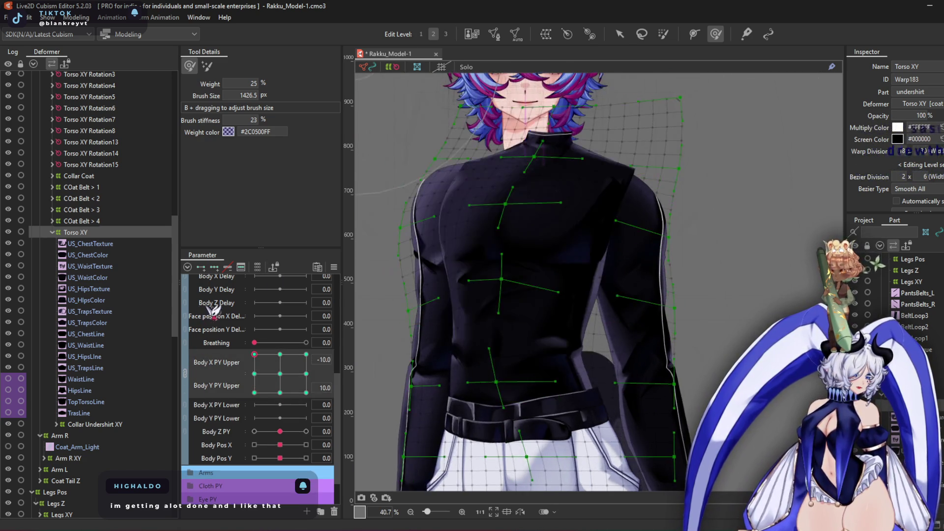
pyautogui.click(306, 354)
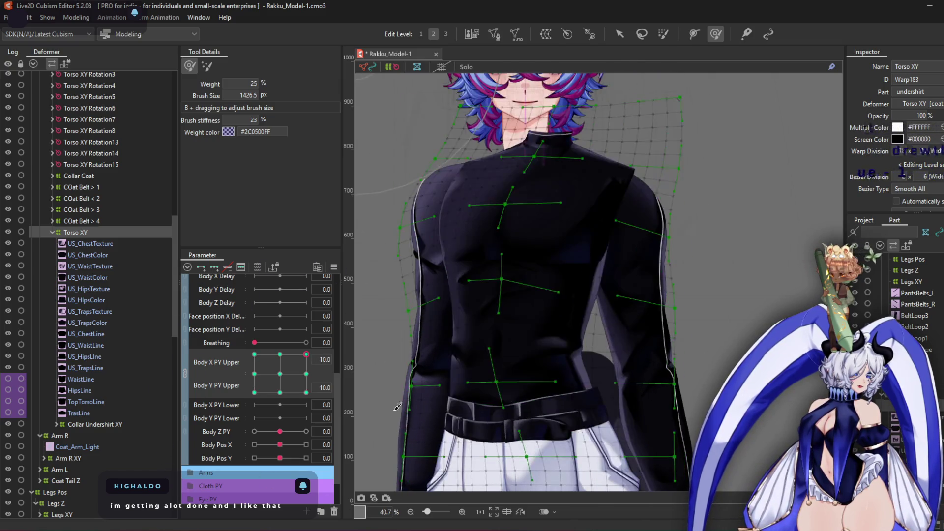
pyautogui.click(280, 373)
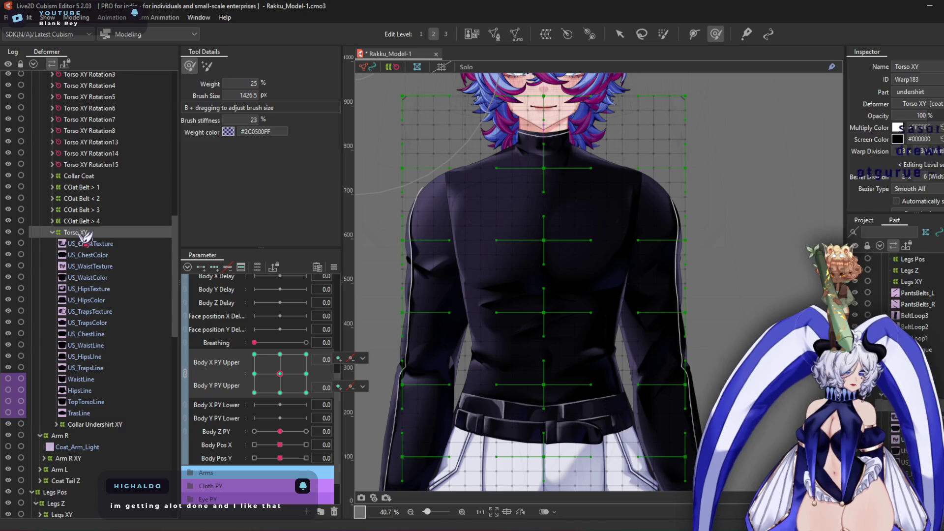
pyautogui.click(89, 426)
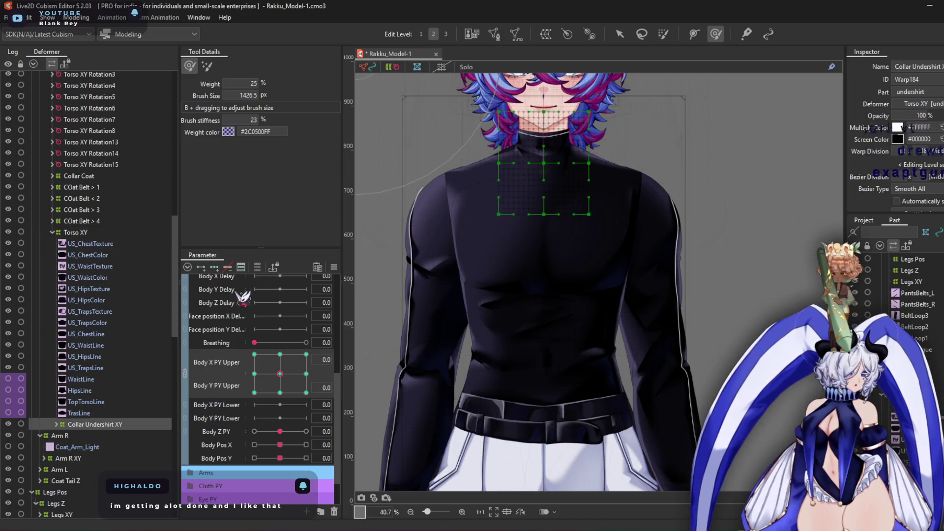
# Pose the upper body at Body X/Y PY Upper -10, -10
pyautogui.click(334, 267)
pyautogui.click(408, 316)
pyautogui.click(466, 360)
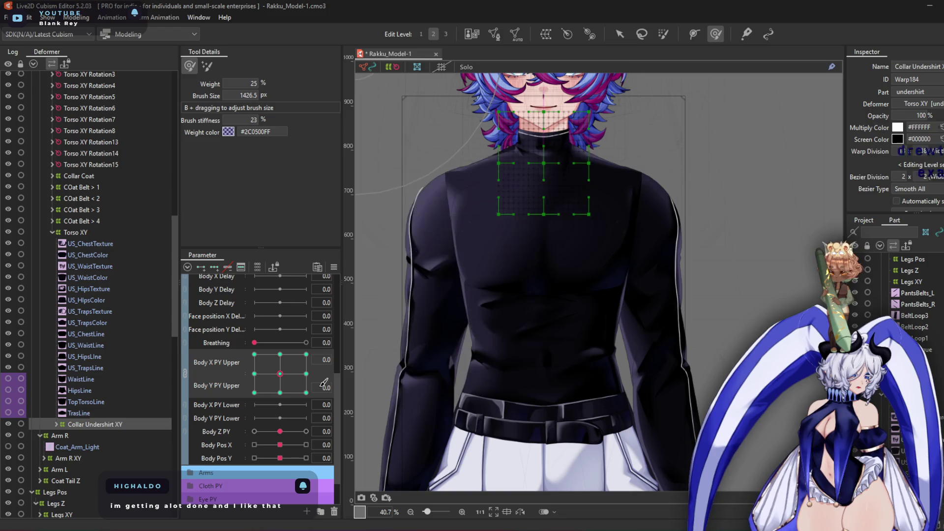
pyautogui.click(264, 392)
pyautogui.click(255, 392)
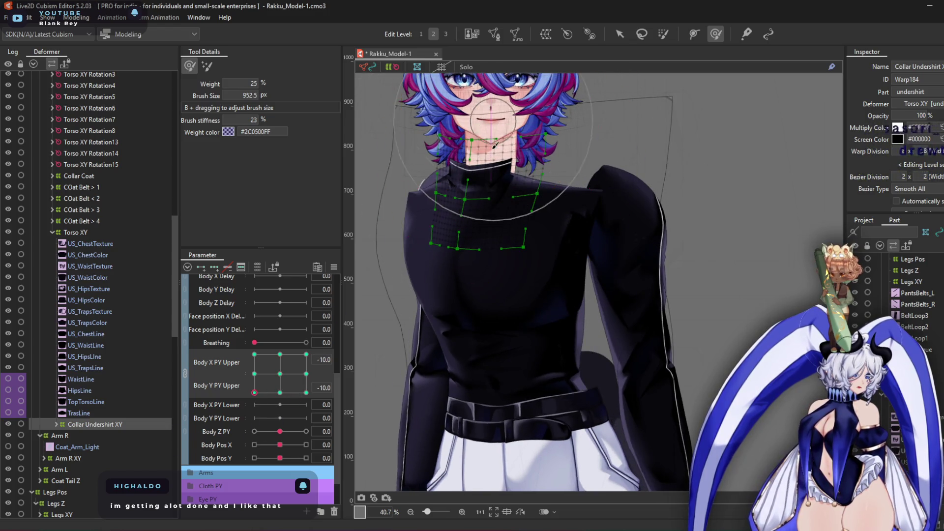
# Brush the collar and neck warp for this pose, then launch Motion Mirroring on it
pyautogui.scroll(2, 472, 116)
pyautogui.moveTo(471, 116)
pyautogui.mouseDown()
pyautogui.moveTo(497, 167)
pyautogui.moveTo(594, 196)
pyautogui.moveTo(485, 231)
pyautogui.moveTo(468, 295)
pyautogui.moveTo(466, 118)
pyautogui.moveTo(516, 147)
pyautogui.moveTo(514, 162)
pyautogui.moveTo(462, 165)
pyautogui.moveTo(413, 140)
pyautogui.moveTo(378, 266)
pyautogui.mouseUp()
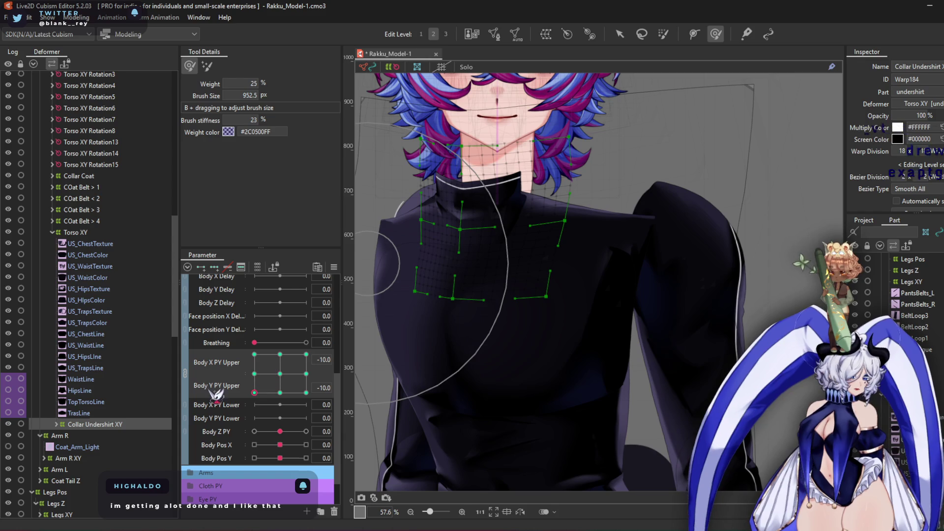
pyautogui.click(269, 366)
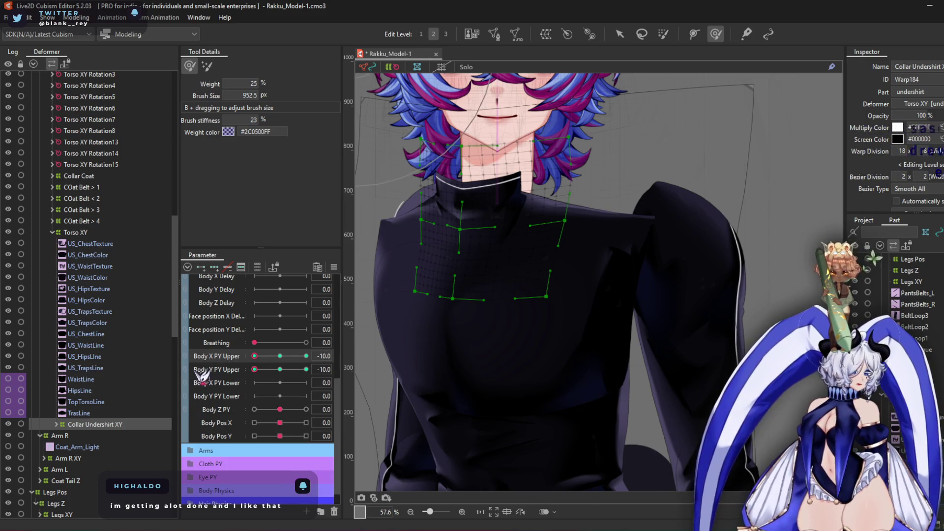
pyautogui.hotkey('ctrl', 'shift', 'v')
pyautogui.click(493, 295)
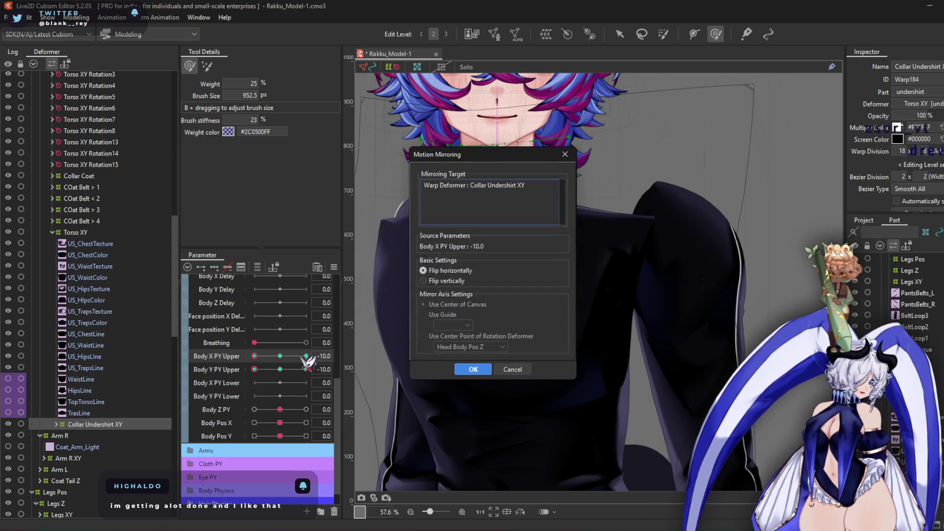
# Apply horizontal mirroring to the collar and check it at Body X PY Upper 10
pyautogui.click(474, 369)
pyautogui.click(306, 356)
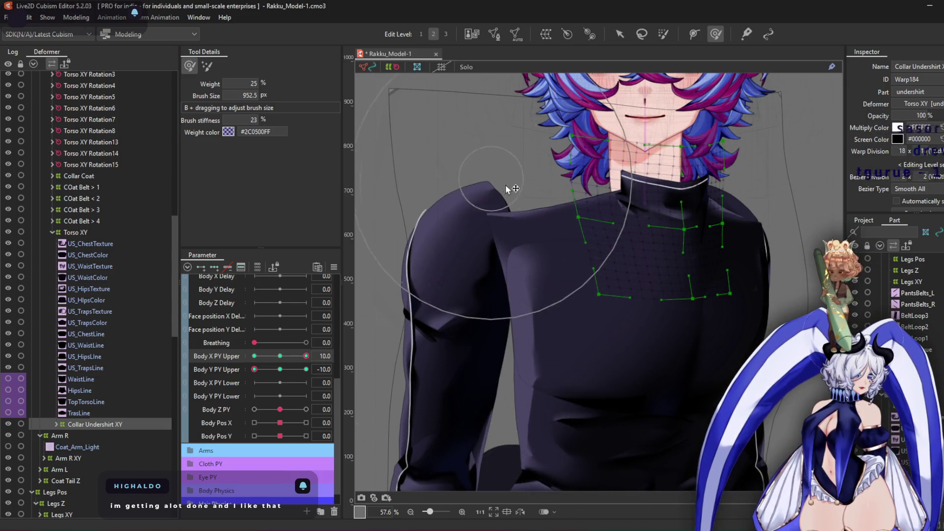
pyautogui.scroll(3, 834, 272)
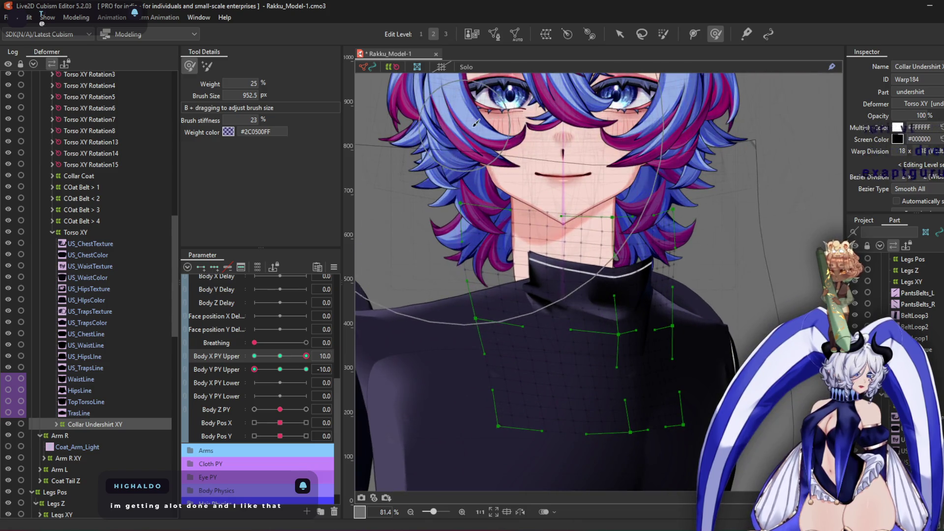
pyautogui.moveTo(306, 356)
pyautogui.mouseDown()
pyautogui.moveTo(280, 356)
pyautogui.moveTo(306, 356)
pyautogui.mouseUp()
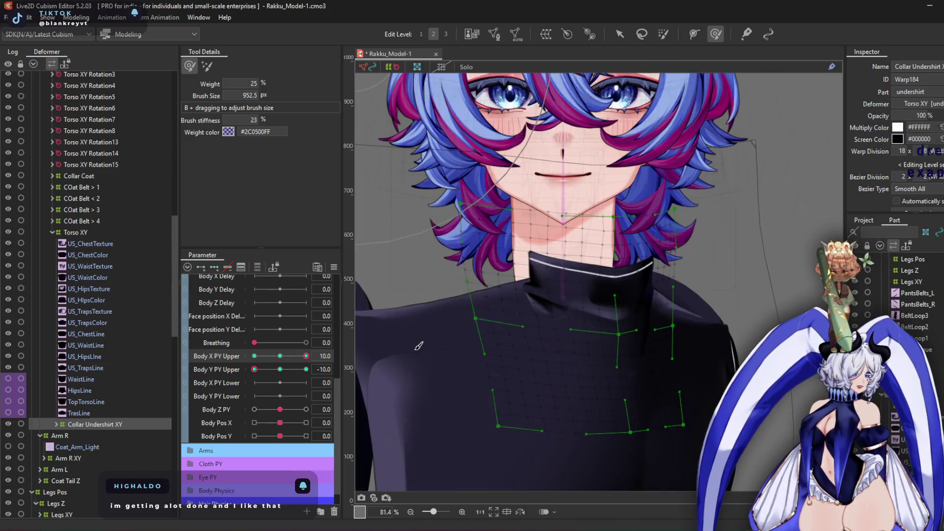
# Mirror the collar horizontally again, then return Body X PY Upper to 0
pyautogui.hotkey('ctrl', 'shift', 'm')
pyautogui.press('Return')
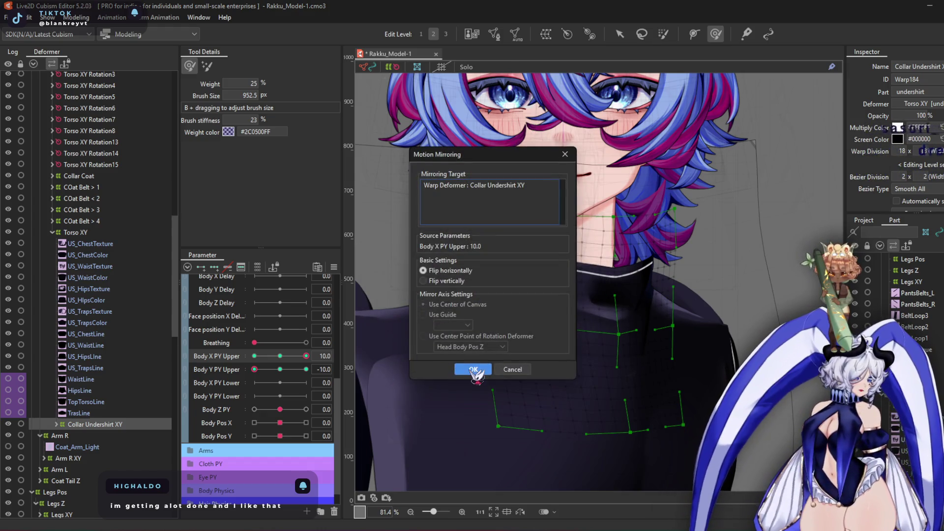
pyautogui.click(474, 371)
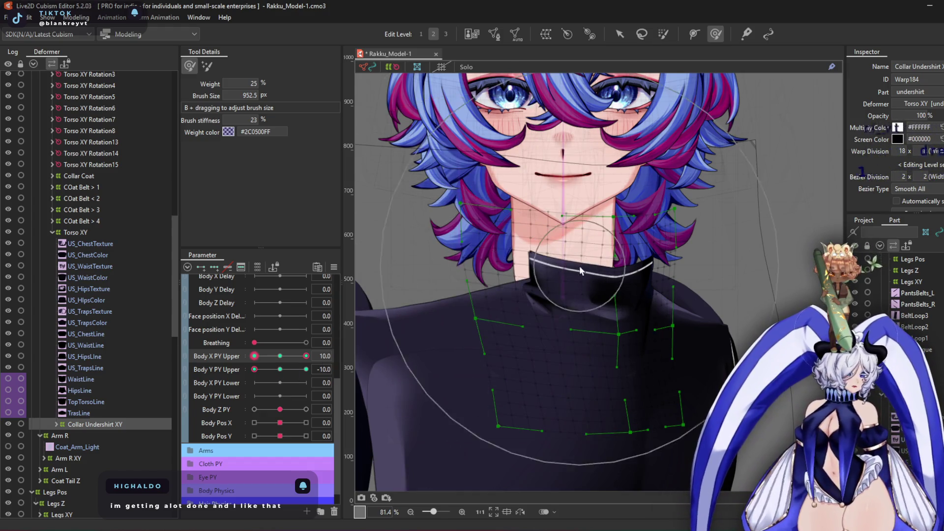
pyautogui.scroll(-3, 605, 291)
pyautogui.moveTo(315, 372); pyautogui.dragTo(230, 377)
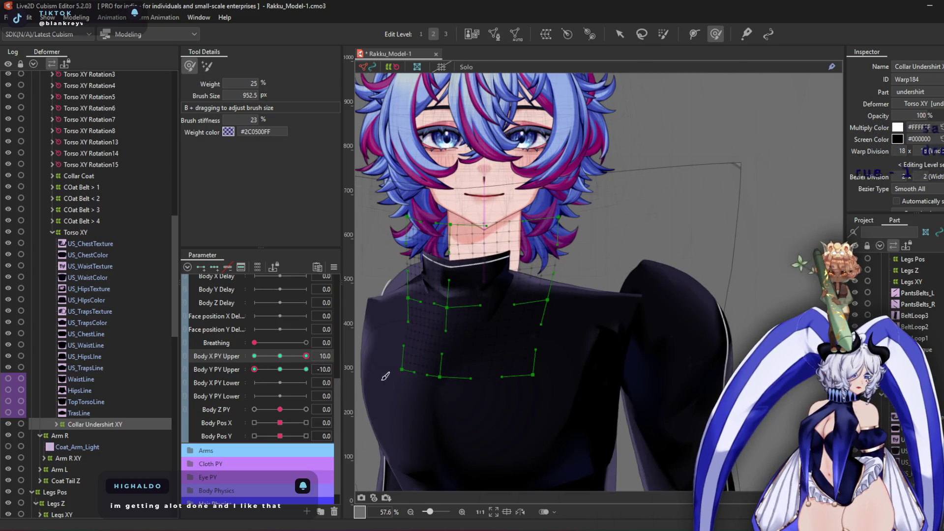
pyautogui.click(280, 356)
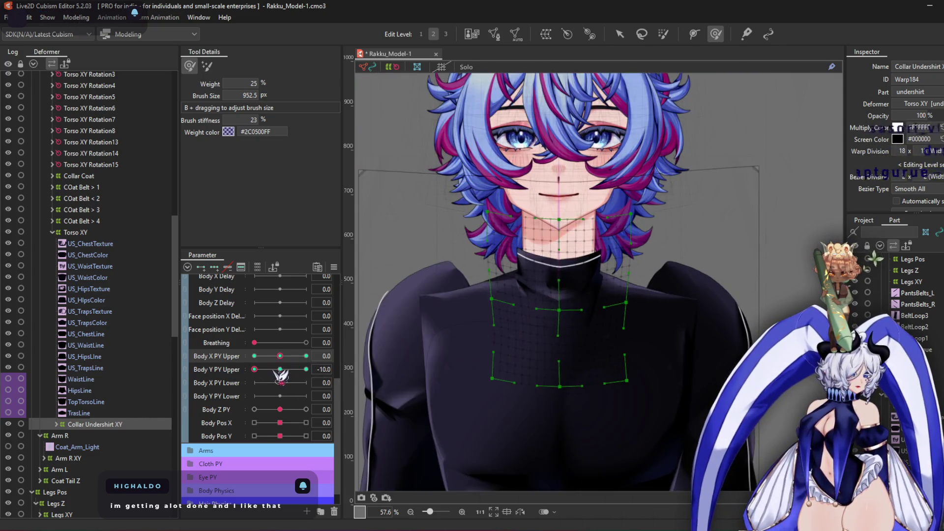
# Pose the body at X -10, Y 10 and brush the collar warp into shape
pyautogui.moveTo(280, 376); pyautogui.dragTo(254, 364)
pyautogui.scroll(3, 392, 219)
pyautogui.moveTo(546, 185)
pyautogui.mouseDown()
pyautogui.moveTo(529, 221)
pyautogui.moveTo(565, 344)
pyautogui.moveTo(699, 423)
pyautogui.moveTo(727, 224)
pyautogui.moveTo(743, 241)
pyautogui.moveTo(688, 276)
pyautogui.moveTo(606, 198)
pyautogui.moveTo(578, 241)
pyautogui.mouseUp()
pyautogui.scroll(2, 578, 241)
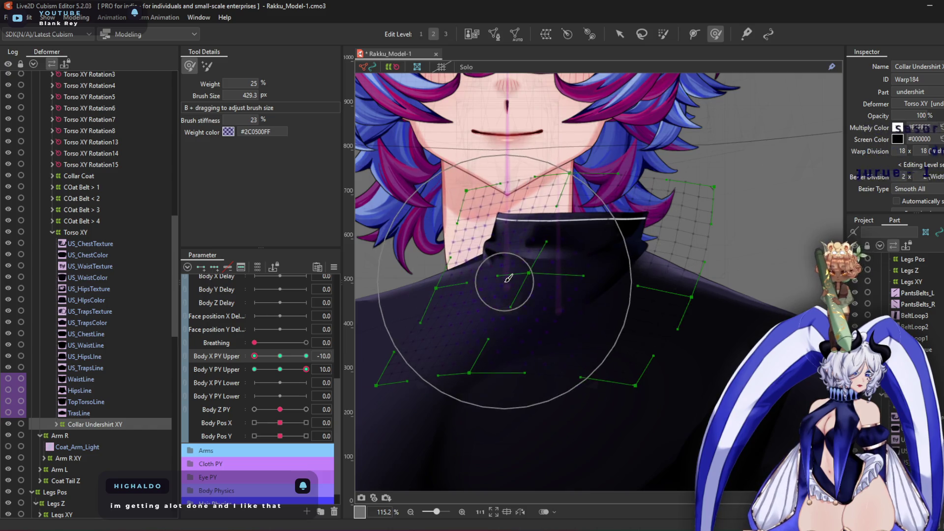
pyautogui.scroll(-5, 506, 276)
pyautogui.scroll(2, 496, 265)
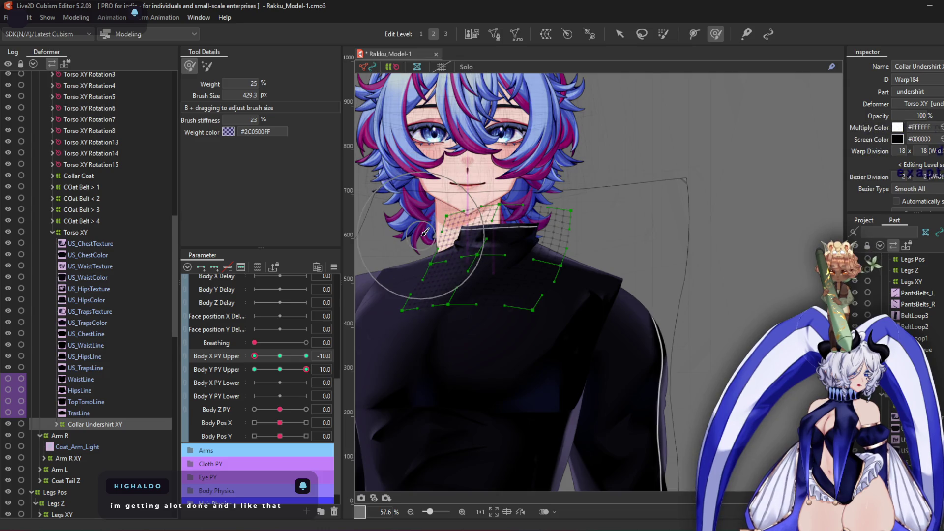
pyautogui.moveTo(433, 274); pyautogui.dragTo(439, 274)
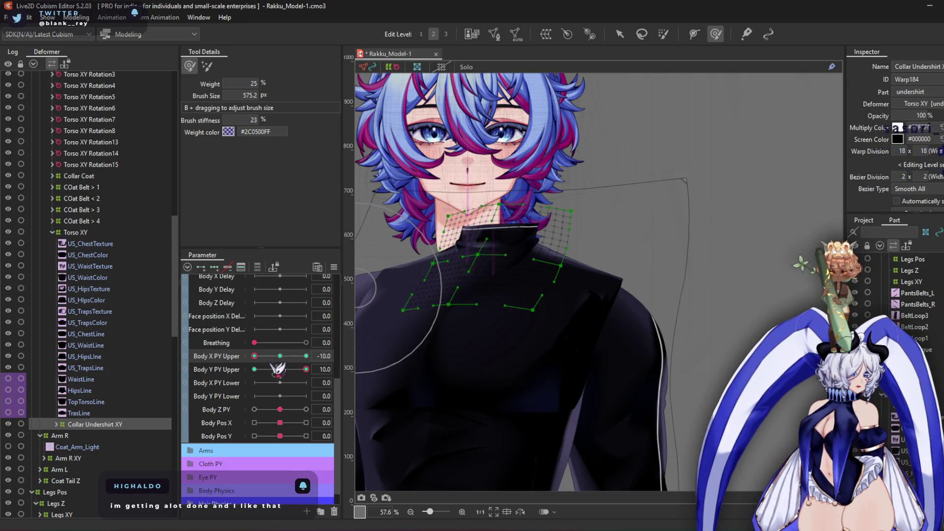
# Mirror the collar shape to the other side and check it at Body X 10
pyautogui.click(216, 358)
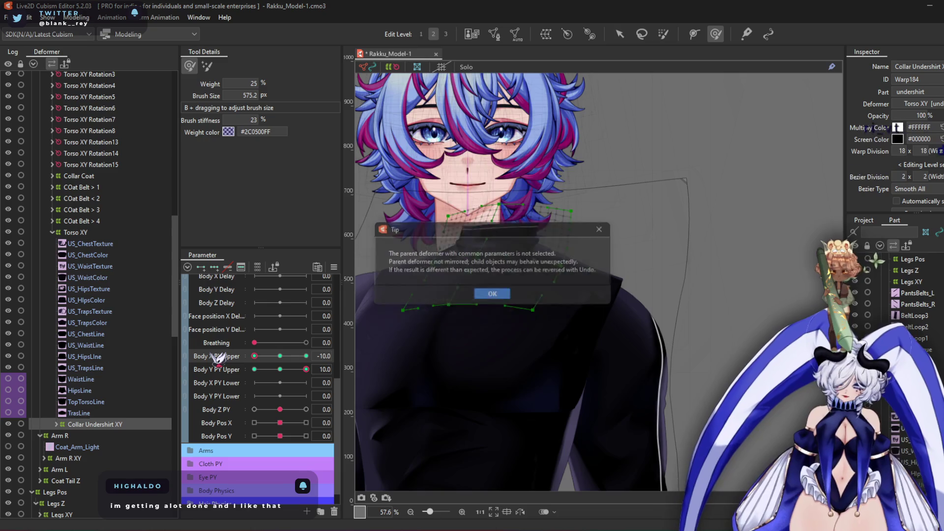
pyautogui.press('Return')
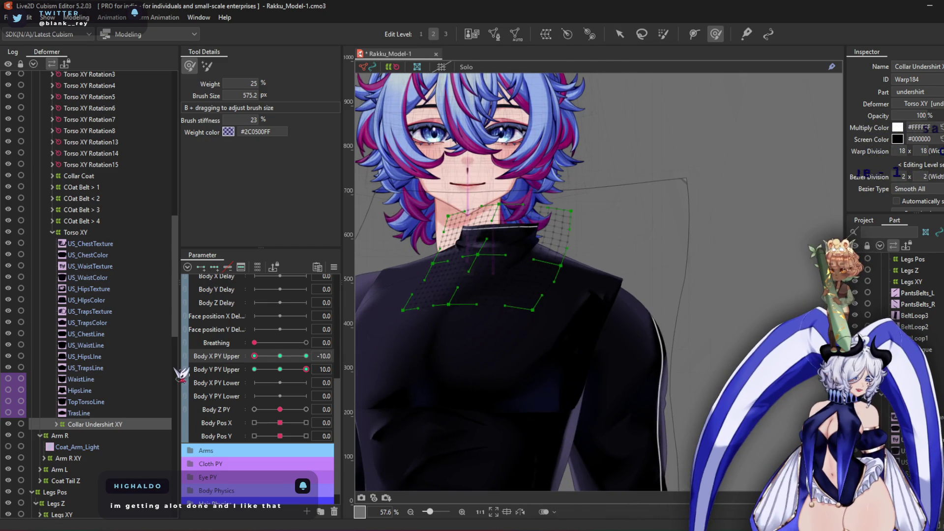
pyautogui.moveTo(255, 356); pyautogui.dragTo(306, 356)
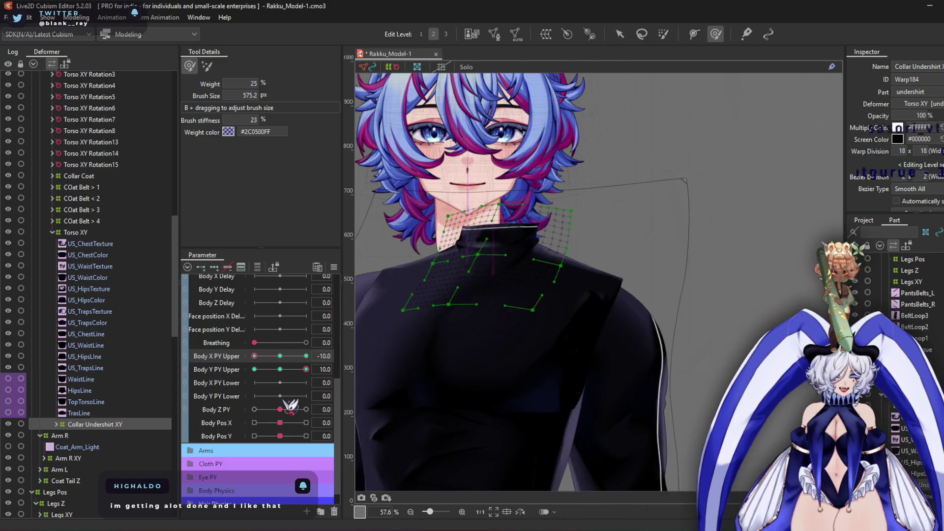
pyautogui.scroll(3, 467, 178)
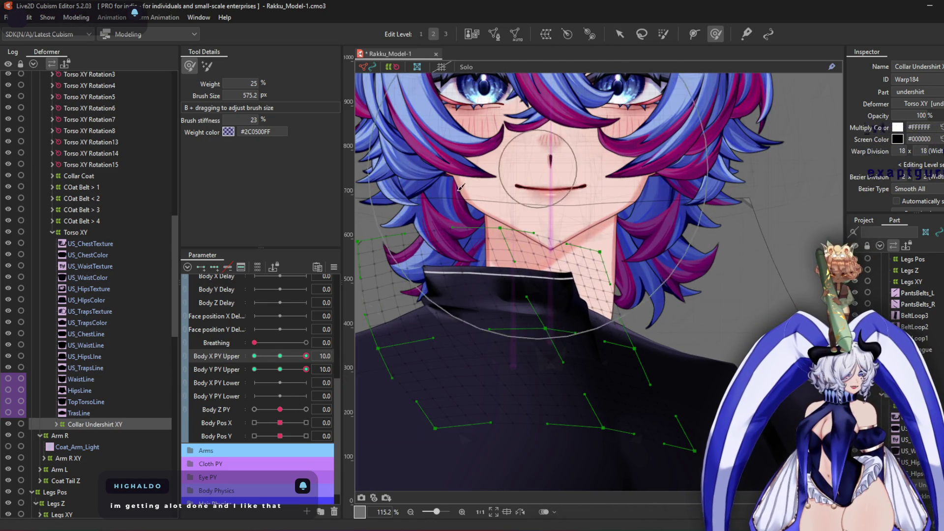
pyautogui.scroll(-5, 395, 302)
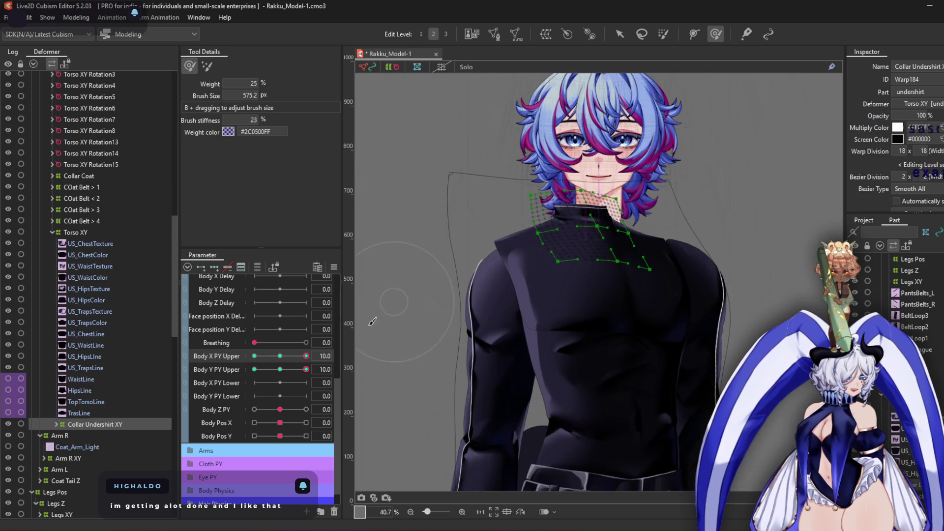
# Compare the collar at Body X -10 and 10, then reset the combined Upper grid to 0/0
pyautogui.moveTo(311, 359)
pyautogui.mouseDown()
pyautogui.moveTo(236, 368)
pyautogui.moveTo(228, 390)
pyautogui.moveTo(352, 397)
pyautogui.moveTo(171, 404)
pyautogui.moveTo(541, 295)
pyautogui.mouseUp()
pyautogui.scroll(2, 633, 161)
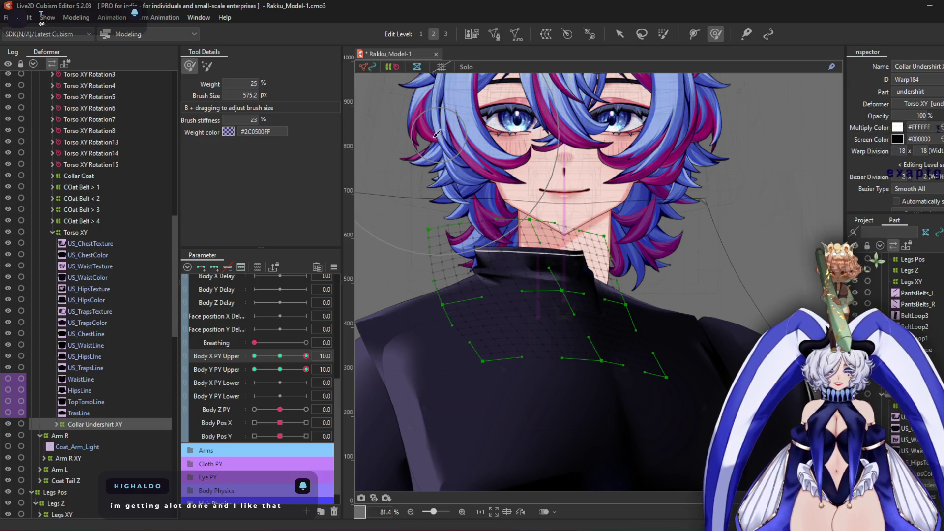
pyautogui.click(189, 359)
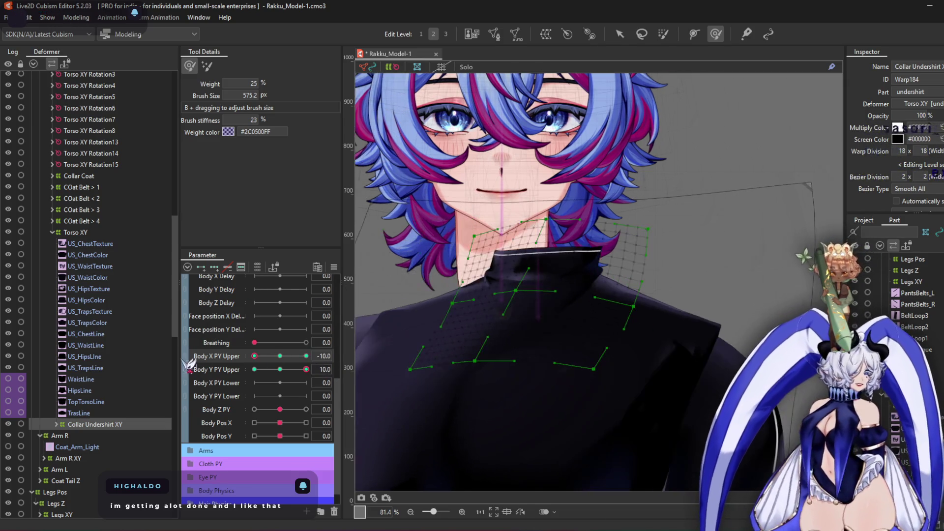
pyautogui.moveTo(306, 356); pyautogui.dragTo(192, 386)
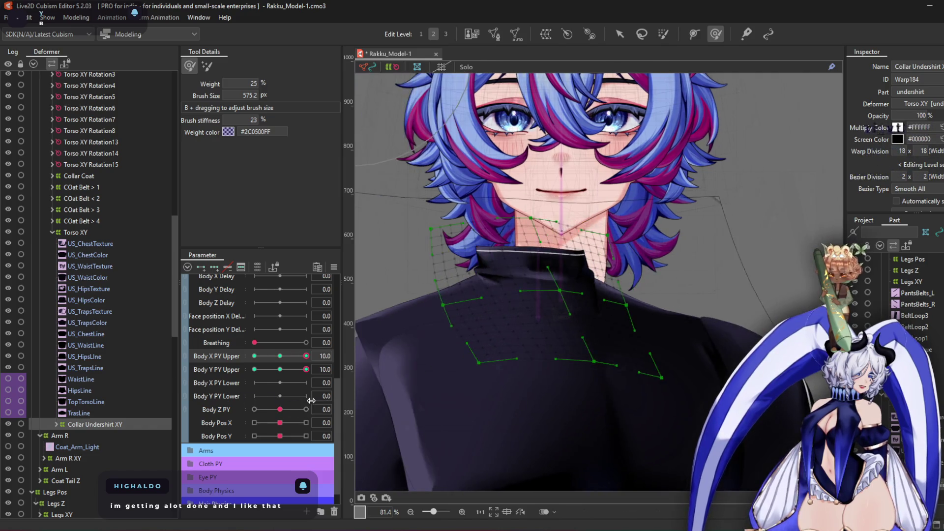
pyautogui.click(186, 368)
pyautogui.scroll(-5, 559, 280)
pyautogui.moveTo(305, 383)
pyautogui.mouseDown()
pyautogui.moveTo(306, 392)
pyautogui.moveTo(266, 367)
pyautogui.moveTo(285, 359)
pyautogui.moveTo(306, 392)
pyautogui.moveTo(305, 363)
pyautogui.mouseUp()
pyautogui.doubleClick(299, 388)
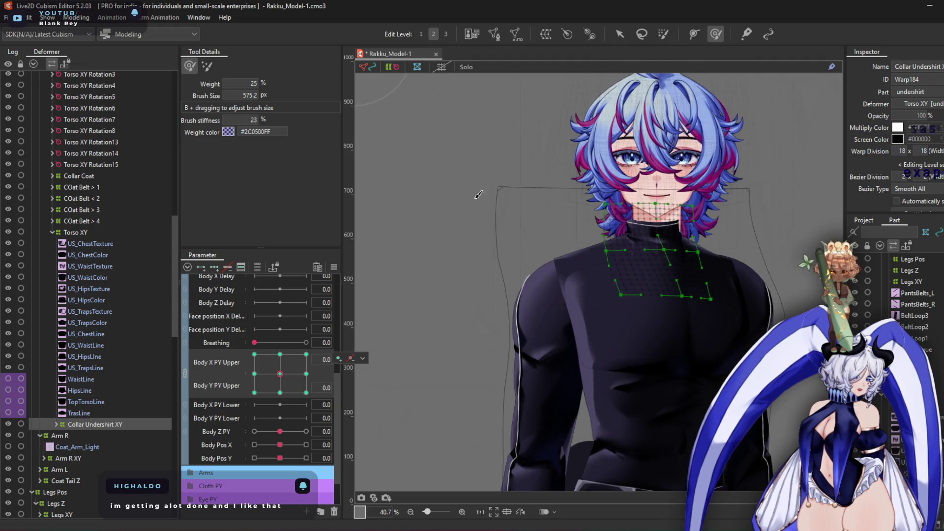
# Locate and select the Head Position XY deformer under Head Body Pos Z
pyautogui.click(74, 233)
pyautogui.scroll(15, 86, 241)
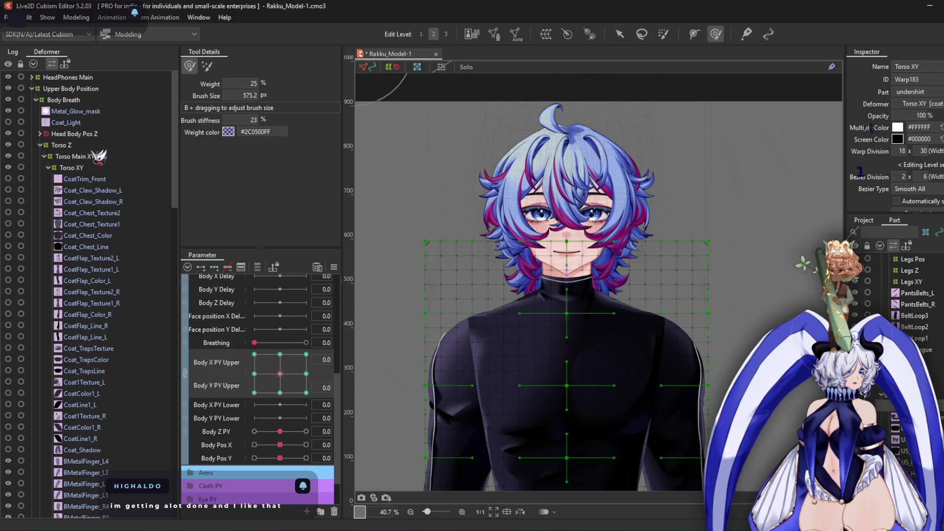
pyautogui.click(85, 157)
pyautogui.click(69, 112)
pyautogui.click(78, 100)
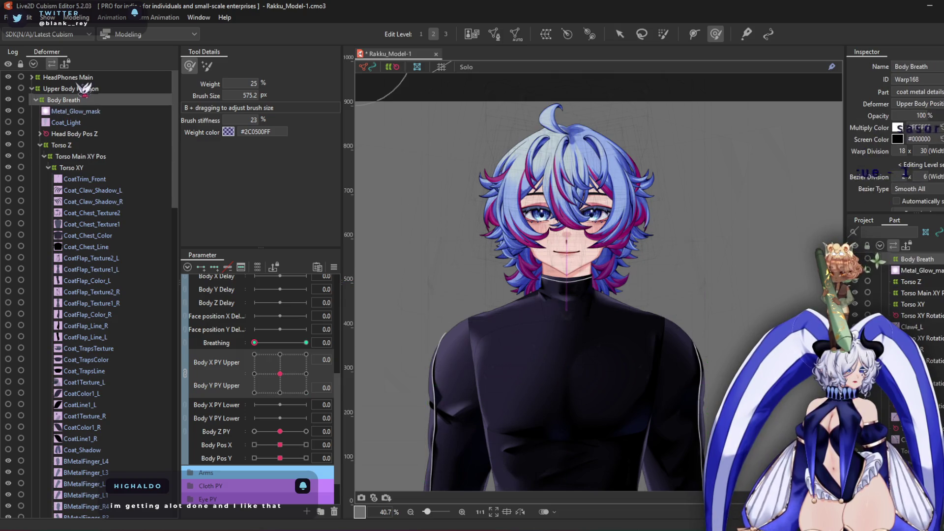
pyautogui.click(91, 135)
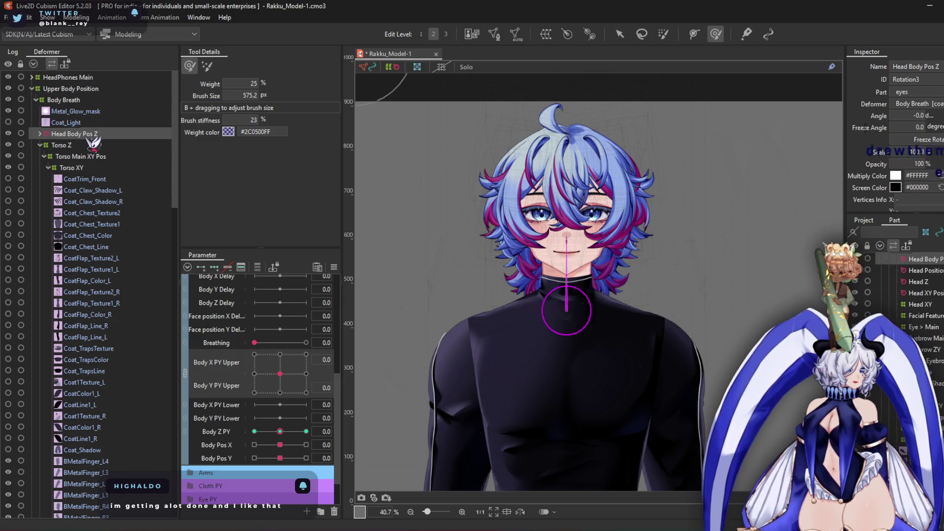
pyautogui.click(620, 33)
pyautogui.doubleClick(91, 138)
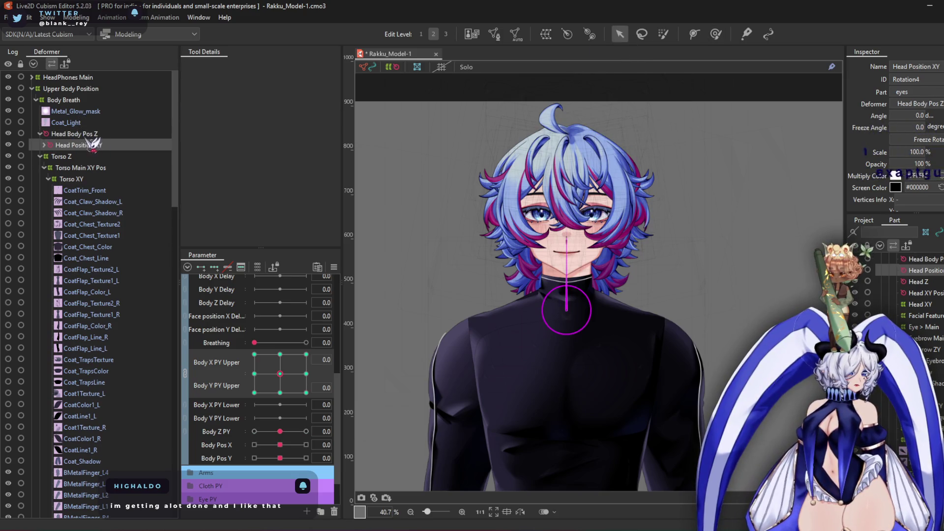
# Reposition the head at the bottom-centre and top-centre Body Upper keys
pyautogui.scroll(3, 595, 268)
pyautogui.click(277, 393)
pyautogui.click(311, 393)
pyautogui.scroll(2, 568, 358)
pyautogui.moveTo(543, 370); pyautogui.dragTo(542, 394)
pyautogui.click(291, 365)
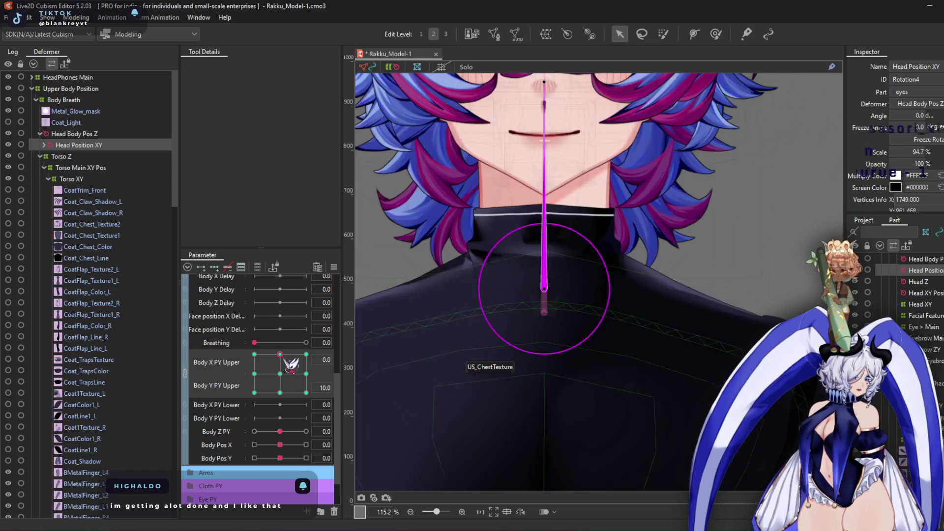
pyautogui.moveTo(536, 218); pyautogui.dragTo(532, 241)
pyautogui.moveTo(542, 313); pyautogui.dragTo(541, 307)
# Shift the head onto the neck at the side and top-left Body Upper keys
pyautogui.moveTo(280, 355); pyautogui.dragTo(254, 374)
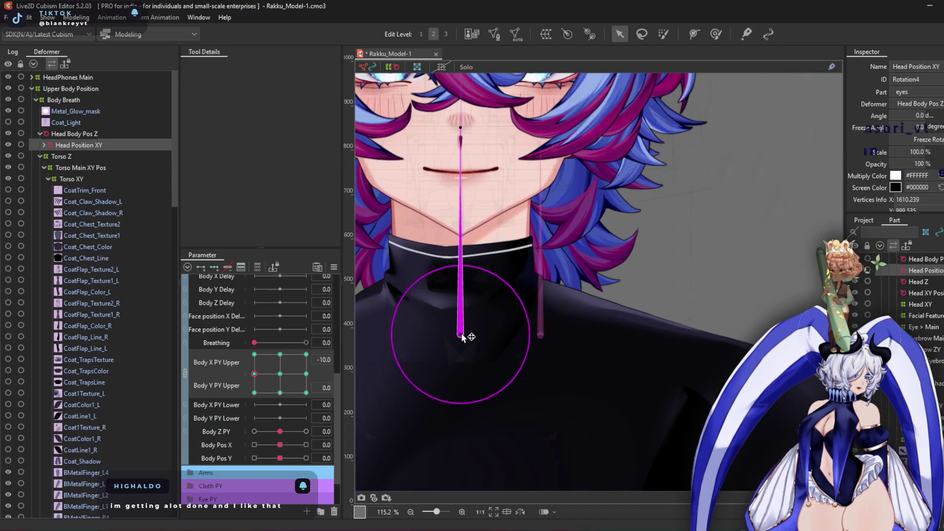
pyautogui.click(306, 374)
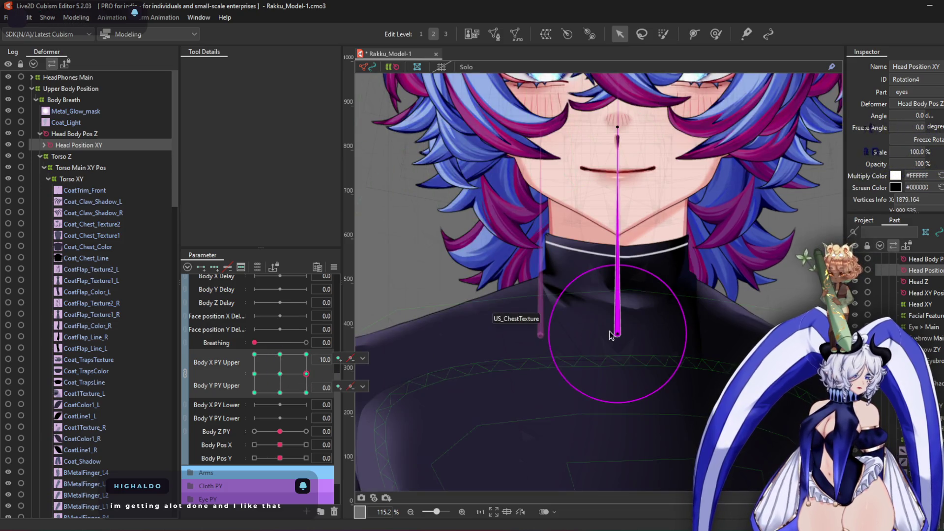
pyautogui.moveTo(301, 382); pyautogui.dragTo(229, 343)
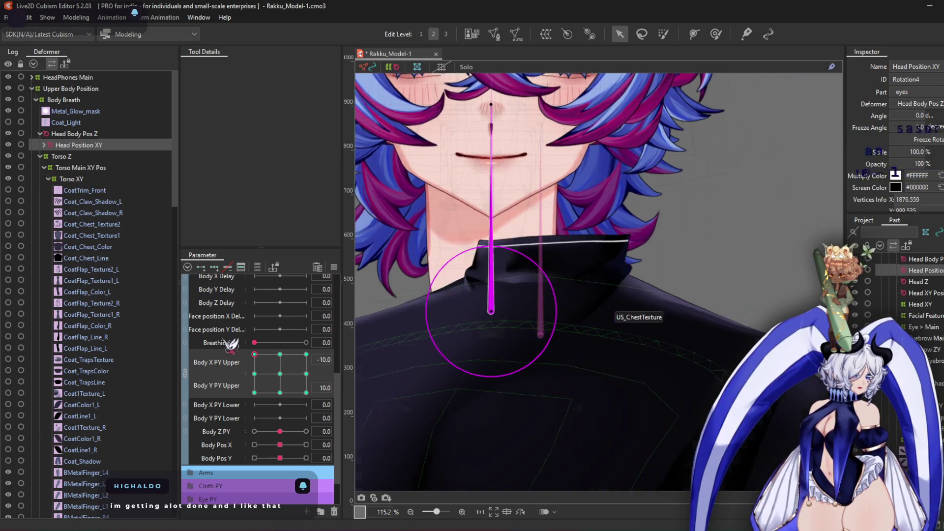
pyautogui.moveTo(491, 313)
pyautogui.mouseDown()
pyautogui.moveTo(557, 313)
pyautogui.moveTo(553, 325)
pyautogui.mouseUp()
# Synthesize the corner keyforms and shift the head right over the neck
pyautogui.click(334, 267)
pyautogui.click(389, 336)
pyautogui.click(473, 363)
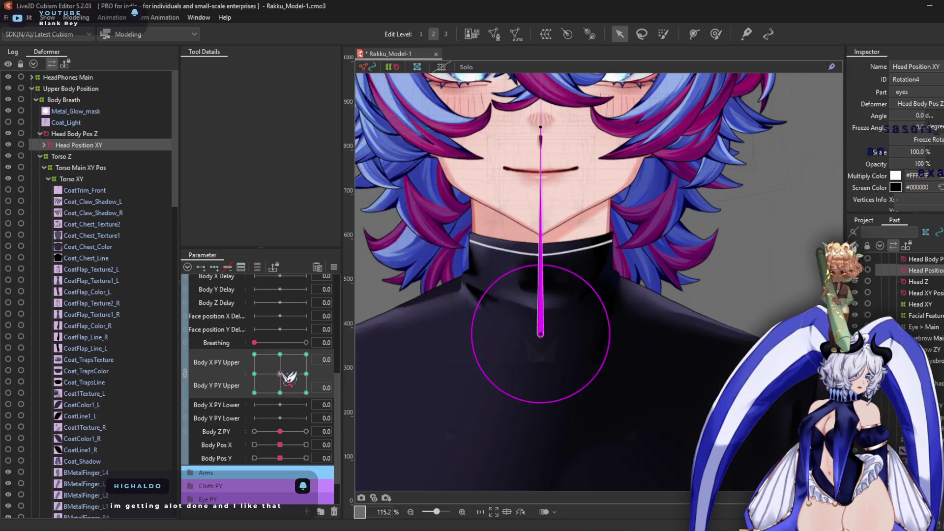
pyautogui.moveTo(464, 312); pyautogui.dragTo(553, 315)
pyautogui.scroll(-5, 531, 213)
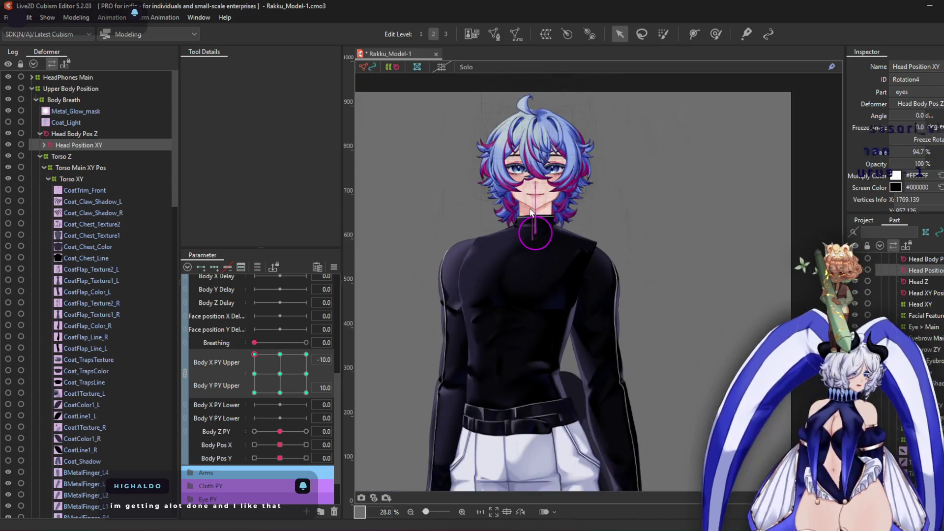
# Lower the head onto the collar at the centre pose and regenerate the corner keyforms
pyautogui.scroll(3, 531, 212)
pyautogui.moveTo(254, 354); pyautogui.dragTo(336, 342)
pyautogui.moveTo(287, 364); pyautogui.dragTo(280, 354)
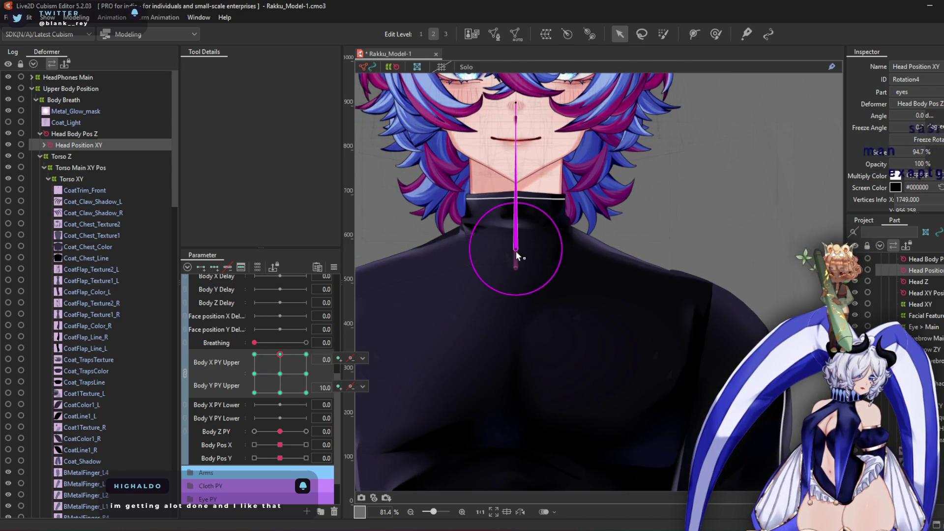
pyautogui.moveTo(517, 259); pyautogui.dragTo(515, 268)
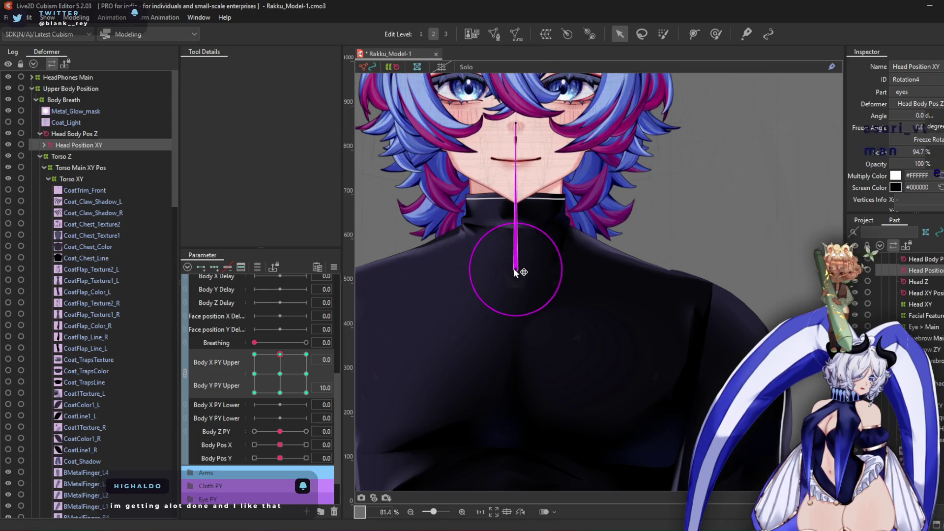
pyautogui.click(334, 267)
pyautogui.click(428, 328)
pyautogui.click(474, 358)
# Recentre the head on the neck at the top-left and top-right corners
pyautogui.moveTo(280, 354); pyautogui.dragTo(254, 354)
pyautogui.moveTo(459, 271); pyautogui.dragTo(522, 269)
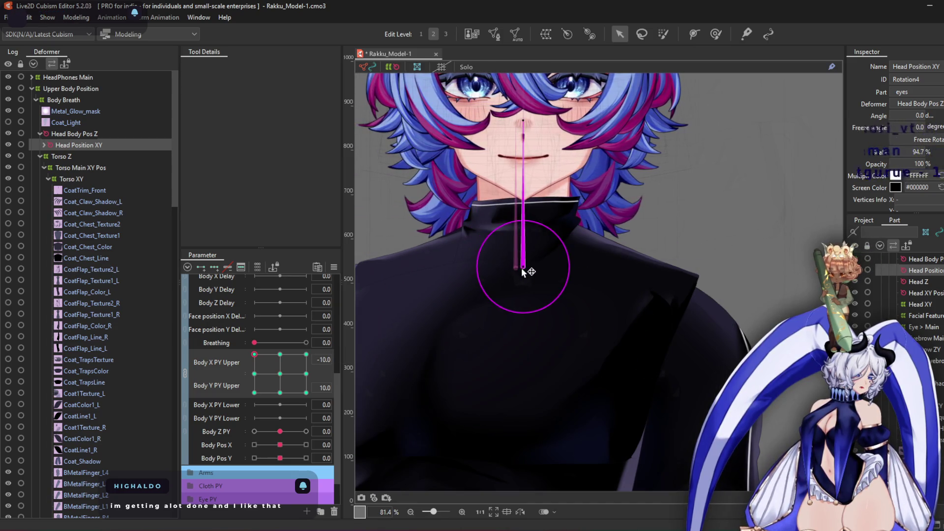
pyautogui.click(306, 354)
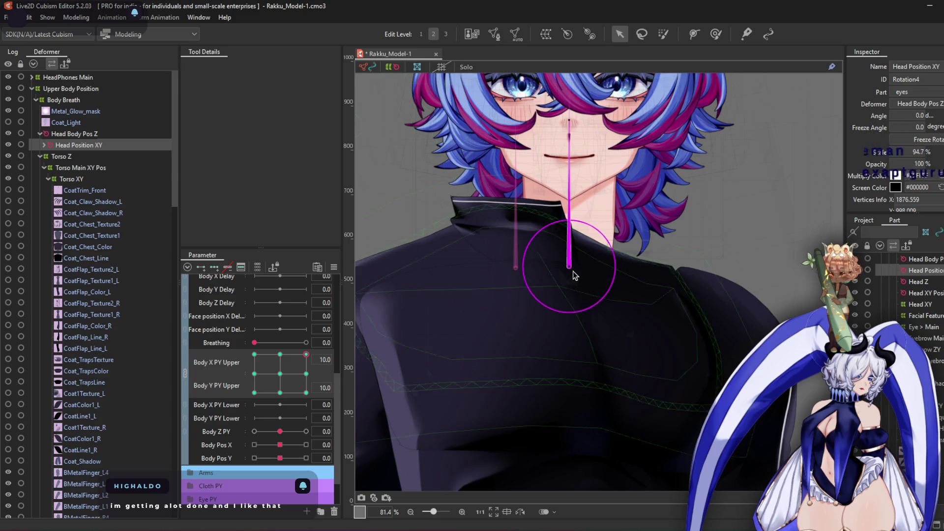
pyautogui.moveTo(568, 267); pyautogui.dragTo(515, 267)
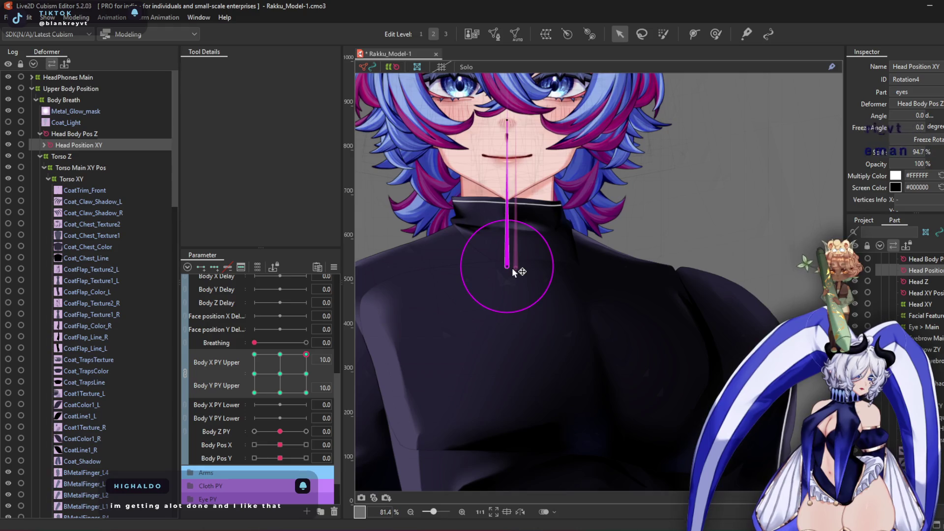
# Shift the head onto the neck at the bottom-left and bottom-right corners
pyautogui.click(255, 355)
pyautogui.click(254, 392)
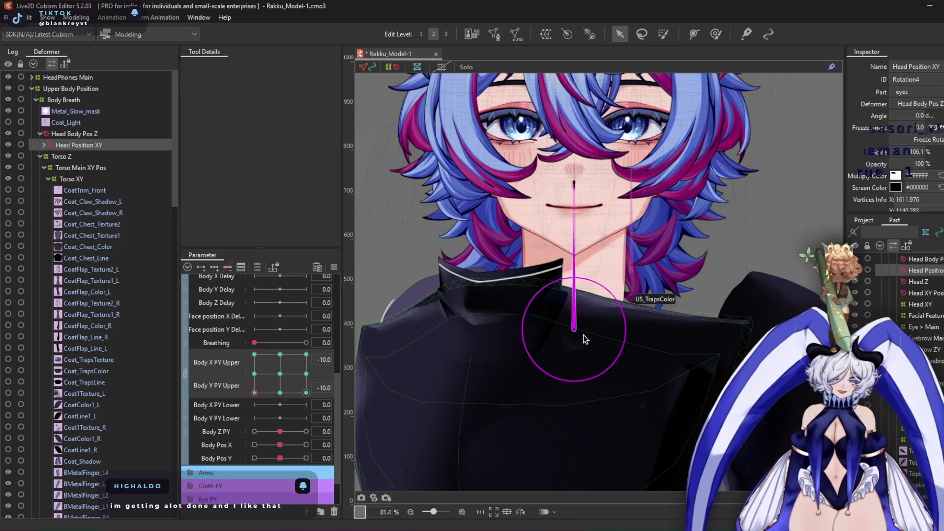
pyautogui.moveTo(573, 334); pyautogui.dragTo(502, 338)
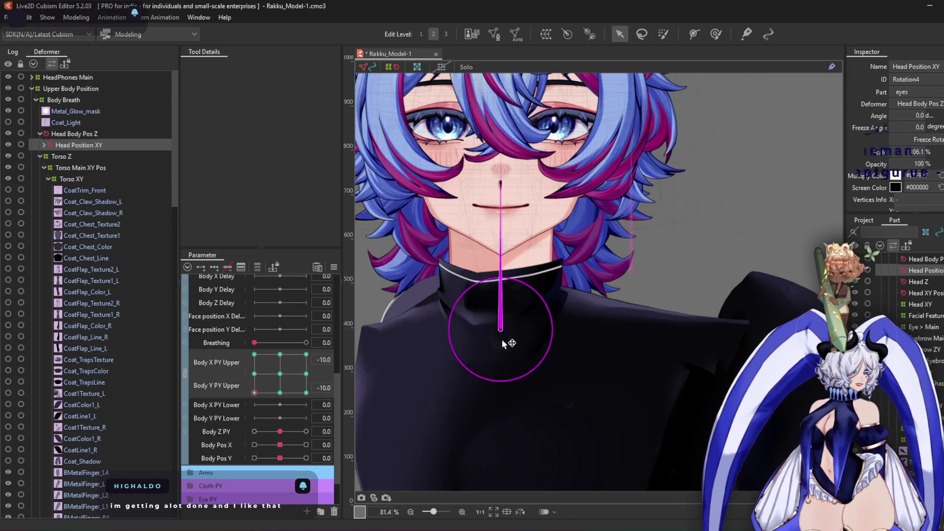
pyautogui.click(306, 393)
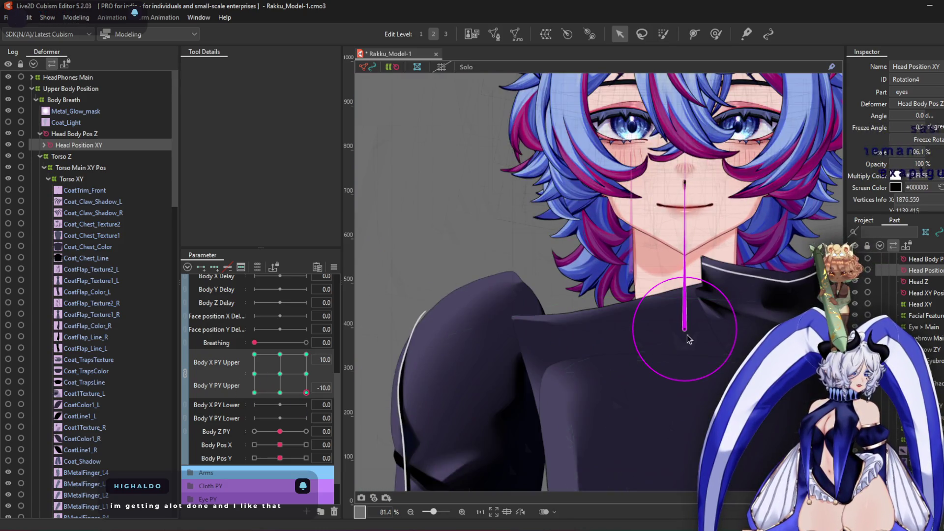
pyautogui.moveTo(685, 333)
pyautogui.mouseDown()
pyautogui.moveTo(764, 332)
pyautogui.moveTo(552, 320)
pyautogui.mouseUp()
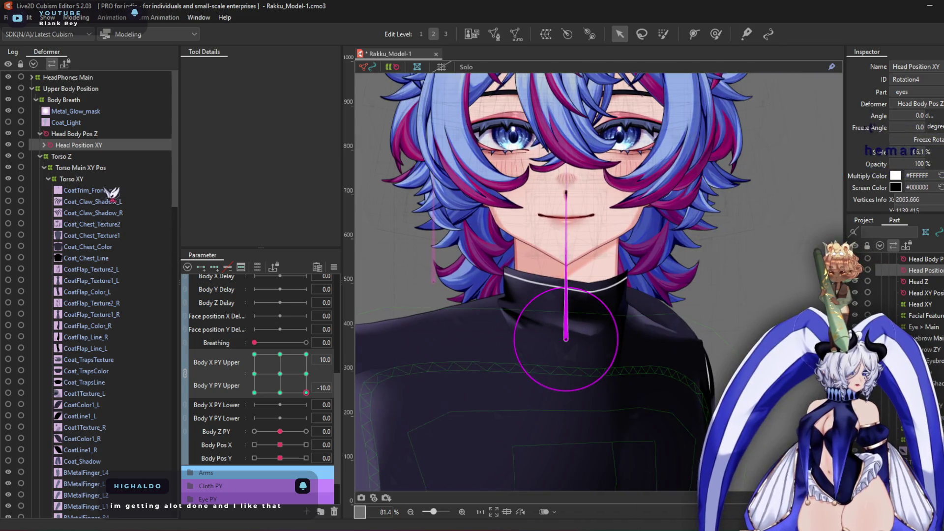
pyautogui.moveTo(306, 393)
pyautogui.mouseDown()
pyautogui.moveTo(316, 338)
pyautogui.moveTo(254, 355)
pyautogui.moveTo(295, 370)
pyautogui.moveTo(280, 355)
pyautogui.mouseUp()
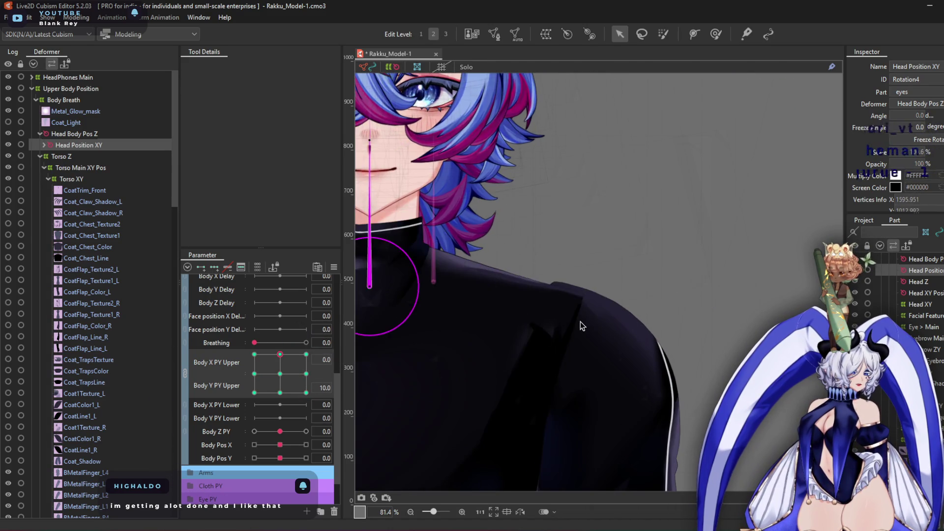
# Select the Collar Undershirt XY warp under Torso XY and activate the Deform Brush
pyautogui.scroll(-3, 580, 321)
pyautogui.scroll(-6, 153, 275)
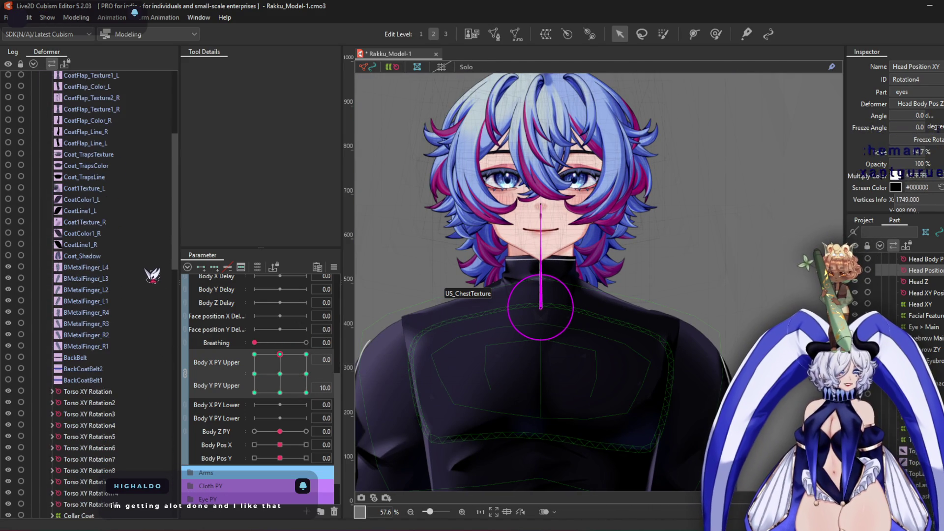
pyautogui.scroll(-4, 148, 376)
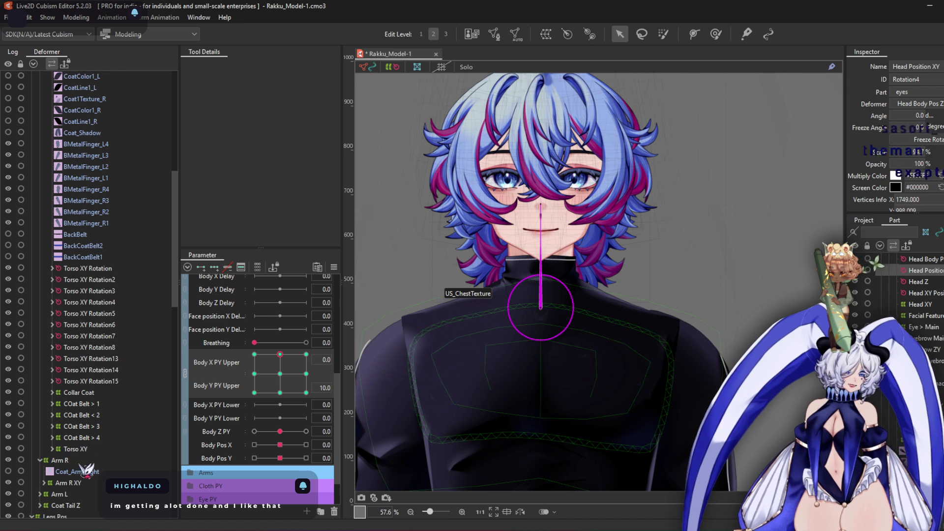
pyautogui.click(74, 449)
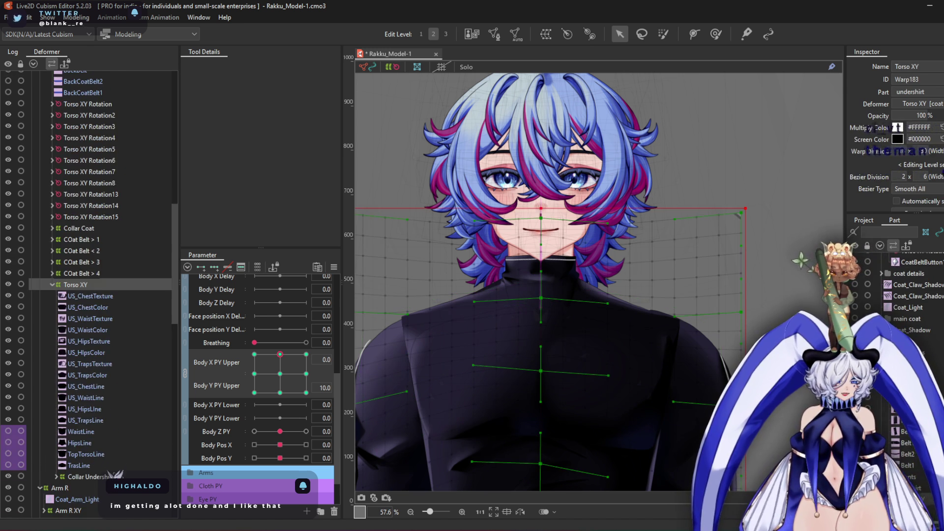
pyautogui.click(112, 475)
pyautogui.click(716, 33)
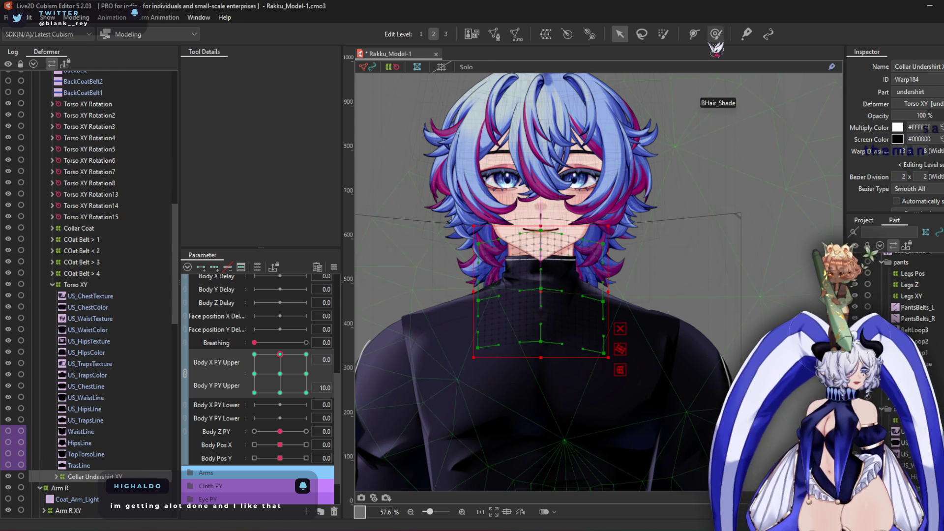
pyautogui.scroll(2, 590, 221)
pyautogui.scroll(2, 638, 213)
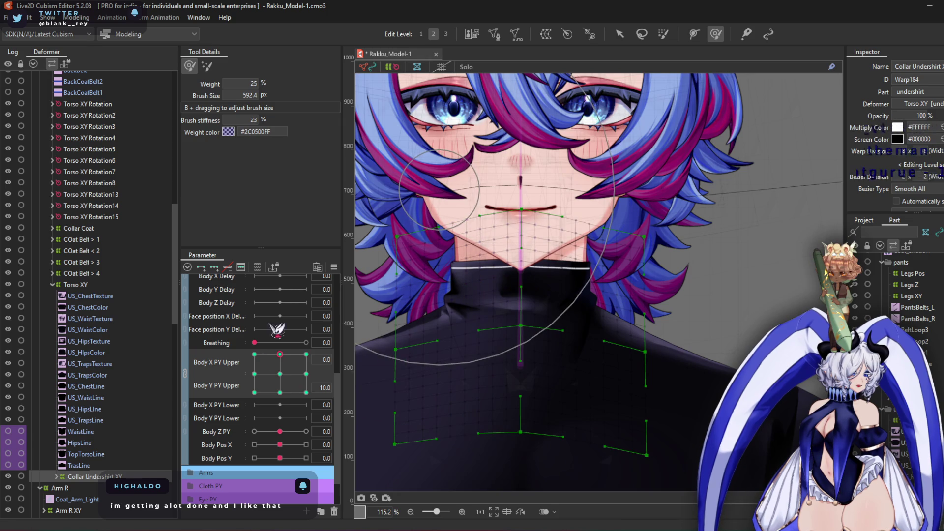
# Brush the collar warp's right side inward at the bottom-centre Body Upper pose
pyautogui.click(280, 392)
pyautogui.scroll(2, 497, 261)
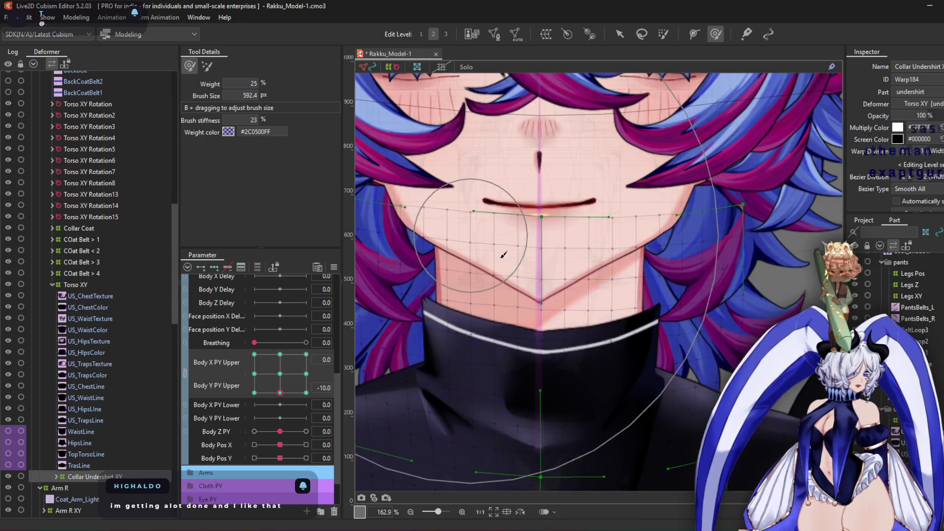
pyautogui.moveTo(758, 221); pyautogui.dragTo(735, 217)
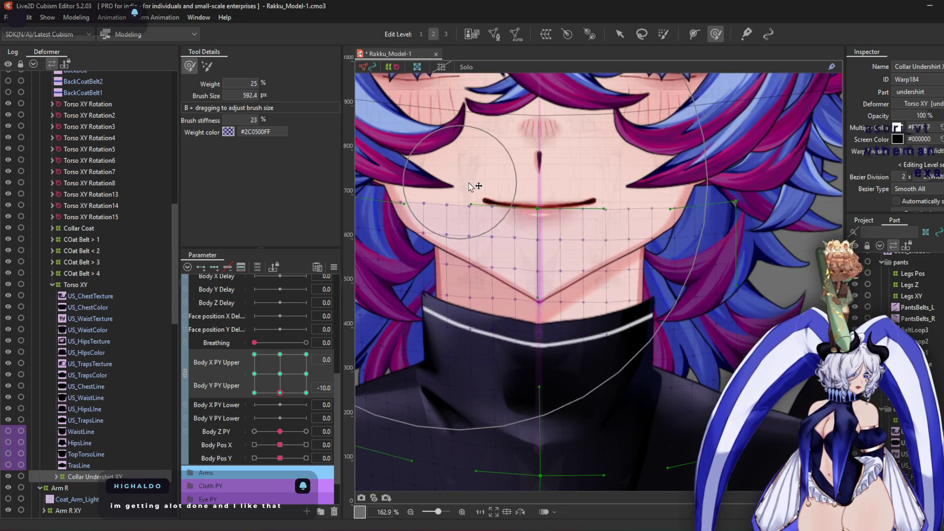
pyautogui.moveTo(689, 172)
pyautogui.mouseDown()
pyautogui.moveTo(635, 190)
pyautogui.moveTo(672, 190)
pyautogui.moveTo(590, 123)
pyautogui.moveTo(637, 127)
pyautogui.moveTo(423, 127)
pyautogui.moveTo(433, 134)
pyautogui.moveTo(453, 116)
pyautogui.moveTo(461, 288)
pyautogui.mouseUp()
# Reshape the collar warp around the chin at the top-left corner with a smaller brush
pyautogui.click(254, 374)
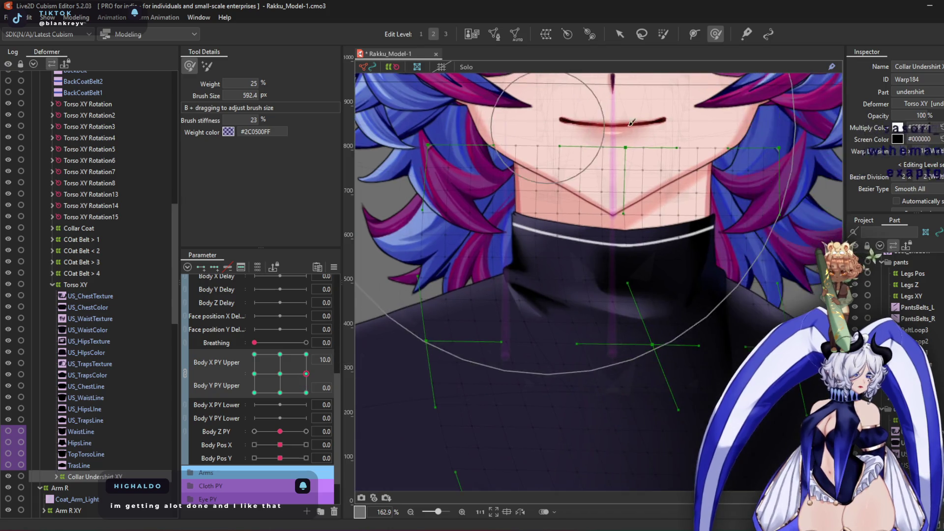
pyautogui.click(254, 354)
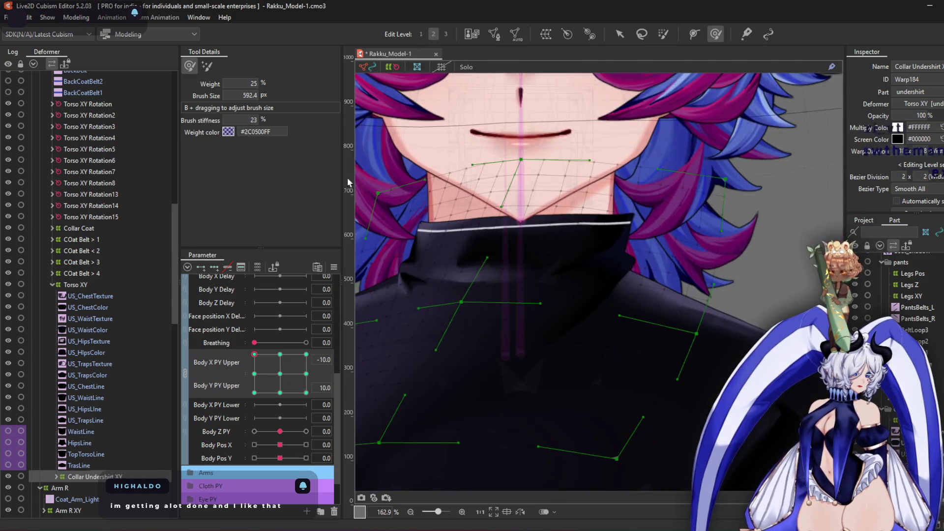
pyautogui.moveTo(433, 156)
pyautogui.mouseDown()
pyautogui.moveTo(566, 128)
pyautogui.moveTo(635, 187)
pyautogui.moveTo(693, 182)
pyautogui.moveTo(701, 194)
pyautogui.mouseUp()
pyautogui.moveTo(726, 278)
pyautogui.mouseDown()
pyautogui.moveTo(706, 358)
pyautogui.moveTo(670, 331)
pyautogui.moveTo(626, 369)
pyautogui.moveTo(633, 375)
pyautogui.moveTo(688, 216)
pyautogui.moveTo(565, 312)
pyautogui.mouseUp()
# Brush the collar warp around the chin at the top-right and bottom-right corners
pyautogui.click(306, 354)
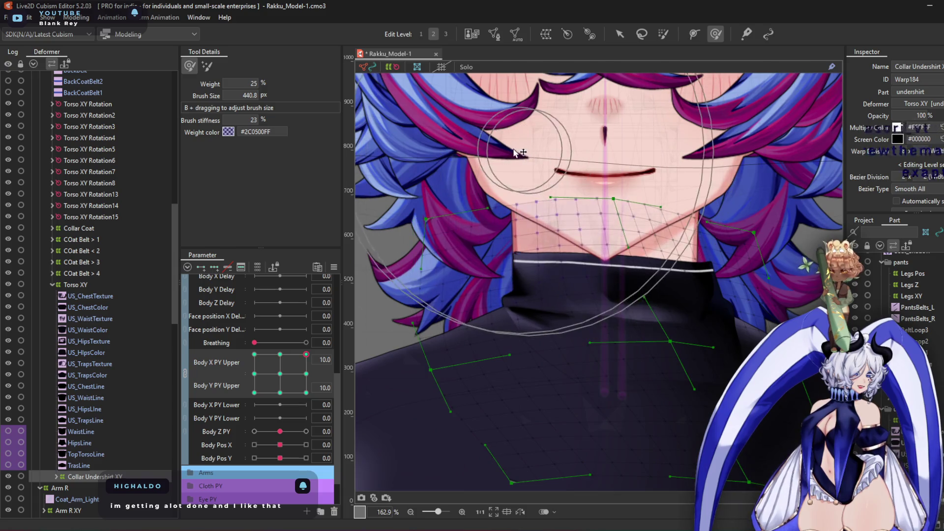
pyautogui.moveTo(569, 347); pyautogui.dragTo(544, 391)
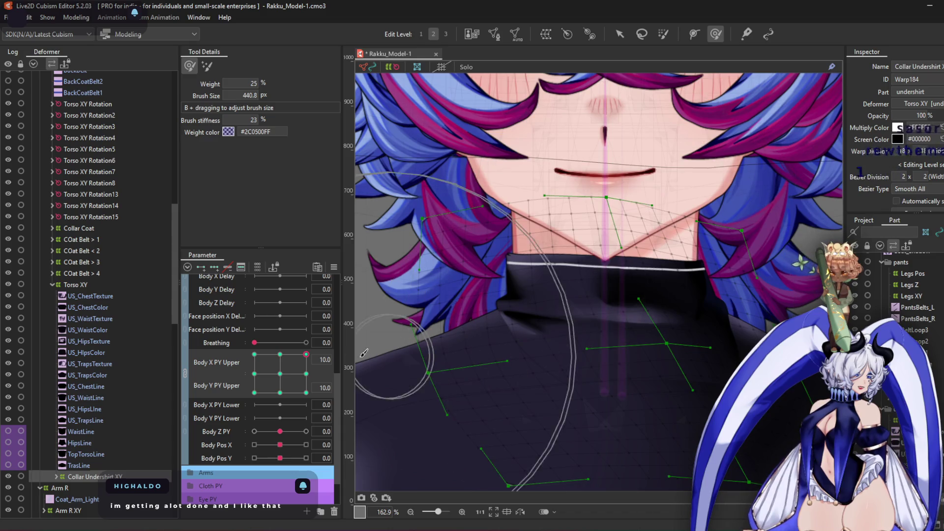
pyautogui.click(306, 392)
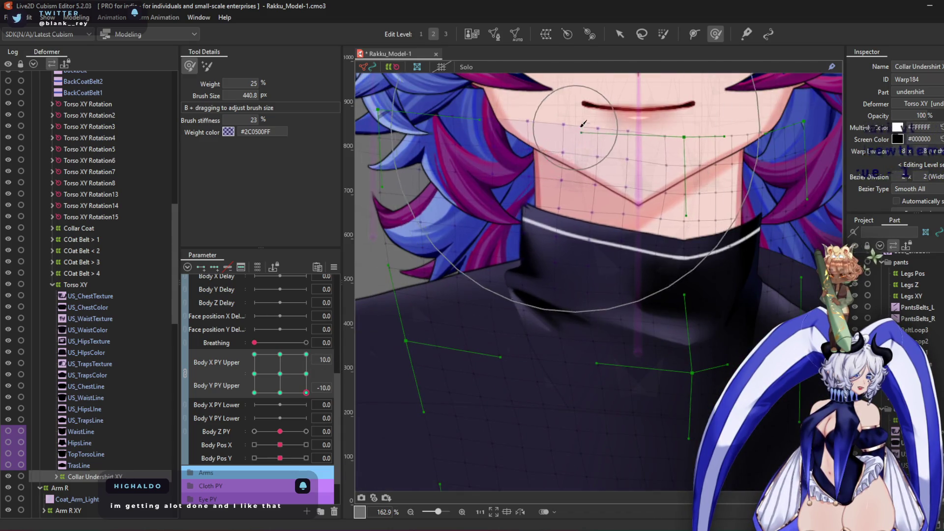
pyautogui.moveTo(774, 145)
pyautogui.mouseDown()
pyautogui.moveTo(615, 123)
pyautogui.moveTo(707, 274)
pyautogui.moveTo(671, 332)
pyautogui.moveTo(691, 314)
pyautogui.mouseUp()
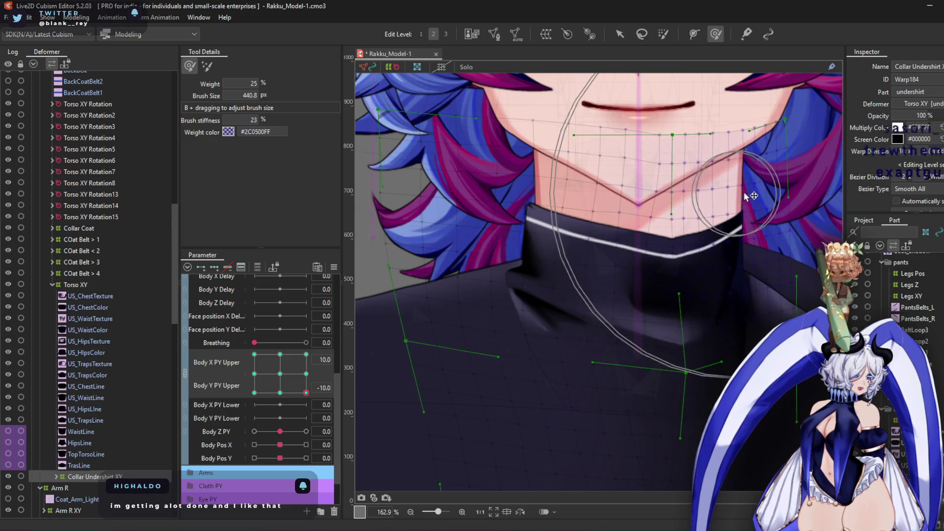
# Inspect the chin at the bottom-left corner, then reset the Body Upper pose to 0
pyautogui.click(261, 392)
pyautogui.click(254, 392)
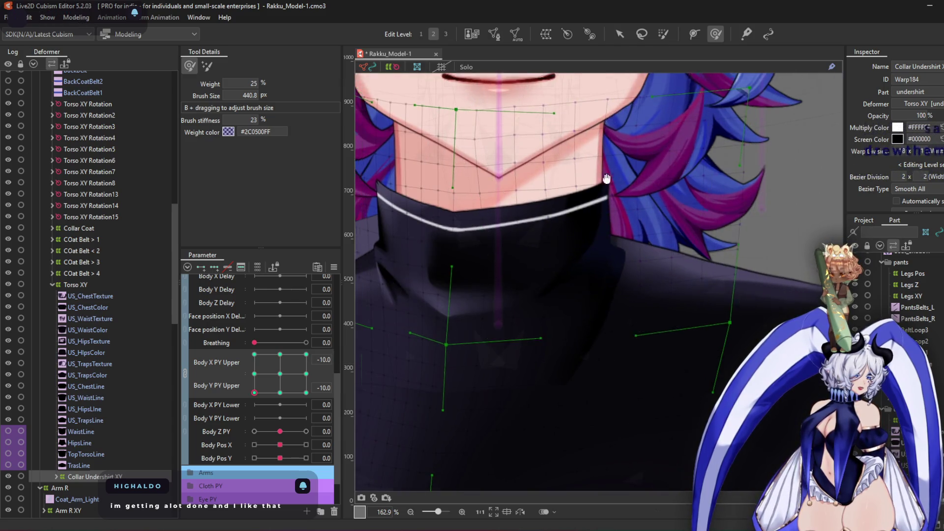
pyautogui.moveTo(356, 113); pyautogui.dragTo(465, 143)
pyautogui.rightClick(571, 293)
pyautogui.scroll(-5, 466, 182)
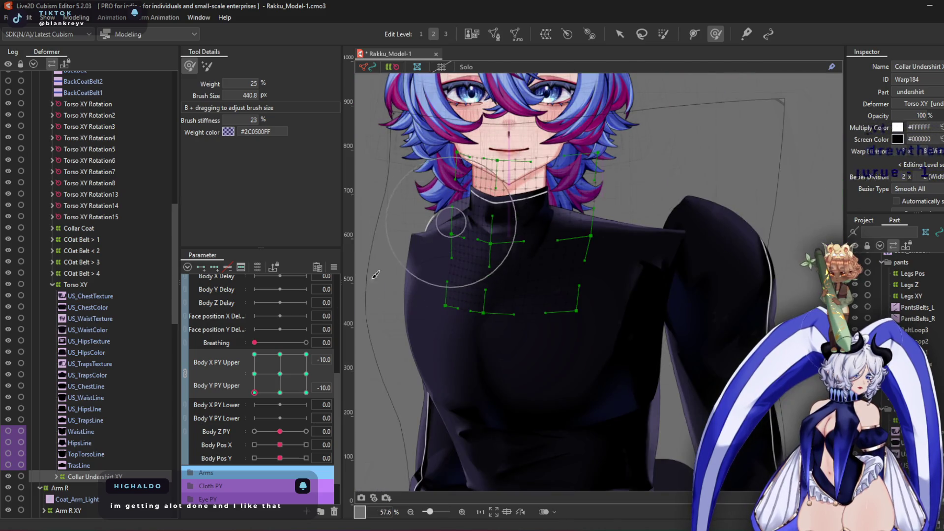
pyautogui.moveTo(256, 392)
pyautogui.mouseDown()
pyautogui.moveTo(295, 367)
pyautogui.moveTo(261, 374)
pyautogui.moveTo(293, 376)
pyautogui.mouseUp()
pyautogui.click(280, 374)
# Select Arm R XY and pose the body with Body X PY Upper at 10
pyautogui.doubleClick(95, 285)
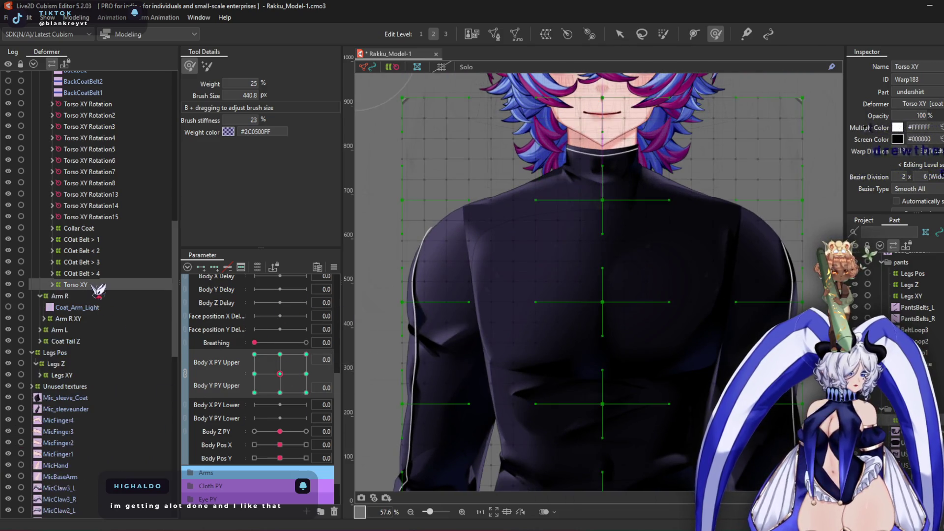
pyautogui.click(117, 318)
pyautogui.scroll(-3, 577, 208)
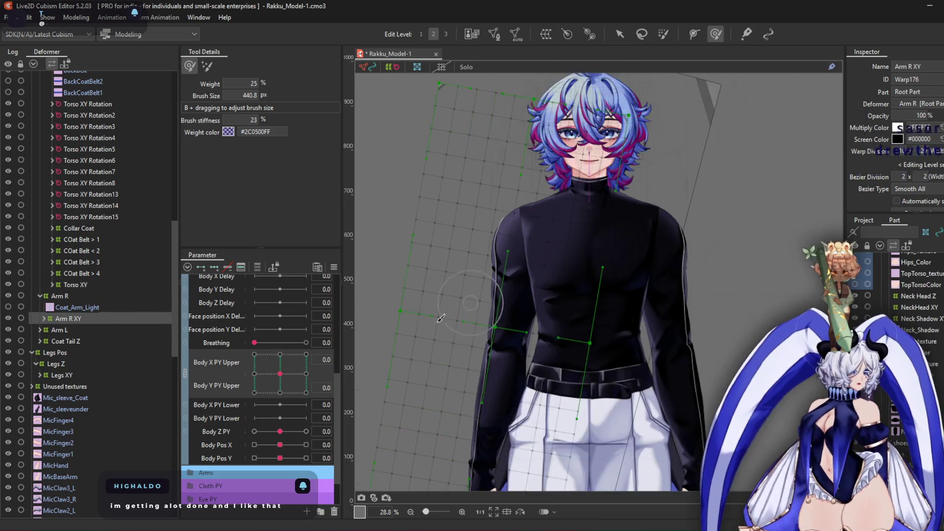
pyautogui.scroll(2, 497, 344)
pyautogui.click(185, 374)
pyautogui.moveTo(280, 356)
pyautogui.mouseDown()
pyautogui.moveTo(347, 364)
pyautogui.moveTo(231, 376)
pyautogui.moveTo(333, 375)
pyautogui.mouseUp()
pyautogui.click(280, 371)
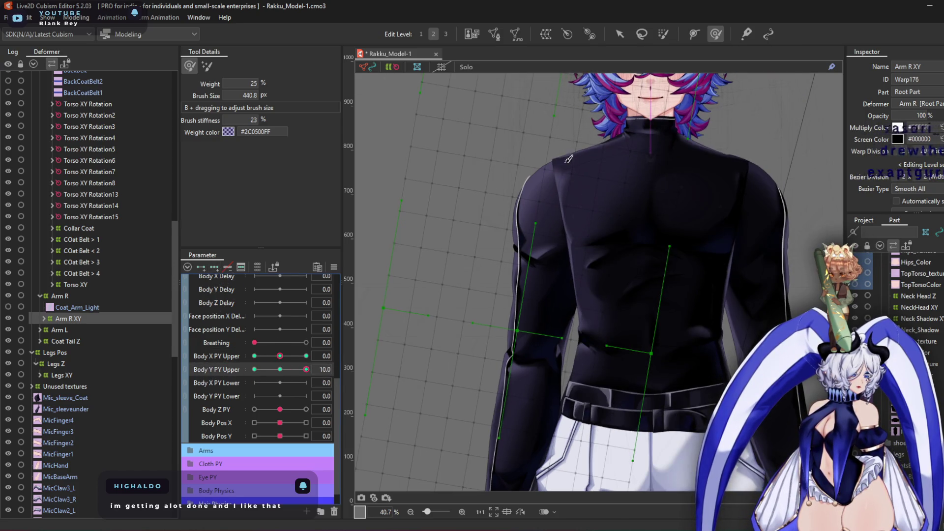
# Enlarge the deform brush and sculpt the right sleeve and arm mesh
pyautogui.scroll(1, 615, 118)
pyautogui.moveTo(516, 181)
pyautogui.mouseDown()
pyautogui.moveTo(565, 311)
pyautogui.moveTo(549, 213)
pyautogui.moveTo(480, 194)
pyautogui.moveTo(499, 169)
pyautogui.moveTo(544, 213)
pyautogui.moveTo(648, 168)
pyautogui.mouseUp()
pyautogui.scroll(2, 551, 206)
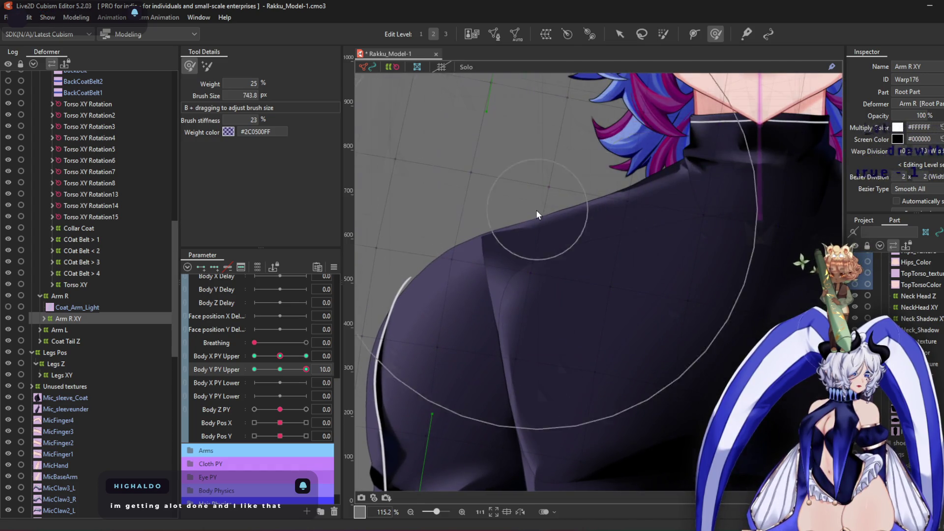
pyautogui.scroll(-4, 536, 210)
pyautogui.moveTo(514, 268)
pyautogui.mouseDown()
pyautogui.moveTo(499, 357)
pyautogui.moveTo(517, 345)
pyautogui.moveTo(536, 348)
pyautogui.moveTo(531, 368)
pyautogui.mouseUp()
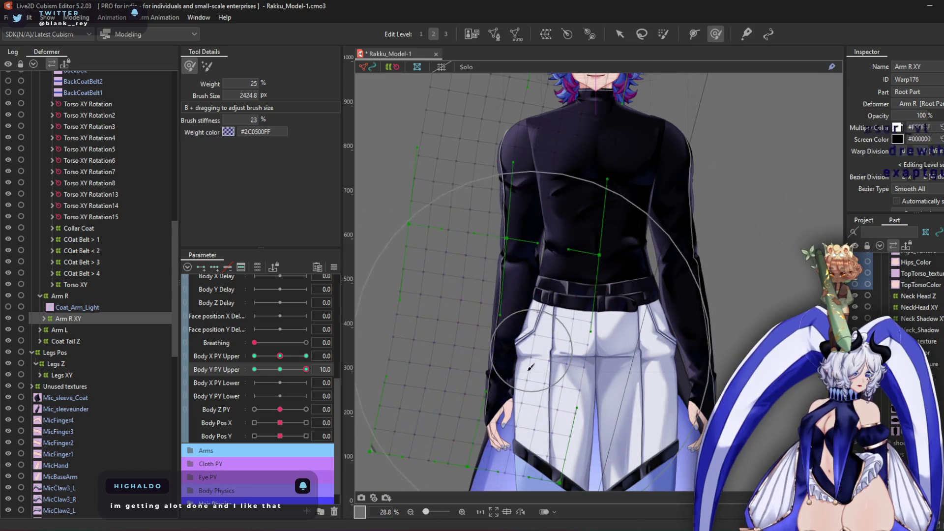
pyautogui.moveTo(507, 407); pyautogui.dragTo(519, 397)
pyautogui.moveTo(306, 369)
pyautogui.mouseDown()
pyautogui.moveTo(294, 377)
pyautogui.moveTo(254, 369)
pyautogui.mouseUp()
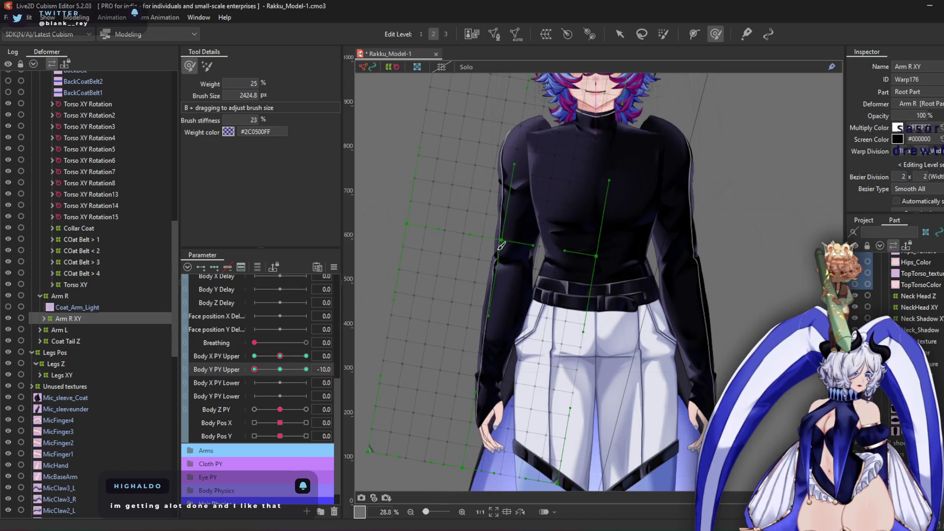
# Push the Arm R XY warp mesh downward and shrink the deform brush
pyautogui.scroll(3, 549, 171)
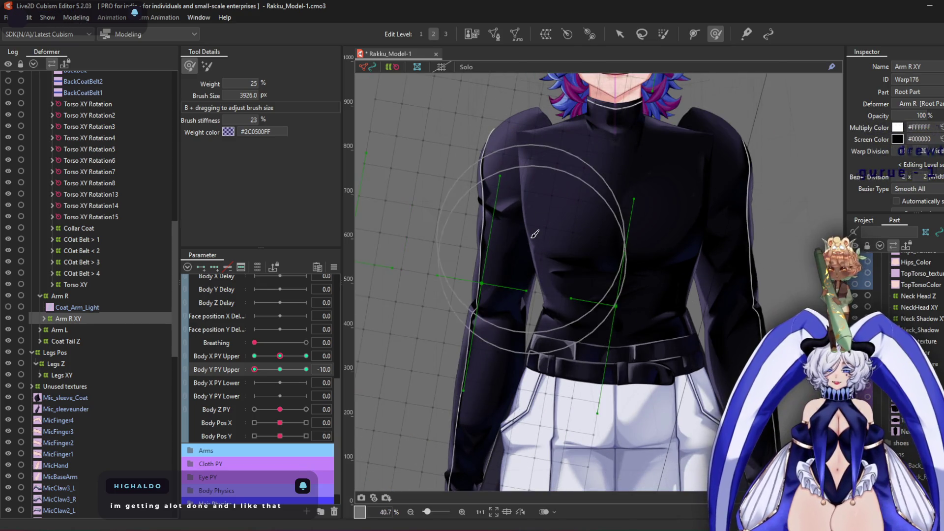
pyautogui.moveTo(536, 205)
pyautogui.mouseDown()
pyautogui.moveTo(536, 238)
pyautogui.moveTo(500, 338)
pyautogui.moveTo(514, 301)
pyautogui.mouseUp()
pyautogui.scroll(3, 527, 152)
pyautogui.moveTo(528, 152); pyautogui.dragTo(528, 223)
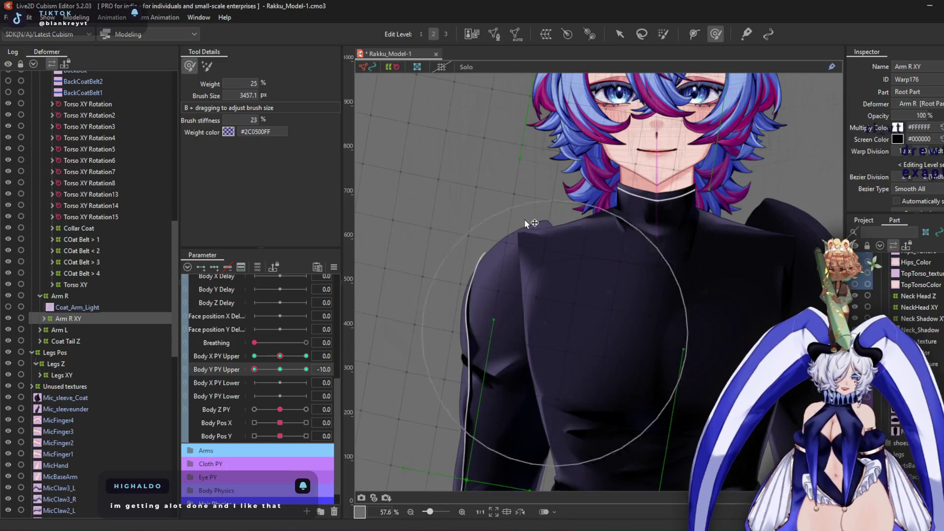
pyautogui.moveTo(574, 305); pyautogui.dragTo(585, 291)
pyautogui.moveTo(576, 235)
pyautogui.mouseDown()
pyautogui.moveTo(569, 157)
pyautogui.moveTo(601, 317)
pyautogui.moveTo(520, 164)
pyautogui.mouseUp()
# Reshape the warp around the neck and shoulder, smoothing and lifting the shoulder outline
pyautogui.scroll(2, 520, 169)
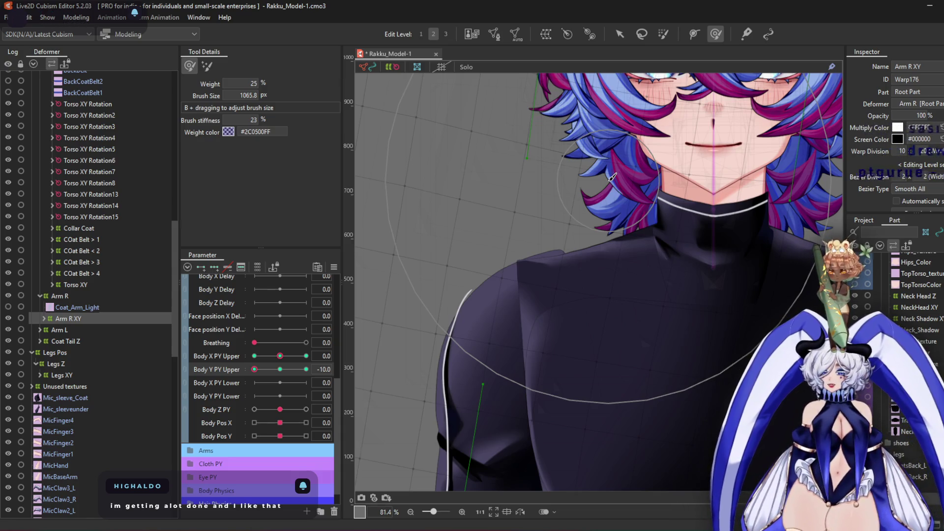
pyautogui.moveTo(613, 177)
pyautogui.mouseDown()
pyautogui.moveTo(612, 186)
pyautogui.moveTo(474, 288)
pyautogui.mouseUp()
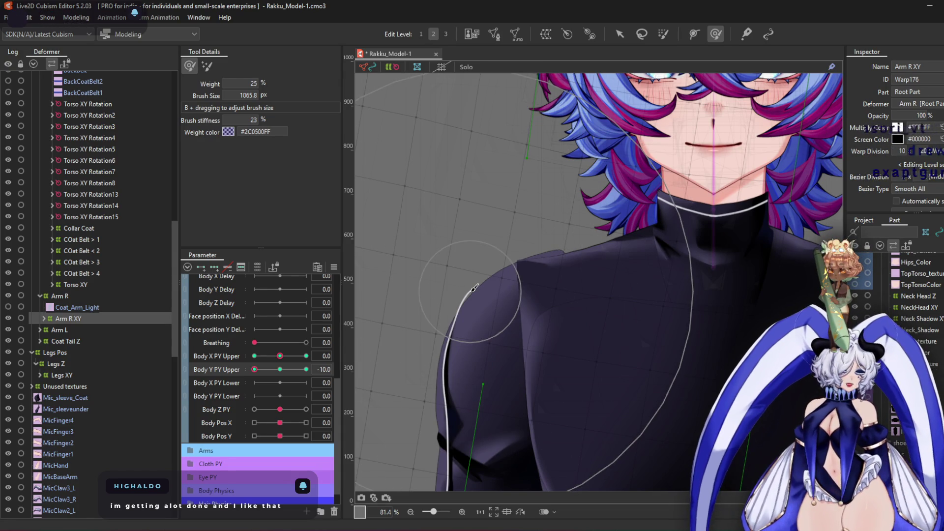
pyautogui.moveTo(545, 306)
pyautogui.mouseDown()
pyautogui.moveTo(499, 340)
pyautogui.moveTo(492, 329)
pyautogui.mouseUp()
pyautogui.scroll(2, 411, 325)
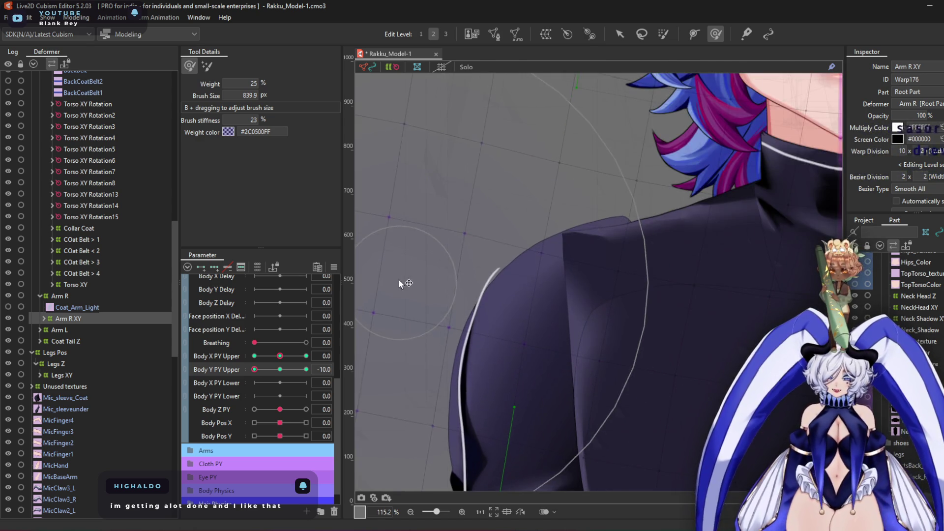
pyautogui.moveTo(555, 258); pyautogui.dragTo(542, 256)
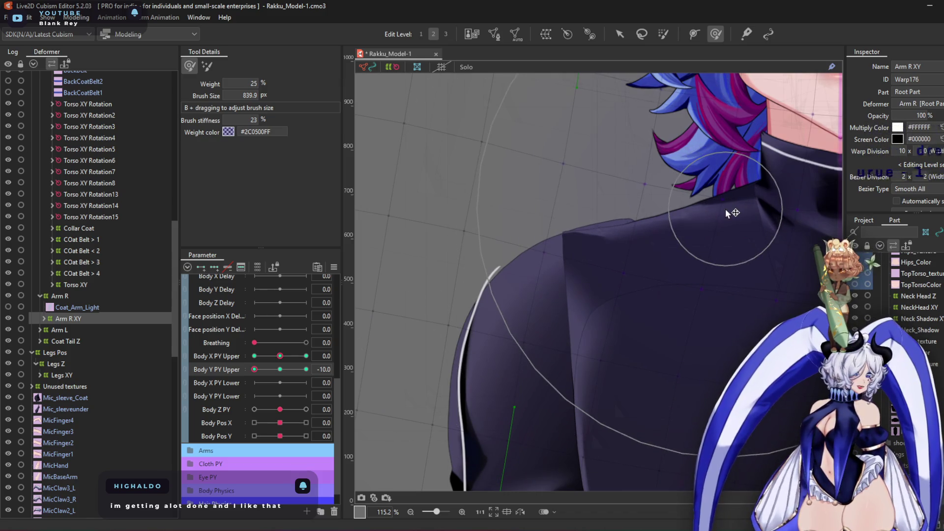
pyautogui.moveTo(546, 256); pyautogui.dragTo(547, 248)
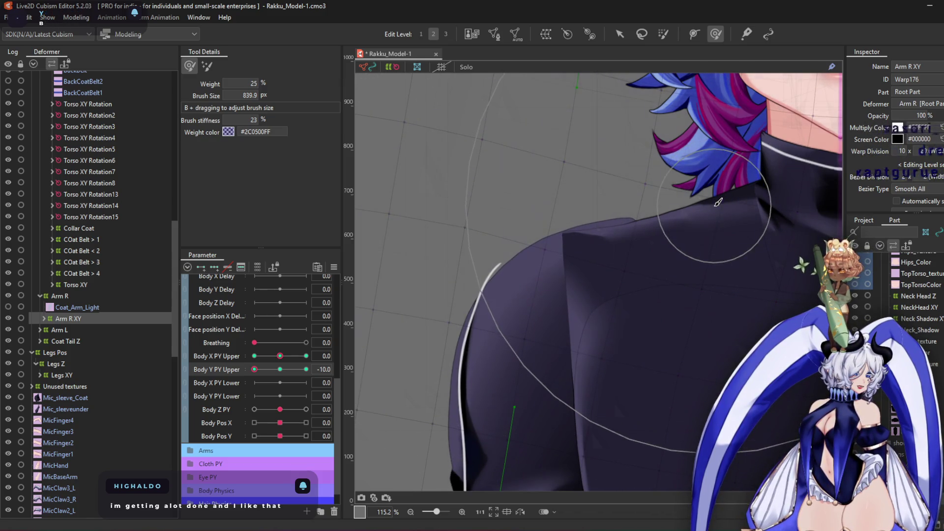
pyautogui.scroll(-5, 718, 202)
pyautogui.scroll(2, 605, 274)
# Enlarge the brush to 2271.0 px and check the arm deformation across Body Y PY Upper
pyautogui.moveTo(585, 408); pyautogui.dragTo(614, 373)
pyautogui.scroll(-2, 541, 344)
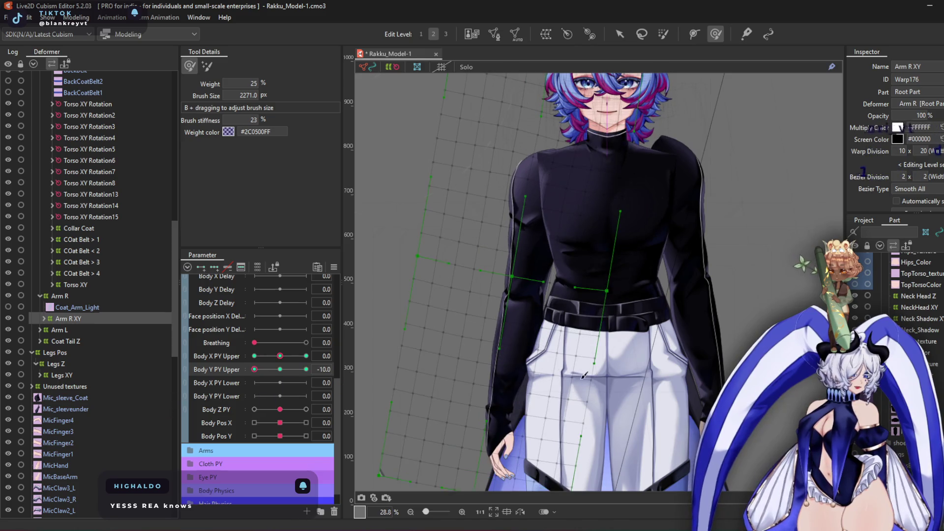
pyautogui.moveTo(264, 371)
pyautogui.mouseDown()
pyautogui.moveTo(331, 368)
pyautogui.moveTo(139, 370)
pyautogui.mouseUp()
pyautogui.scroll(5, 511, 142)
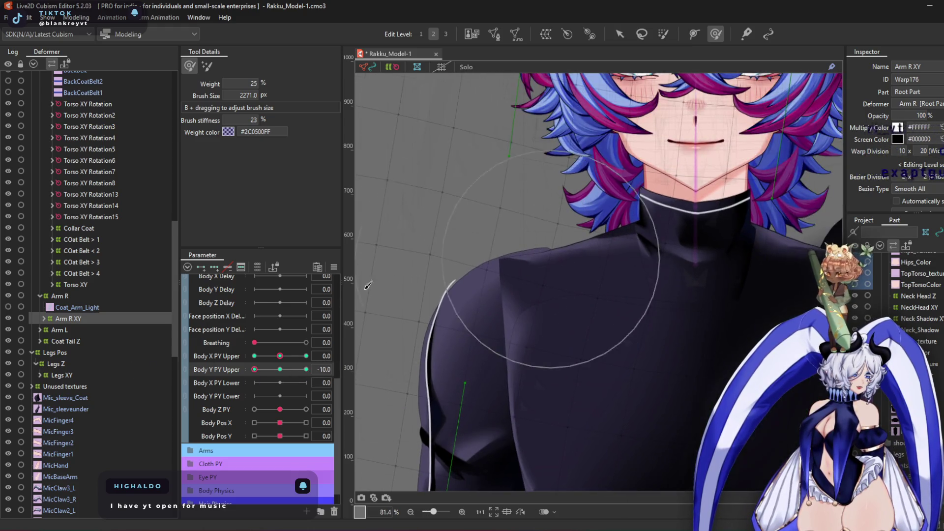
# Select Torso XY and shrink the deform brush to 327.2 px
pyautogui.click(81, 285)
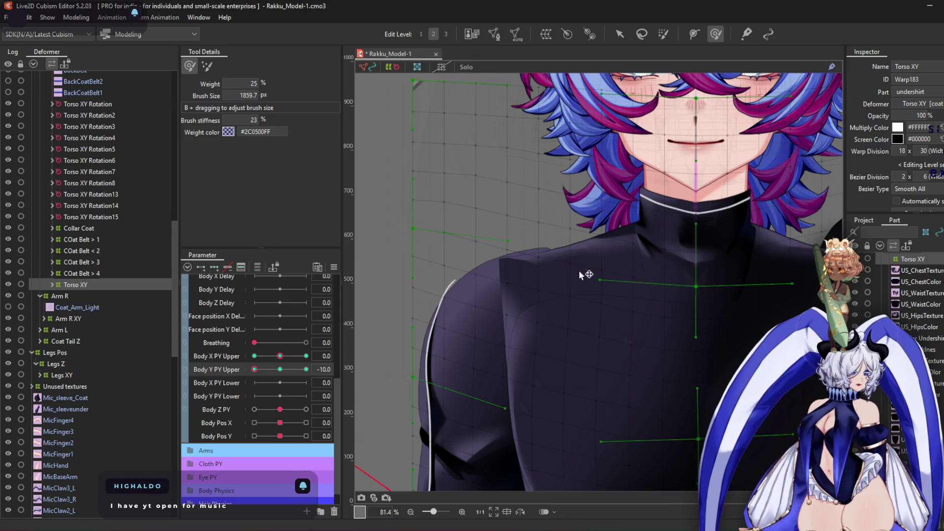
pyautogui.press('b')
pyautogui.moveTo(556, 170); pyautogui.dragTo(526, 234)
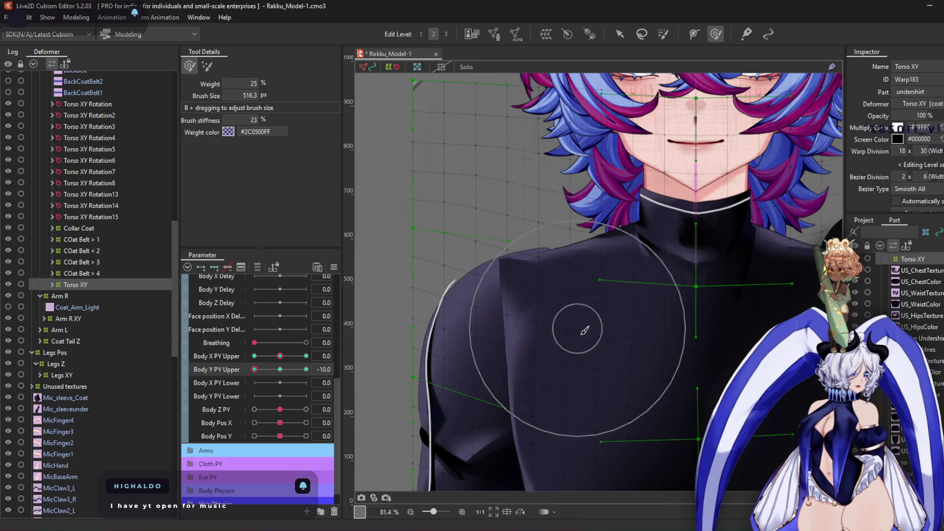
# Inspect the shoulder, reselect Arm R XY, and set Body Y PY Upper to 10
pyautogui.scroll(2, 430, 203)
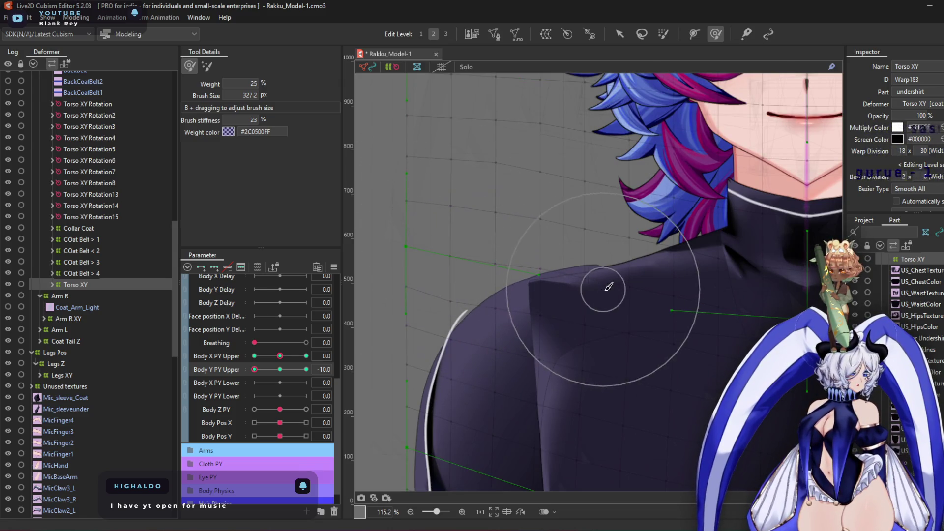
pyautogui.scroll(5, 588, 290)
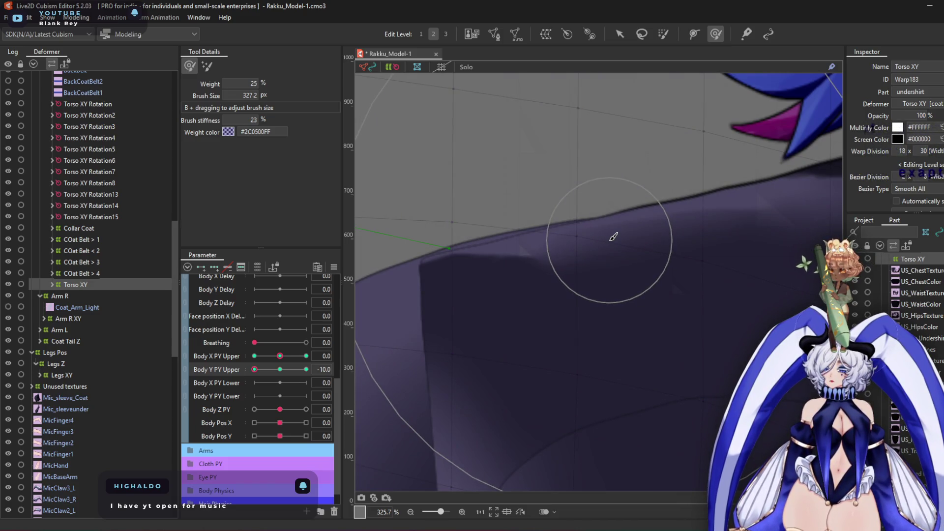
pyautogui.scroll(-8, 609, 240)
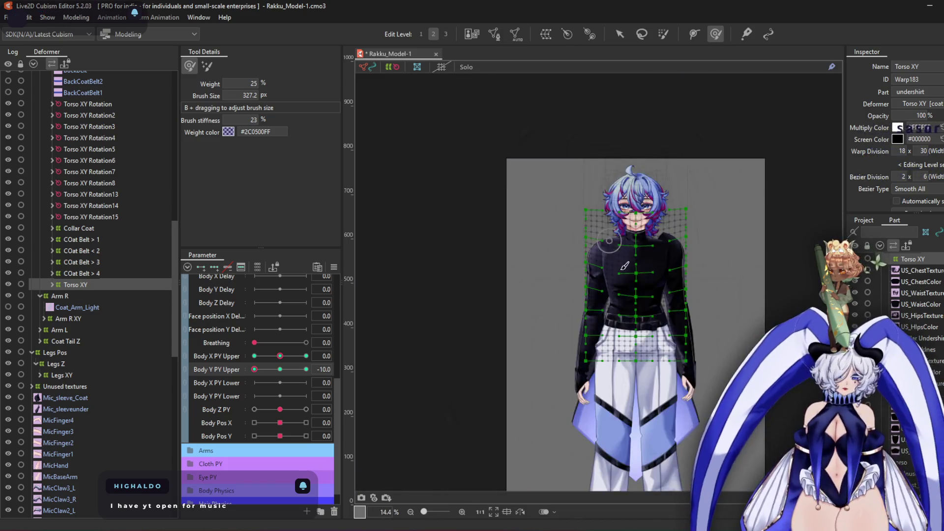
pyautogui.scroll(3, 619, 276)
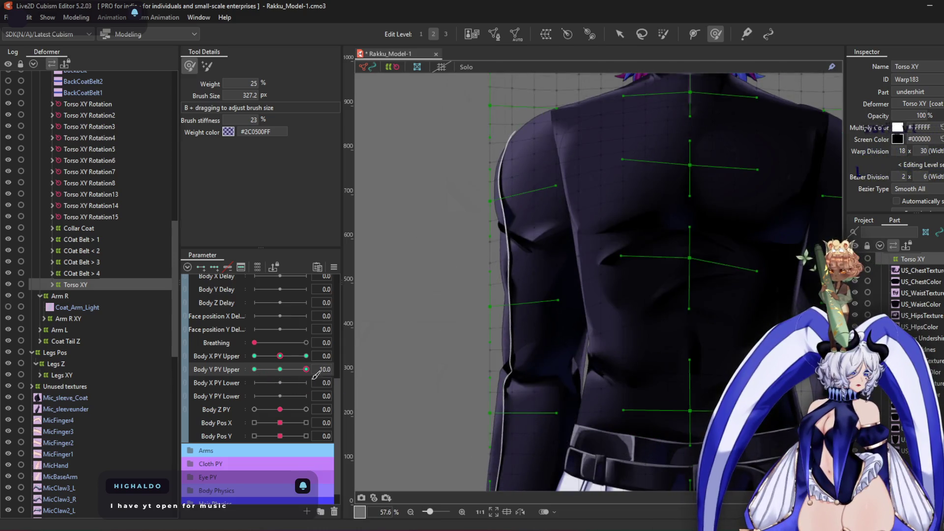
pyautogui.scroll(-3, 576, 205)
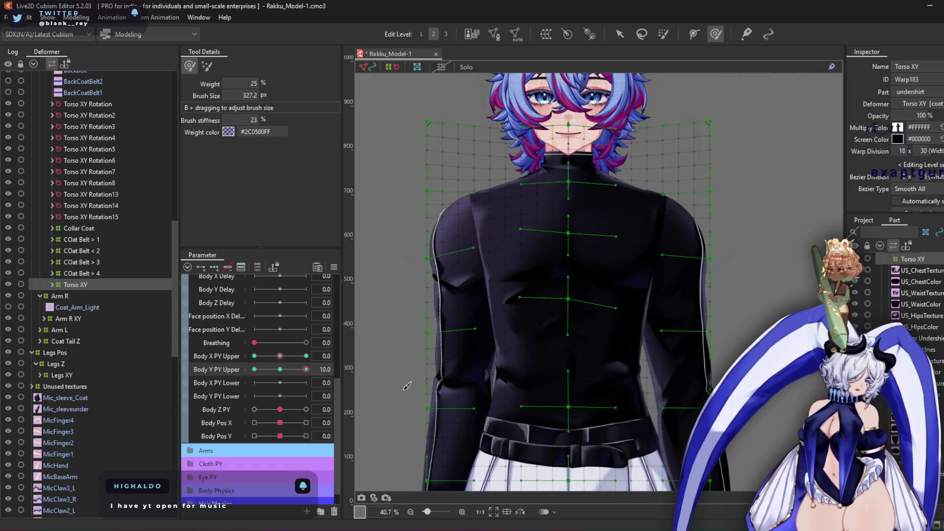
pyautogui.click(98, 320)
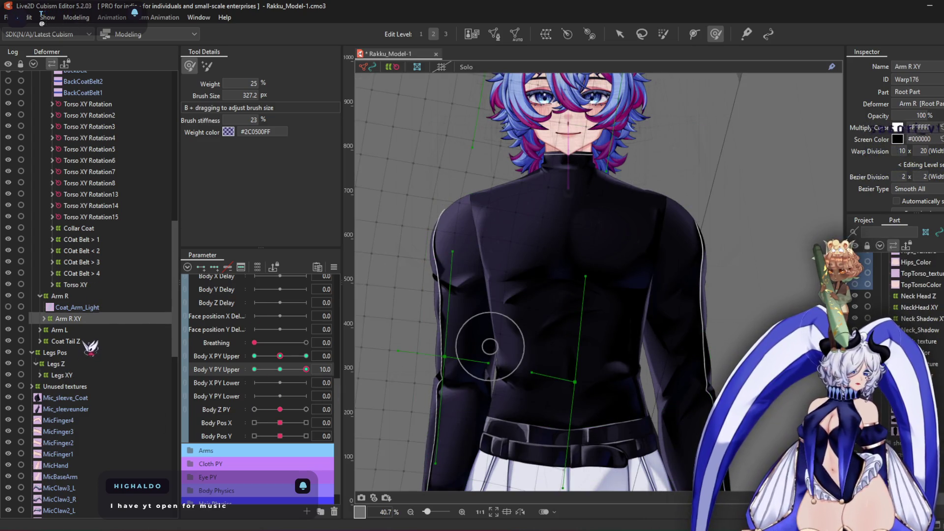
pyautogui.click(69, 375)
# Expand Arm L, select Arm L XY, and enlarge the deform brush
pyautogui.click(59, 330)
pyautogui.click(40, 330)
pyautogui.click(68, 342)
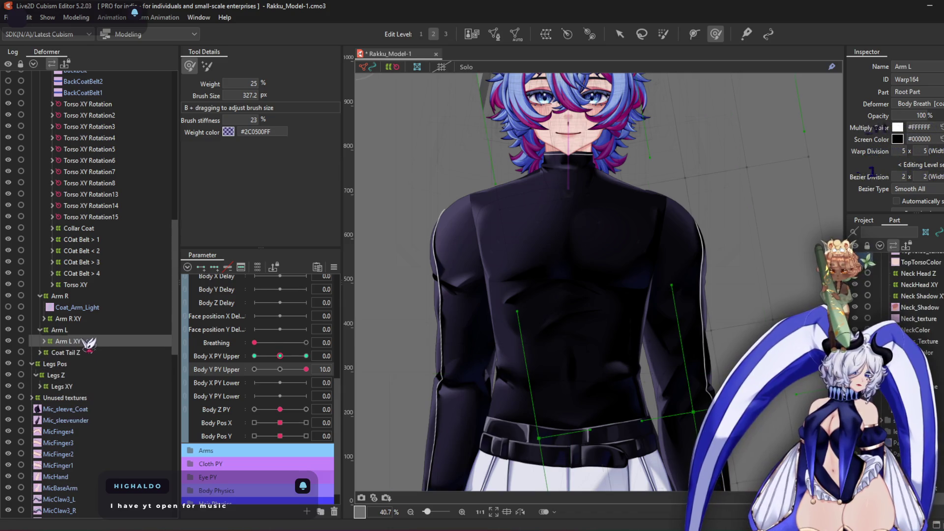
pyautogui.scroll(5, 687, 225)
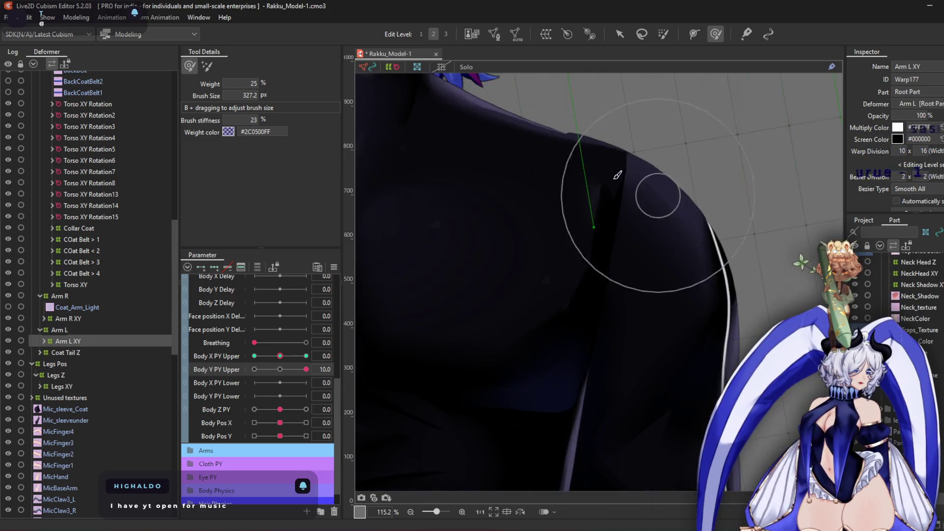
pyautogui.moveTo(591, 162); pyautogui.dragTo(634, 182)
pyautogui.moveTo(411, 278); pyautogui.dragTo(203, 308)
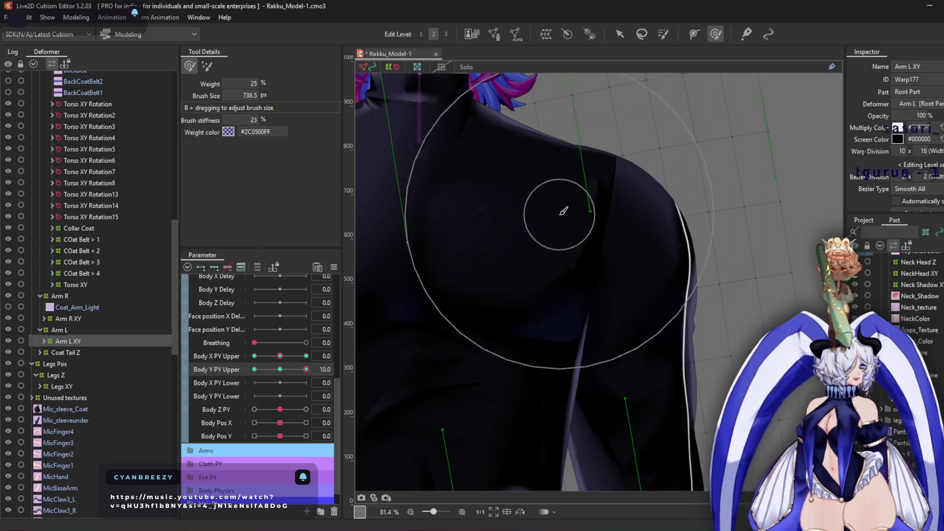
# Brush the Arm L XY sleeve grid into shape, then set Body Y PY Upper to -10
pyautogui.scroll(-3, 603, 219)
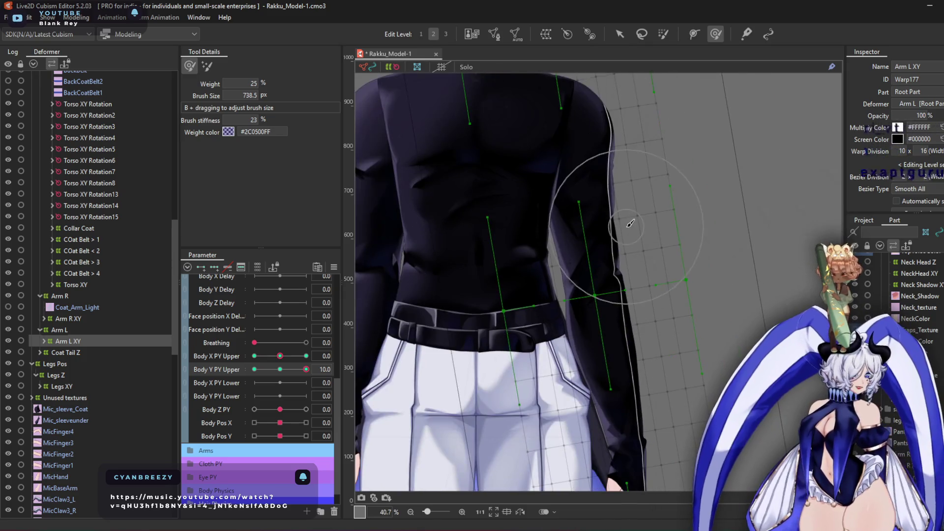
pyautogui.scroll(-2, 603, 306)
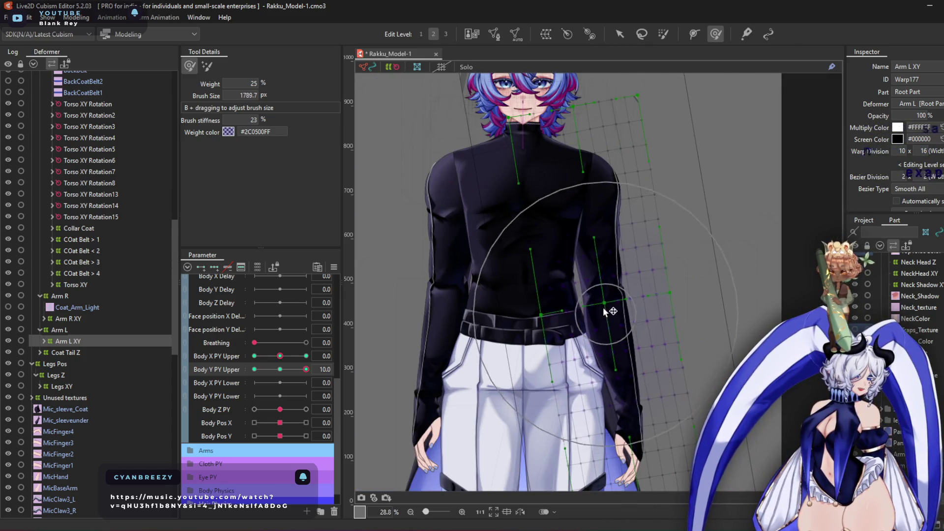
pyautogui.moveTo(605, 310)
pyautogui.mouseDown()
pyautogui.moveTo(624, 379)
pyautogui.moveTo(597, 314)
pyautogui.moveTo(580, 295)
pyautogui.moveTo(590, 315)
pyautogui.moveTo(561, 295)
pyautogui.moveTo(637, 302)
pyautogui.moveTo(627, 416)
pyautogui.mouseUp()
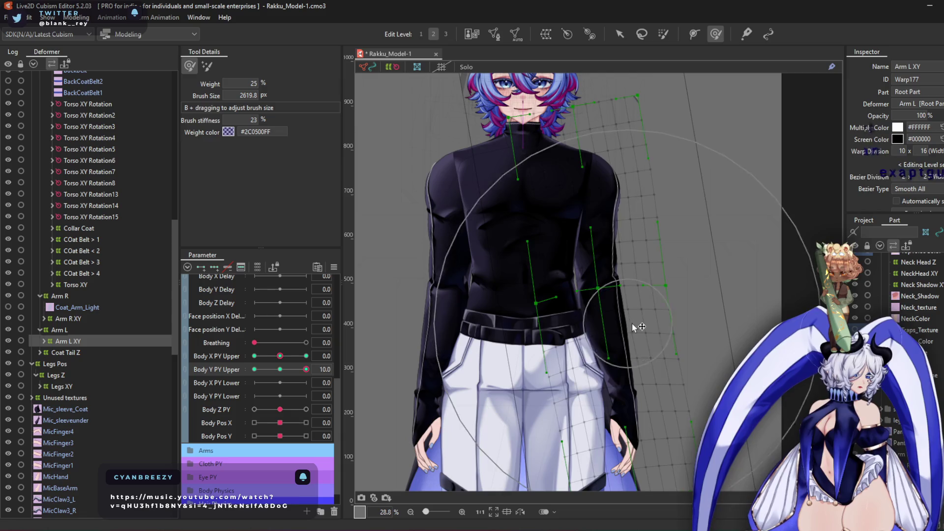
pyautogui.click(254, 369)
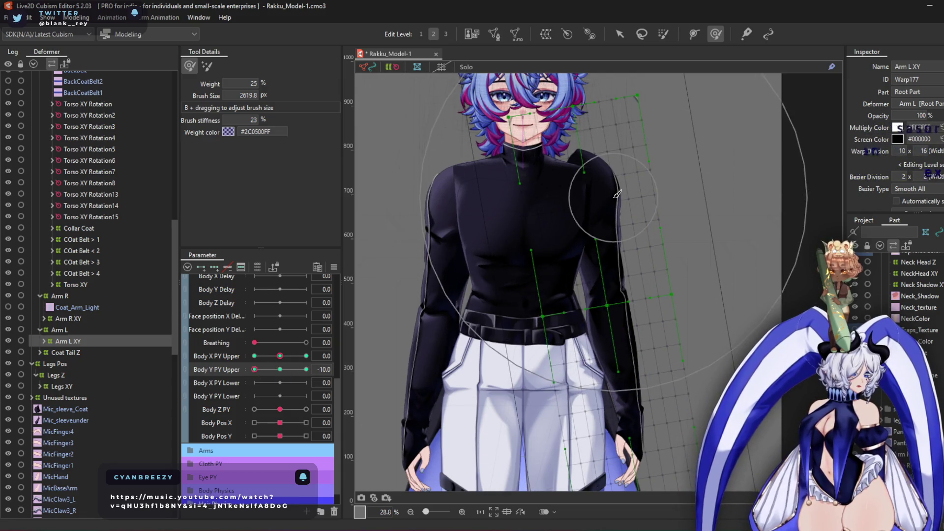
# Frame the face and enlarge the warp deformer brush for Arm L XY
pyautogui.scroll(2, 613, 197)
pyautogui.moveTo(638, 192); pyautogui.dragTo(632, 238)
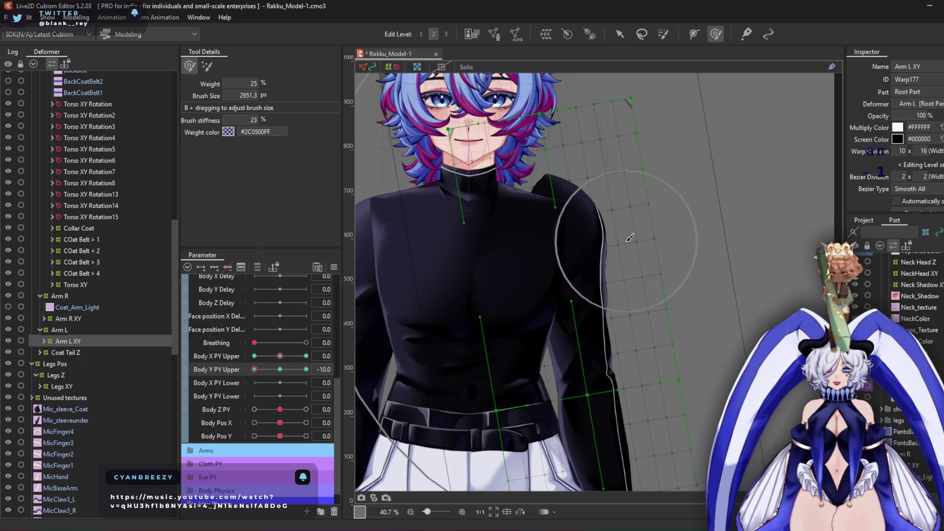
pyautogui.moveTo(605, 229); pyautogui.dragTo(628, 280)
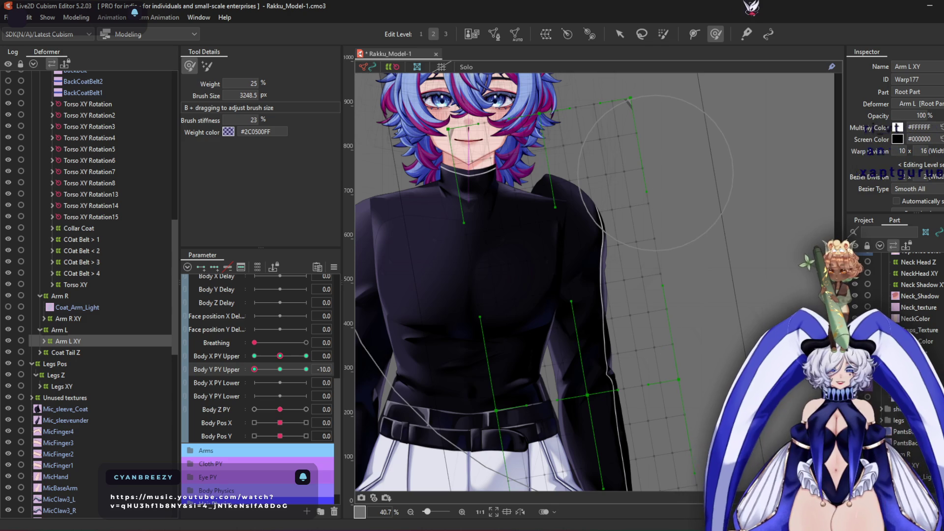
pyautogui.click(621, 35)
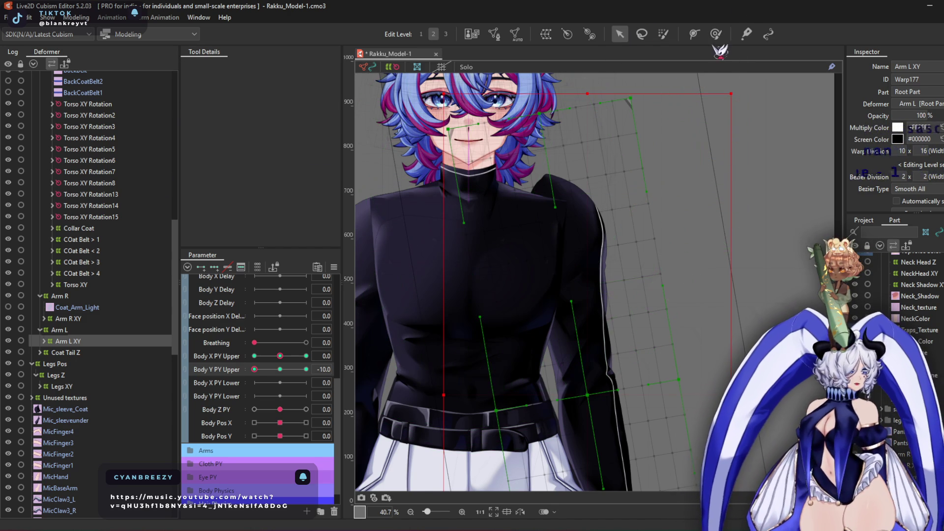
pyautogui.click(716, 35)
pyautogui.moveTo(617, 280)
pyautogui.mouseDown()
pyautogui.moveTo(631, 310)
pyautogui.moveTo(581, 337)
pyautogui.moveTo(584, 368)
pyautogui.mouseUp()
# Shift the Arm L XY warp slightly right and down, then shrink the brush to about 2020 px
pyautogui.click(620, 34)
pyautogui.moveTo(597, 400); pyautogui.dragTo(600, 407)
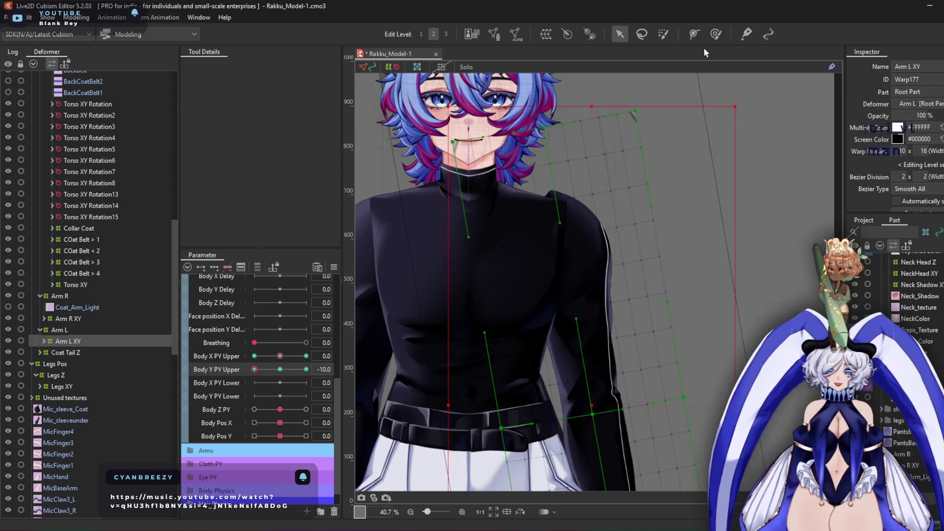
pyautogui.click(716, 34)
pyautogui.moveTo(638, 318); pyautogui.dragTo(624, 269)
# Push the lower sleeve area of the Arm L XY grid into shape
pyautogui.scroll(2, 485, 146)
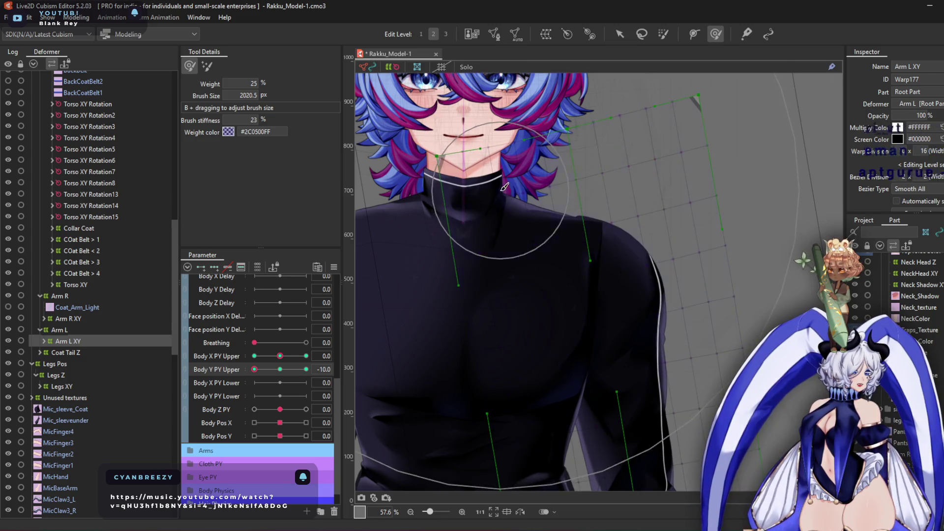
pyautogui.scroll(-3, 722, 235)
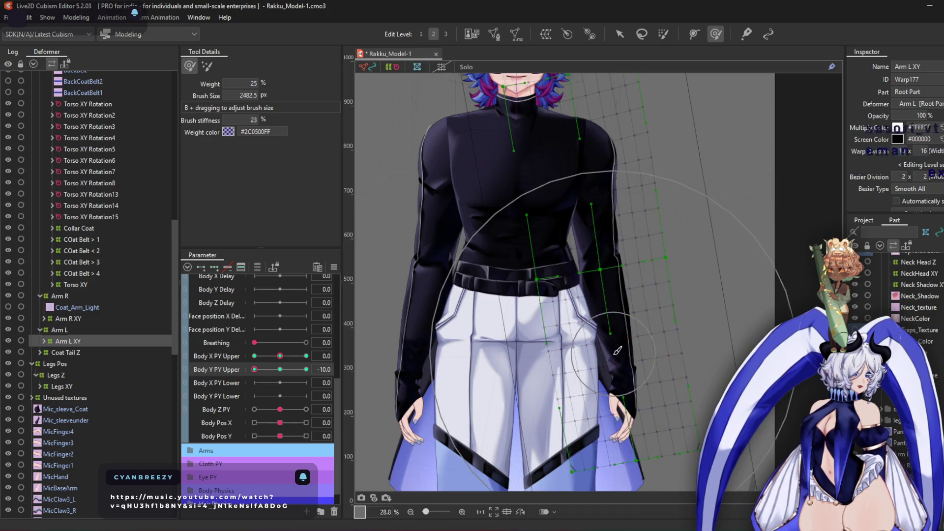
pyautogui.moveTo(625, 378); pyautogui.dragTo(634, 439)
pyautogui.scroll(3, 632, 345)
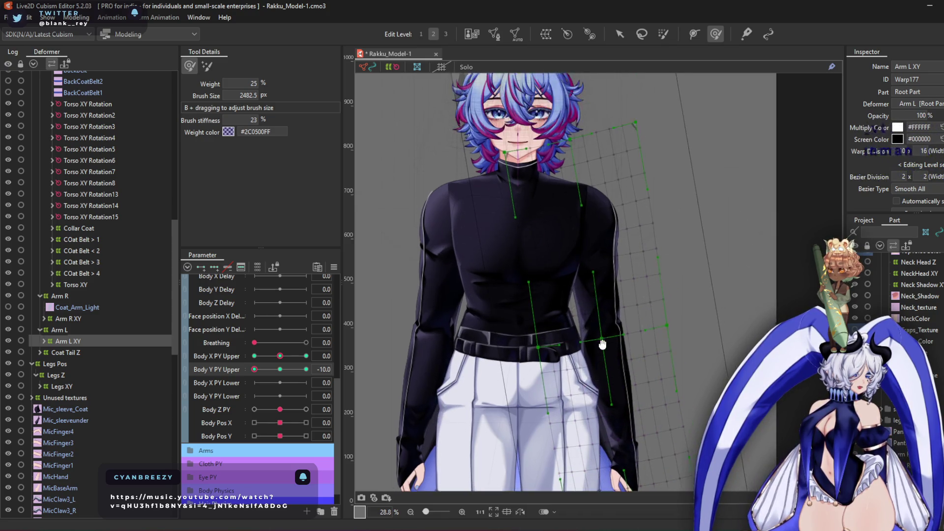
pyautogui.scroll(6, 628, 213)
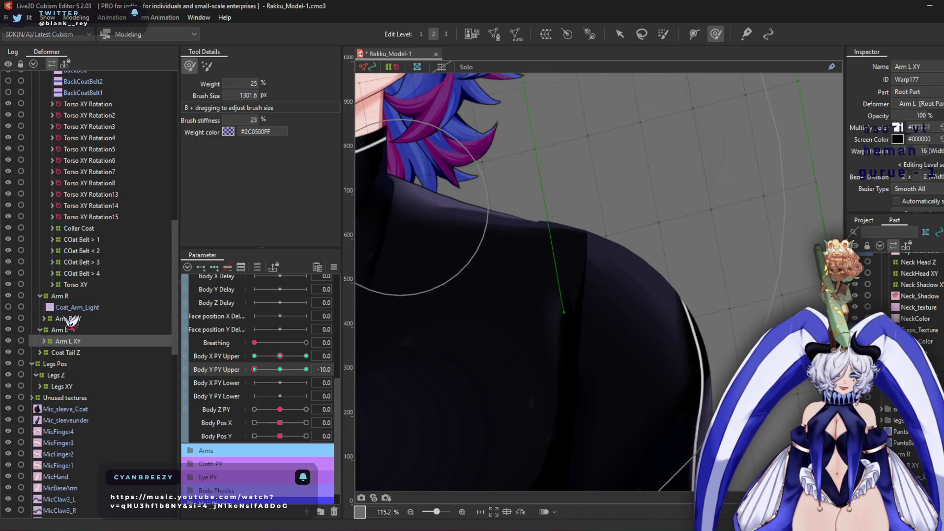
pyautogui.click(73, 285)
# With a smaller brush, nudge the Torso XY mesh down at the shoulder
pyautogui.moveTo(628, 289)
pyautogui.mouseDown()
pyautogui.moveTo(596, 262)
pyautogui.moveTo(611, 323)
pyautogui.moveTo(574, 296)
pyautogui.moveTo(573, 269)
pyautogui.moveTo(571, 282)
pyautogui.mouseUp()
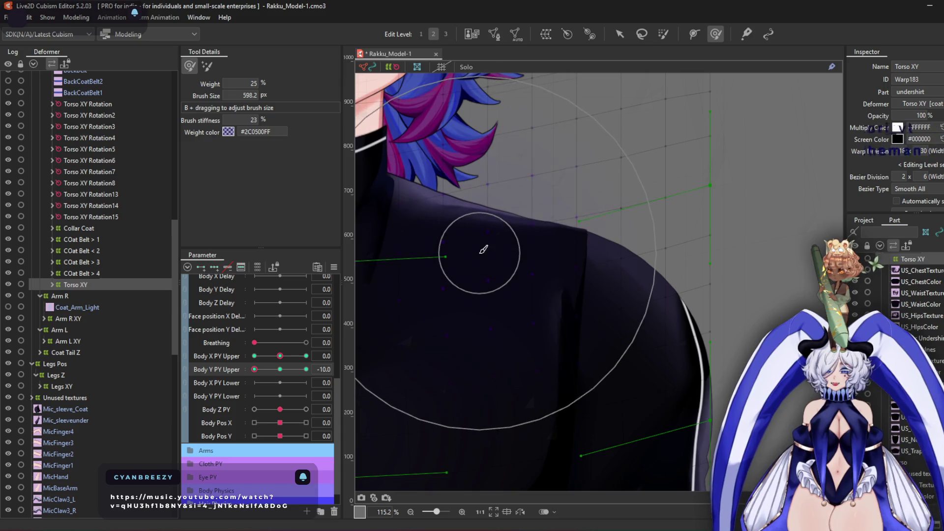
pyautogui.moveTo(679, 225); pyautogui.dragTo(681, 257)
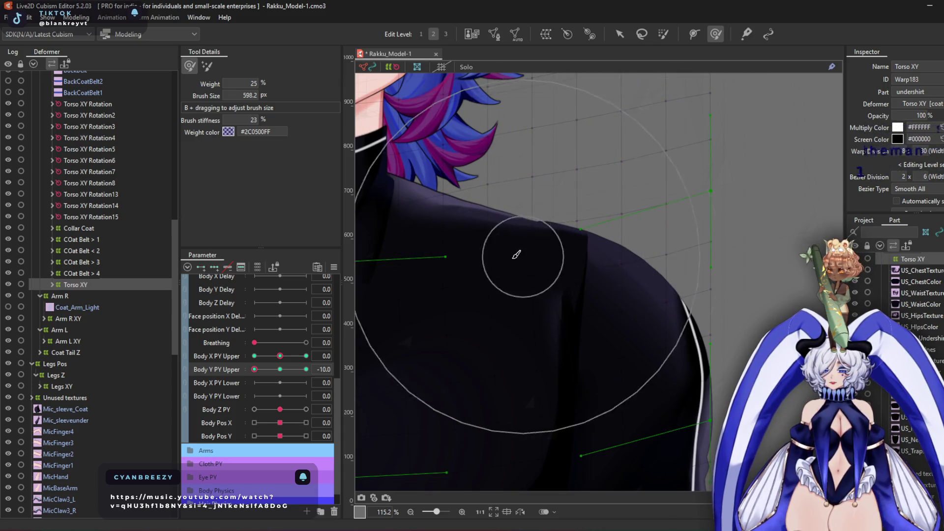
pyautogui.scroll(-5, 523, 249)
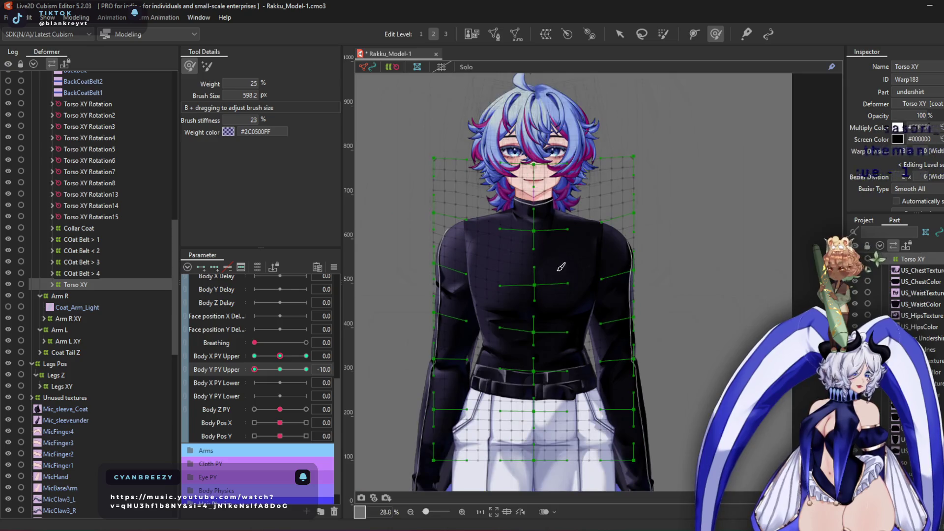
# Check Body Y PY Upper at 10 and -10, return it to 0, then select both arm XY deformers
pyautogui.moveTo(302, 369)
pyautogui.mouseDown()
pyautogui.moveTo(312, 375)
pyautogui.moveTo(270, 375)
pyautogui.moveTo(310, 372)
pyautogui.mouseUp()
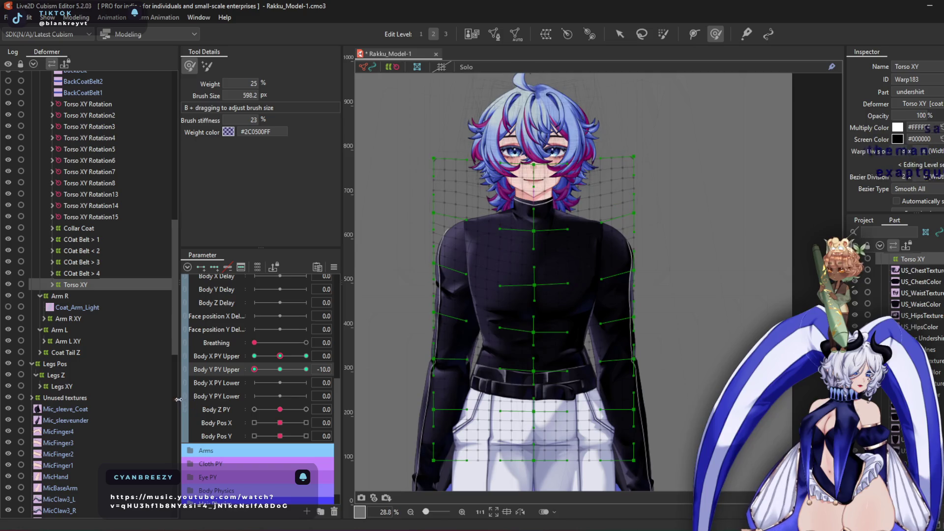
pyautogui.click(254, 369)
pyautogui.click(280, 370)
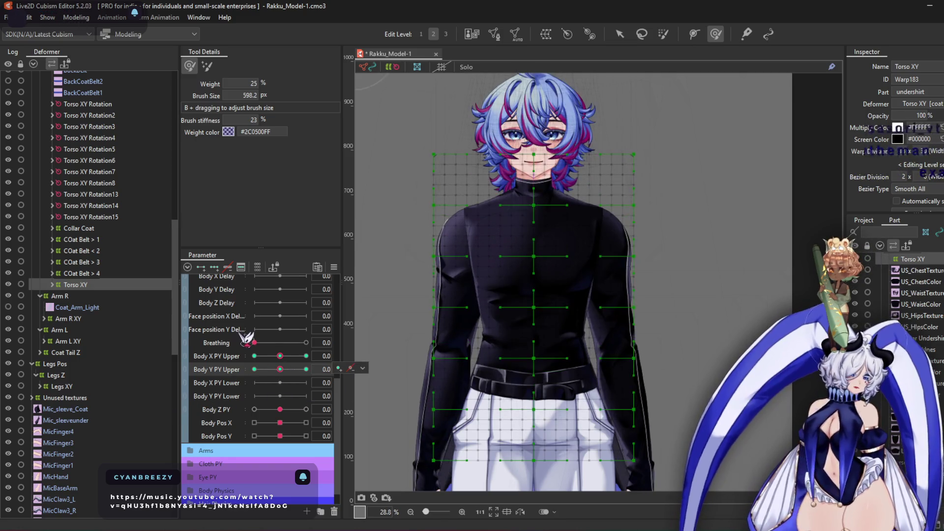
pyautogui.click(75, 340)
pyautogui.keyDown('ctrl'); pyautogui.click(69, 319); pyautogui.keyUp('ctrl')
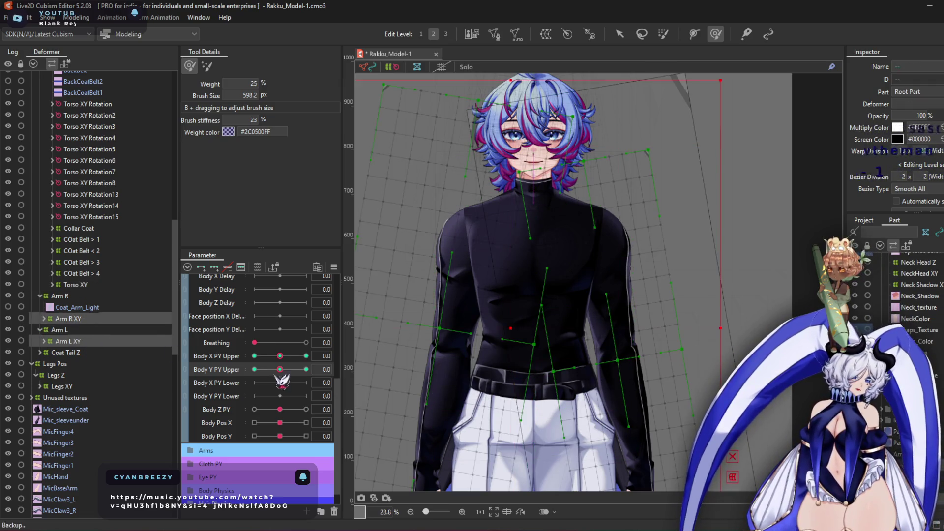
# Synthesize corner keyforms for Arm L XY and Arm R XY and pose Body X/Y PY Upper at -10, -10
pyautogui.click(334, 268)
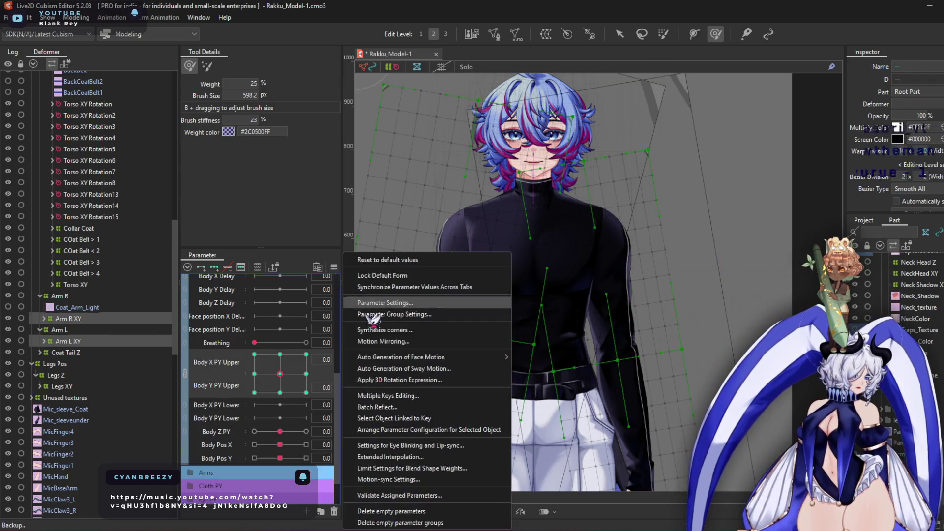
pyautogui.click(415, 329)
pyautogui.click(473, 365)
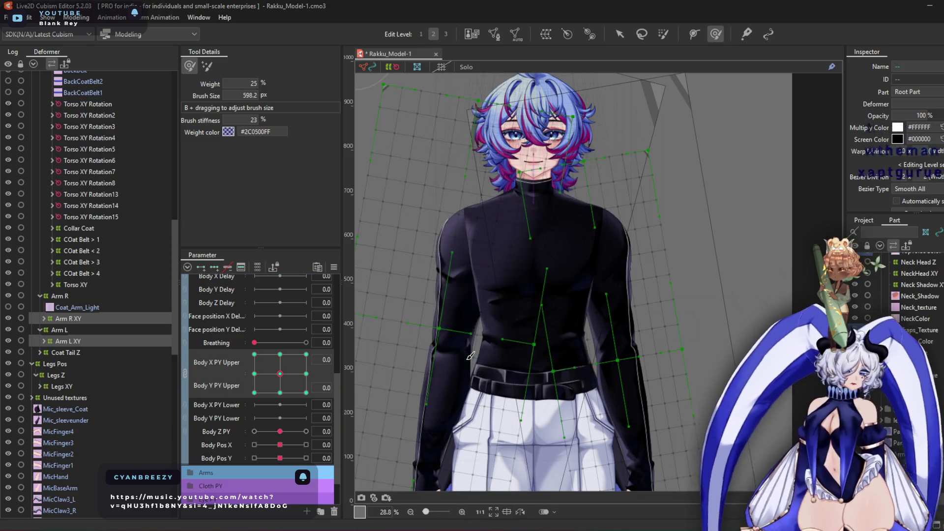
pyautogui.moveTo(279, 392); pyautogui.dragTo(223, 411)
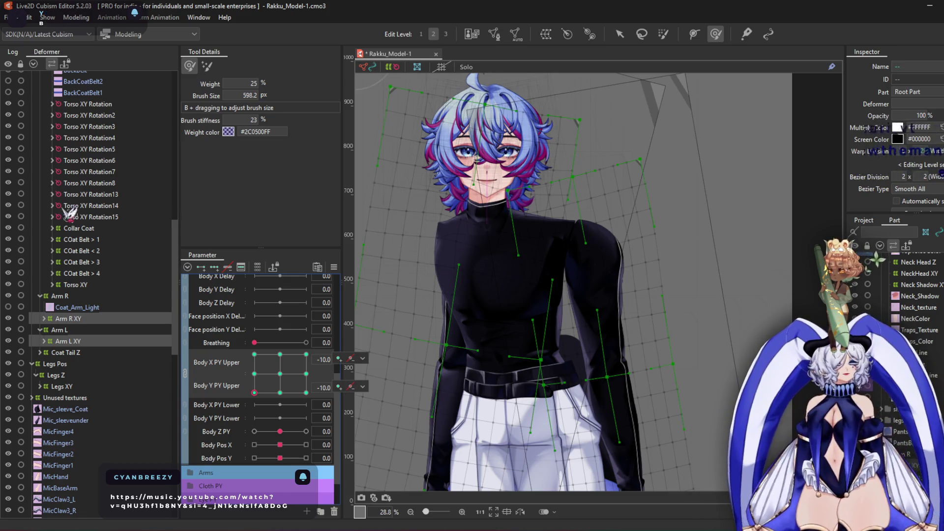
pyautogui.click(89, 330)
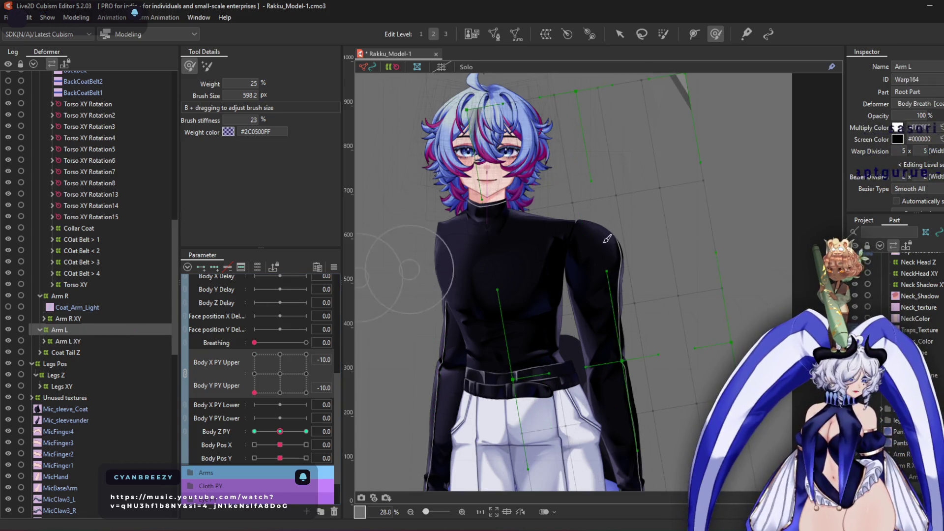
pyautogui.click(620, 35)
# Pull the Arm L warp inward toward the torso
pyautogui.scroll(2, 629, 376)
pyautogui.moveTo(622, 355); pyautogui.dragTo(603, 353)
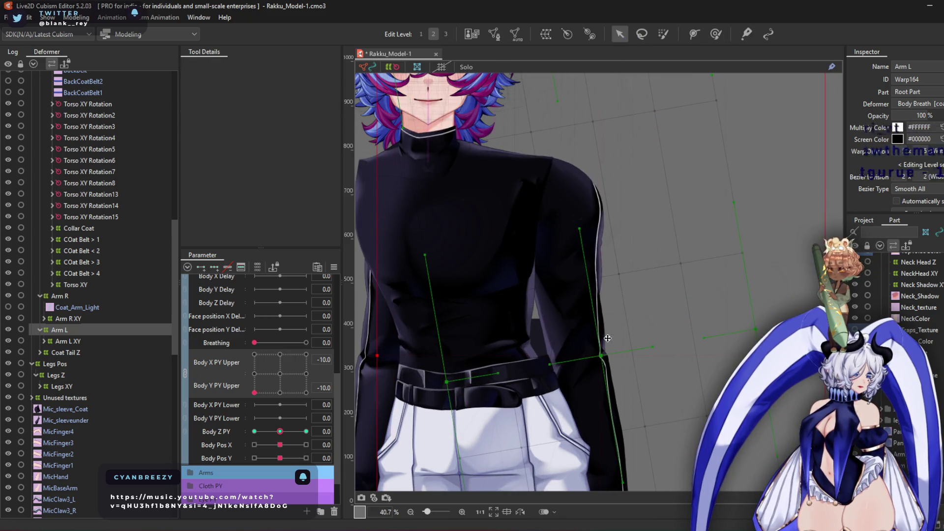
pyautogui.click(715, 33)
# Brush the Arm L outline up and outward at about 1055 px, then reshape the Arm L XY sleeve grid
pyautogui.scroll(2, 534, 184)
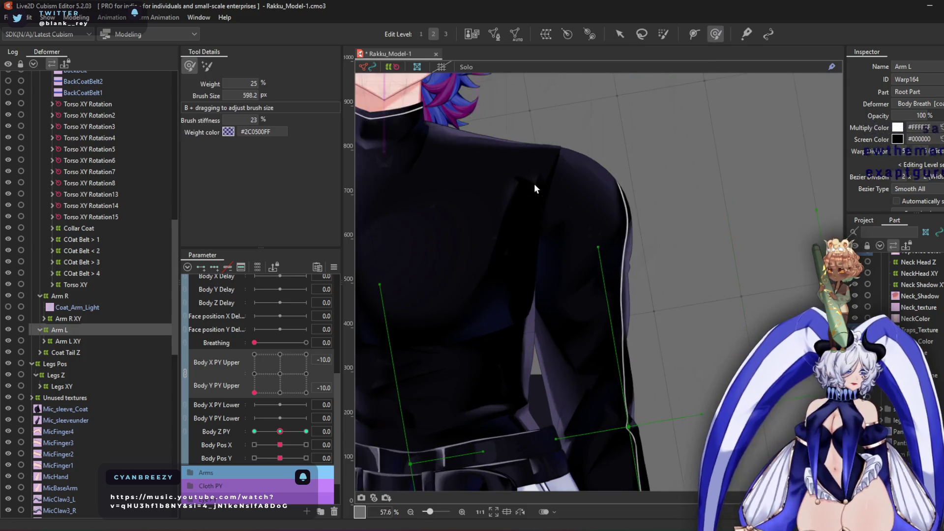
pyautogui.moveTo(534, 183); pyautogui.dragTo(557, 213)
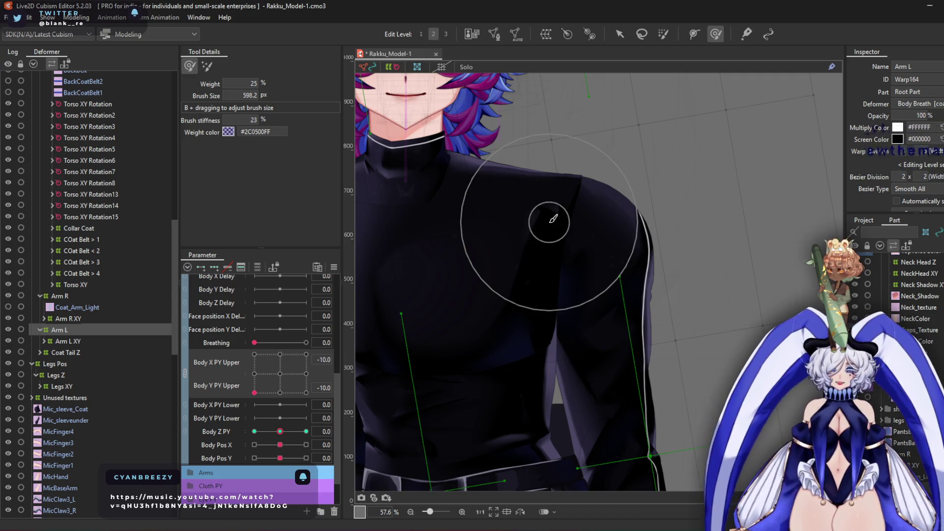
pyautogui.moveTo(659, 138)
pyautogui.mouseDown()
pyautogui.moveTo(685, 267)
pyautogui.moveTo(699, 249)
pyautogui.mouseUp()
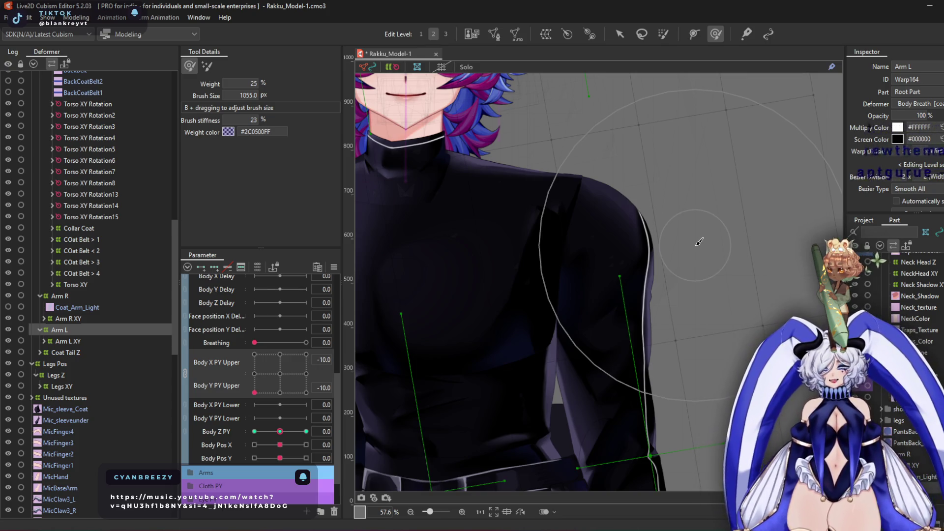
pyautogui.moveTo(686, 243); pyautogui.dragTo(822, 132)
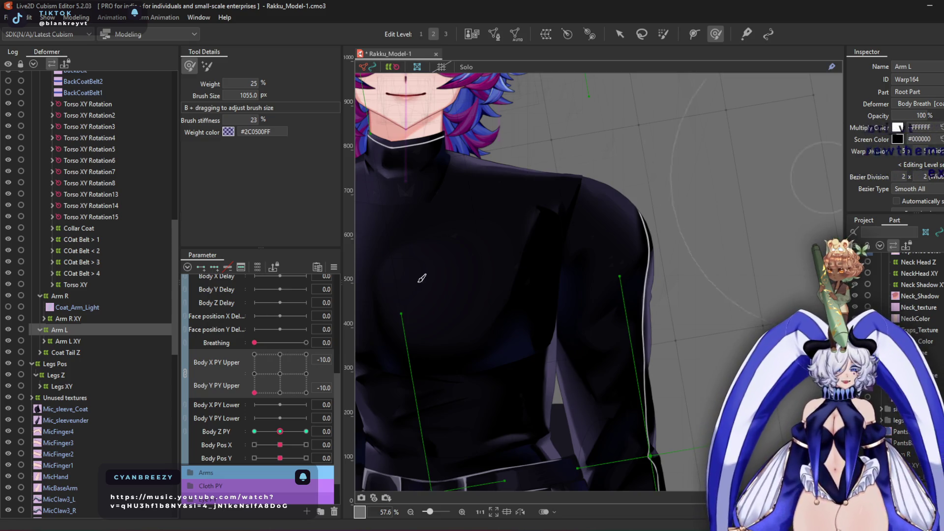
pyautogui.click(74, 341)
pyautogui.moveTo(713, 302)
pyautogui.mouseDown()
pyautogui.moveTo(644, 359)
pyautogui.moveTo(634, 386)
pyautogui.moveTo(662, 187)
pyautogui.moveTo(551, 182)
pyautogui.moveTo(467, 158)
pyautogui.moveTo(460, 172)
pyautogui.moveTo(472, 173)
pyautogui.mouseUp()
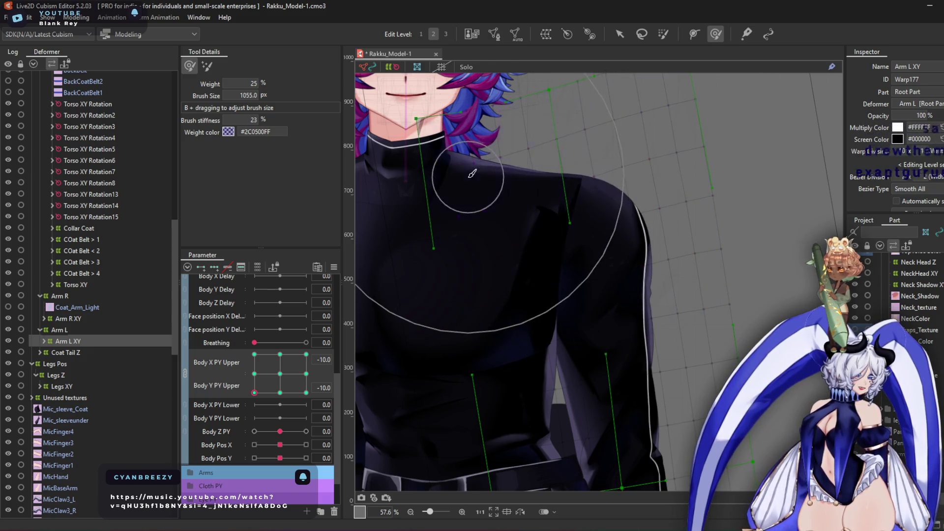
# Enlarge the brush to about 2700 px and pose the upper body at X -10, Y 10
pyautogui.scroll(-3, 473, 173)
pyautogui.moveTo(621, 332)
pyautogui.mouseDown()
pyautogui.moveTo(654, 385)
pyautogui.moveTo(590, 295)
pyautogui.moveTo(507, 305)
pyautogui.moveTo(386, 350)
pyautogui.mouseUp()
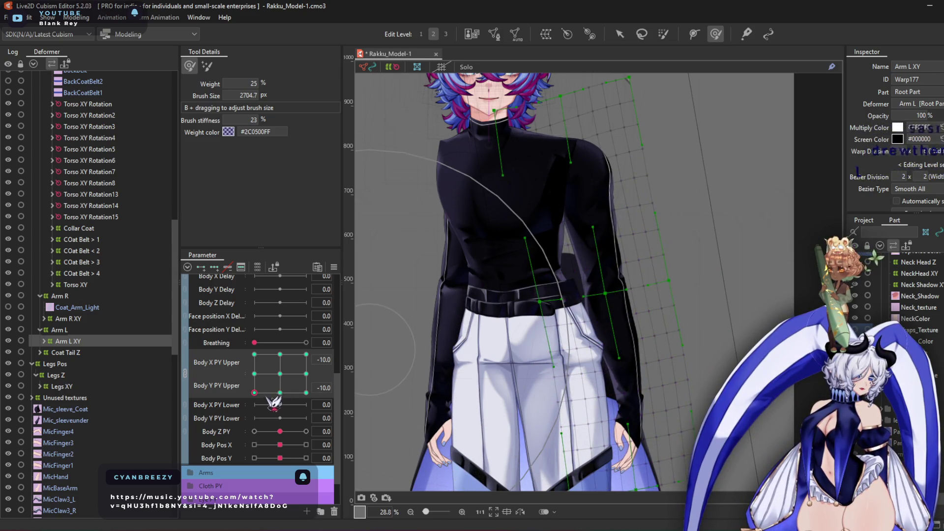
pyautogui.click(255, 354)
# Shift the Arm L XY warp right, then brush its grid and sleeve back along the arm
pyautogui.click(620, 34)
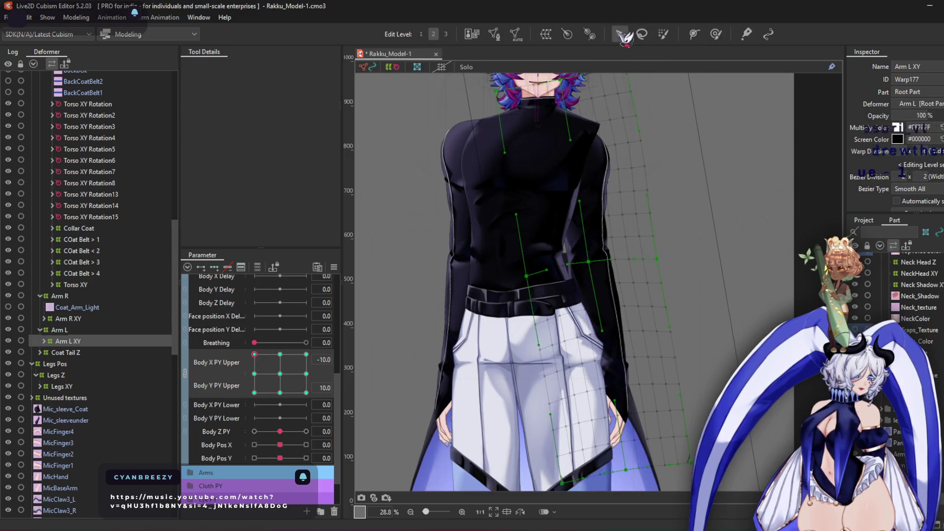
pyautogui.moveTo(601, 261); pyautogui.dragTo(626, 261)
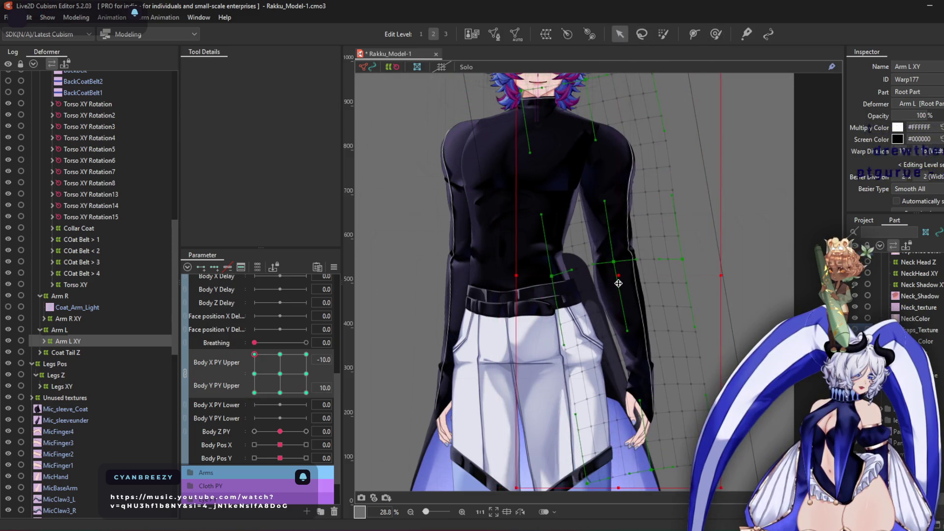
pyautogui.click(715, 35)
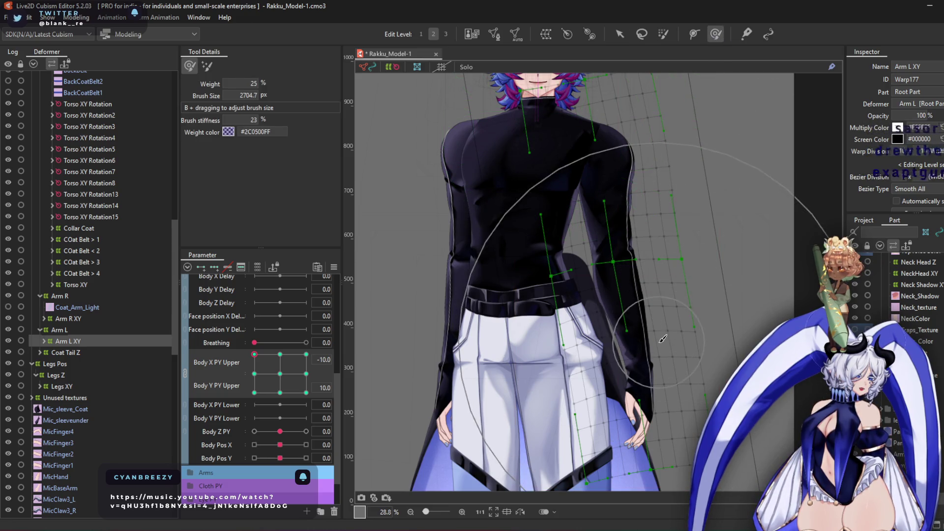
pyautogui.moveTo(699, 361); pyautogui.dragTo(643, 360)
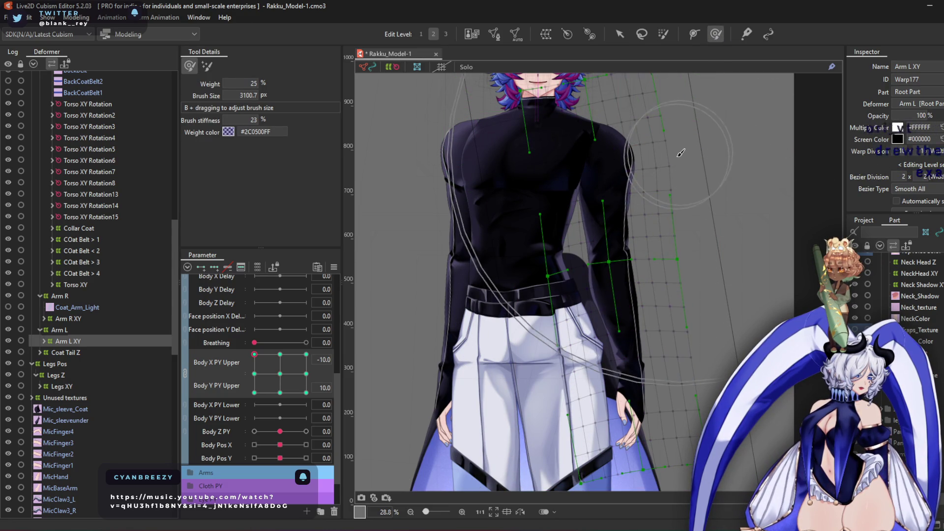
pyautogui.moveTo(676, 162); pyautogui.dragTo(654, 228)
pyautogui.scroll(3, 711, 199)
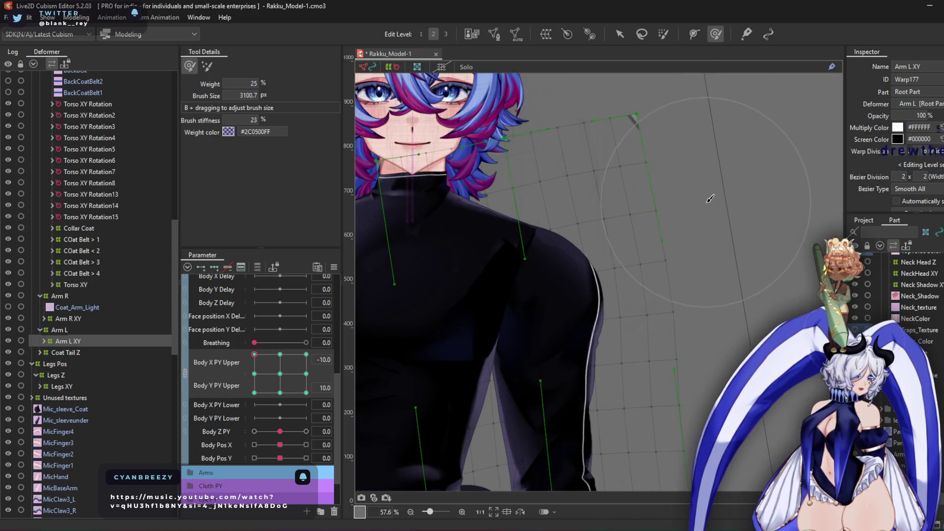
pyautogui.moveTo(635, 292)
pyautogui.mouseDown()
pyautogui.moveTo(655, 230)
pyautogui.moveTo(650, 263)
pyautogui.moveTo(587, 253)
pyautogui.mouseUp()
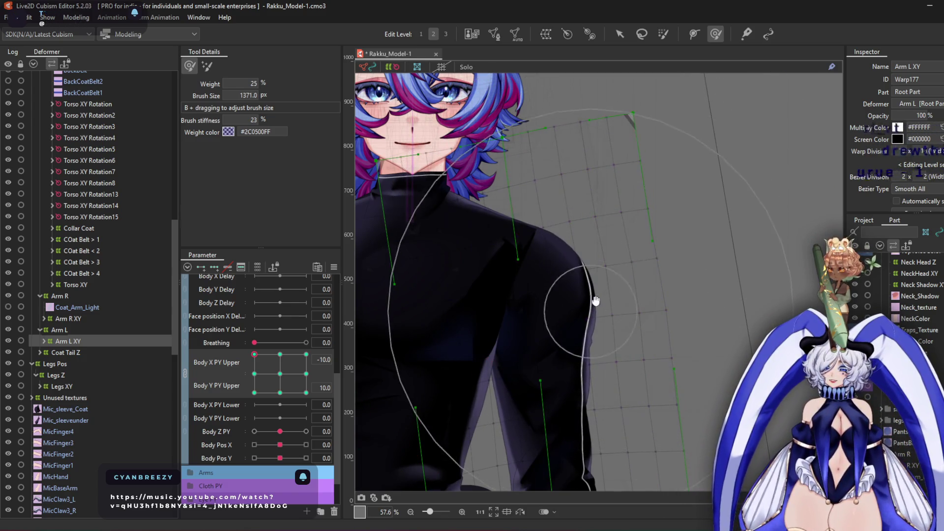
pyautogui.scroll(-3, 551, 305)
pyautogui.scroll(2, 553, 180)
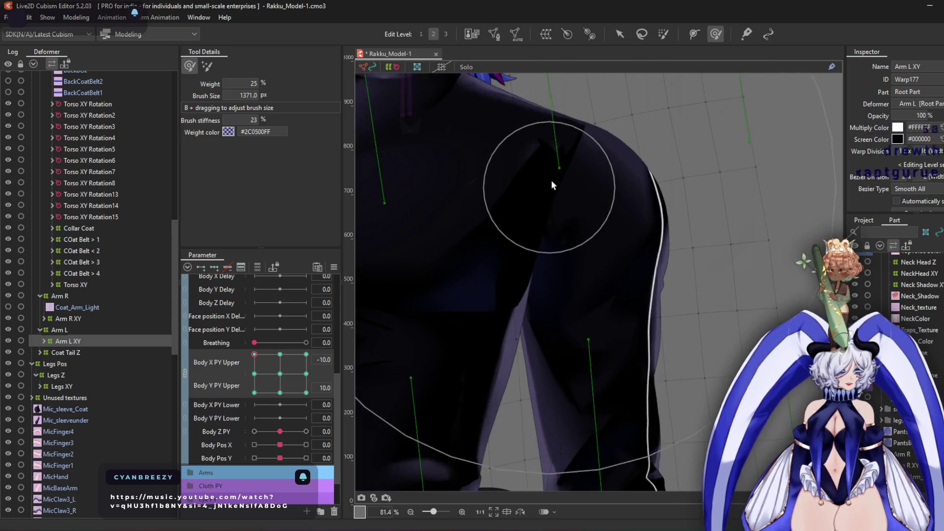
pyautogui.scroll(-2, 601, 226)
pyautogui.scroll(-3, 600, 230)
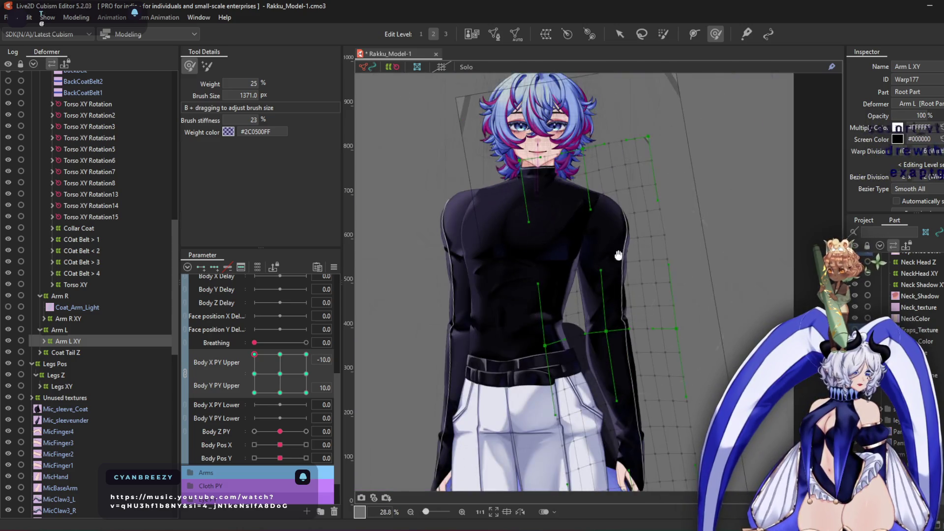
pyautogui.scroll(-2, 600, 295)
# Enlarge the brush to about 2090 px, revisit Body Y PY Upper -10, and pose the torso at 10/10
pyautogui.moveTo(600, 344)
pyautogui.mouseDown()
pyautogui.moveTo(607, 369)
pyautogui.moveTo(592, 386)
pyautogui.mouseUp()
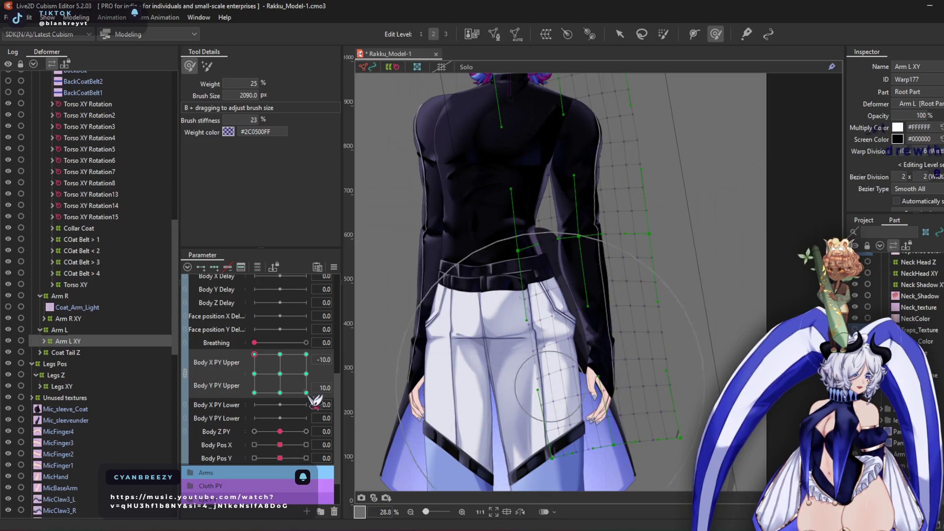
pyautogui.click(254, 393)
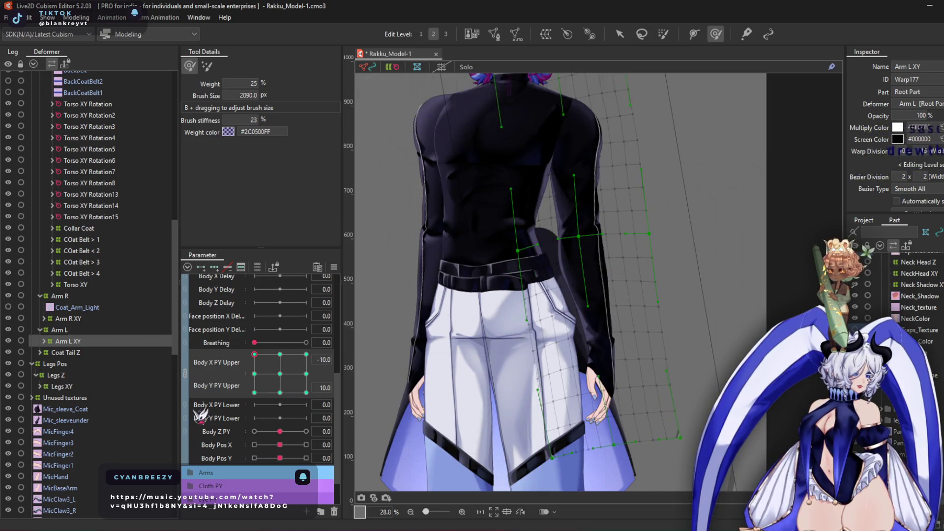
pyautogui.moveTo(586, 340)
pyautogui.mouseDown()
pyautogui.moveTo(605, 344)
pyautogui.moveTo(574, 379)
pyautogui.mouseUp()
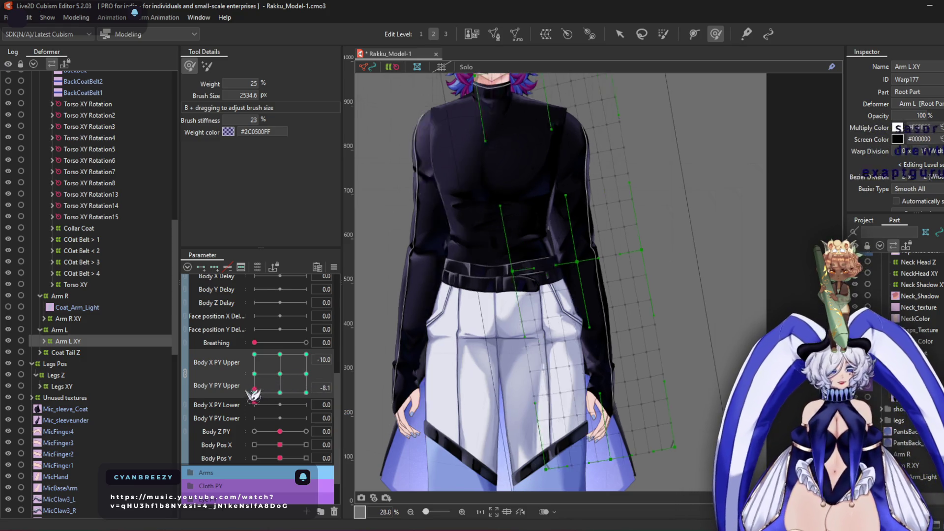
pyautogui.click(254, 354)
pyautogui.click(306, 355)
pyautogui.scroll(3, 552, 258)
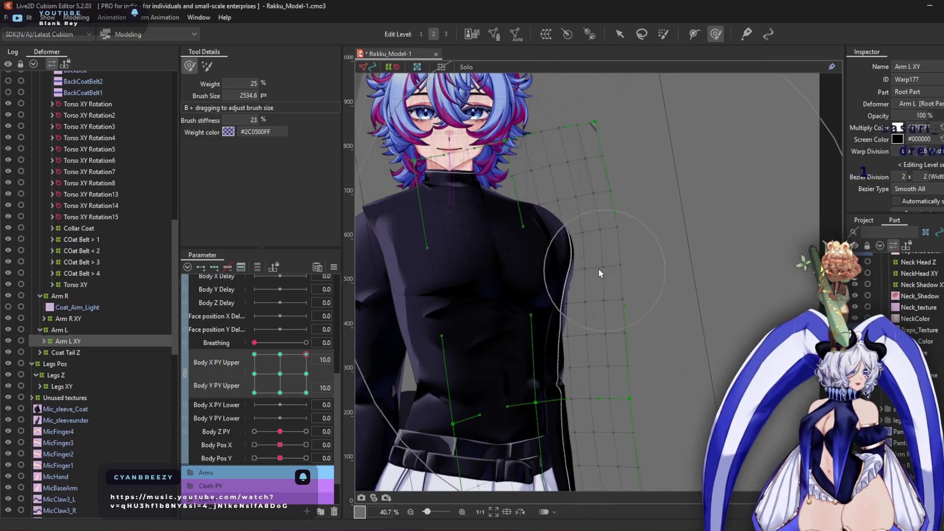
# Push the Arm L XY grid to the right and set the pose to Body X 10, Y -10
pyautogui.scroll(-3, 599, 269)
pyautogui.moveTo(594, 222)
pyautogui.mouseDown()
pyautogui.moveTo(561, 260)
pyautogui.moveTo(589, 259)
pyautogui.moveTo(579, 311)
pyautogui.moveTo(537, 210)
pyautogui.moveTo(656, 117)
pyautogui.moveTo(707, 179)
pyautogui.mouseUp()
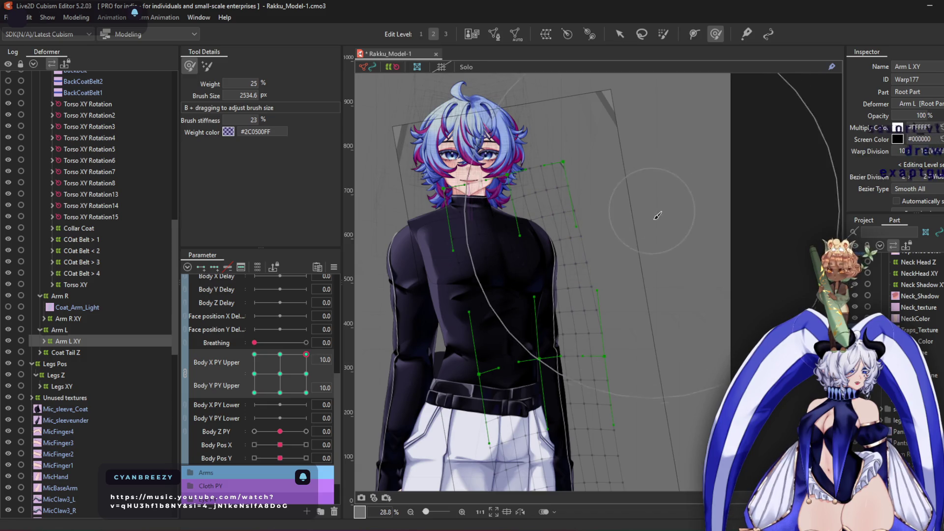
pyautogui.moveTo(306, 354); pyautogui.dragTo(306, 393)
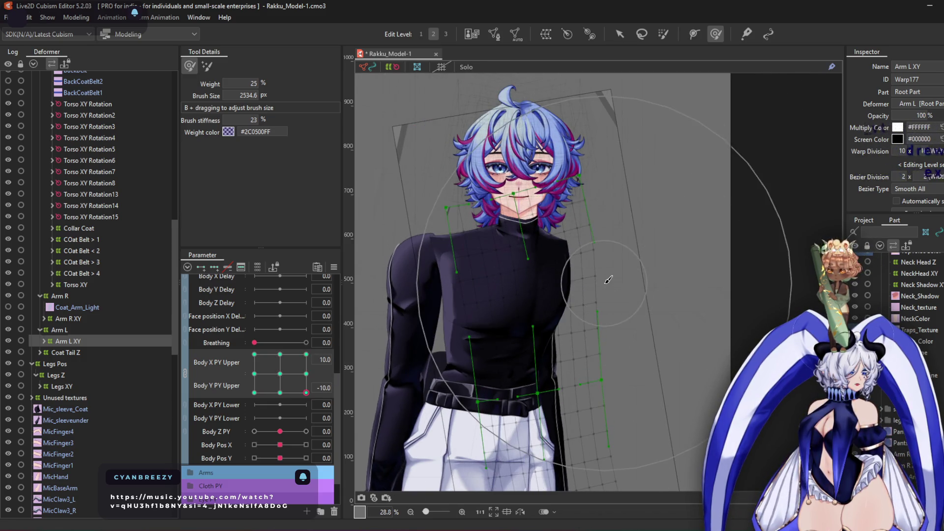
# Rotate the Arm L XY warp box and shift it slightly right
pyautogui.scroll(-3, 609, 280)
pyautogui.press('v')
pyautogui.scroll(-3, 677, 339)
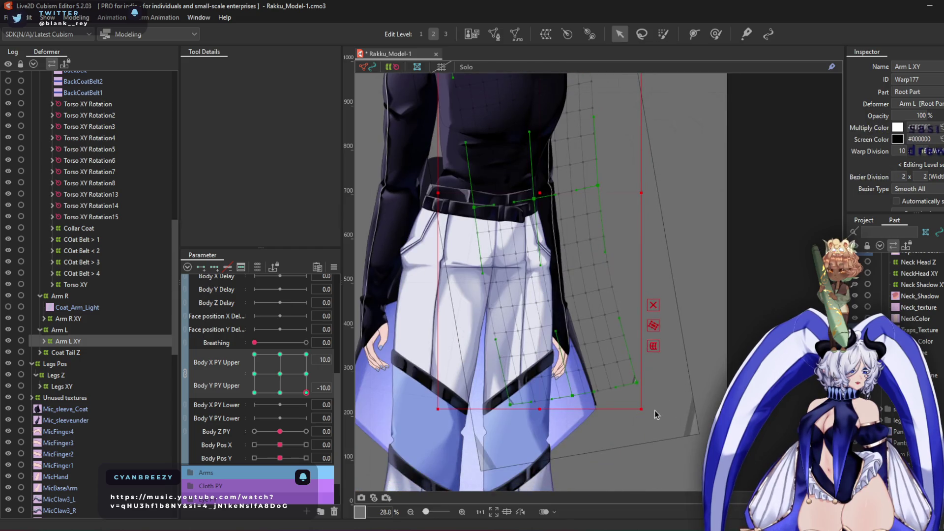
pyautogui.moveTo(645, 416); pyautogui.dragTo(632, 428)
pyautogui.scroll(3, 529, 309)
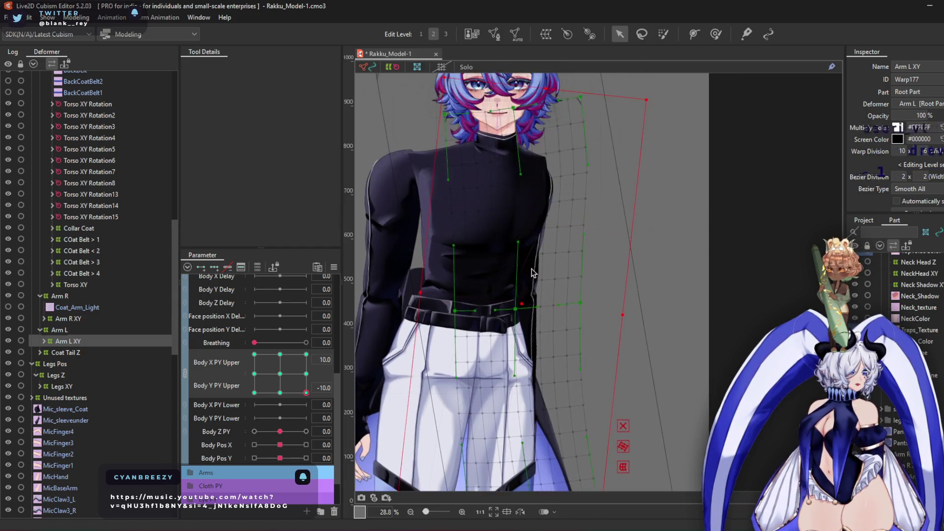
pyautogui.moveTo(530, 309); pyautogui.dragTo(538, 311)
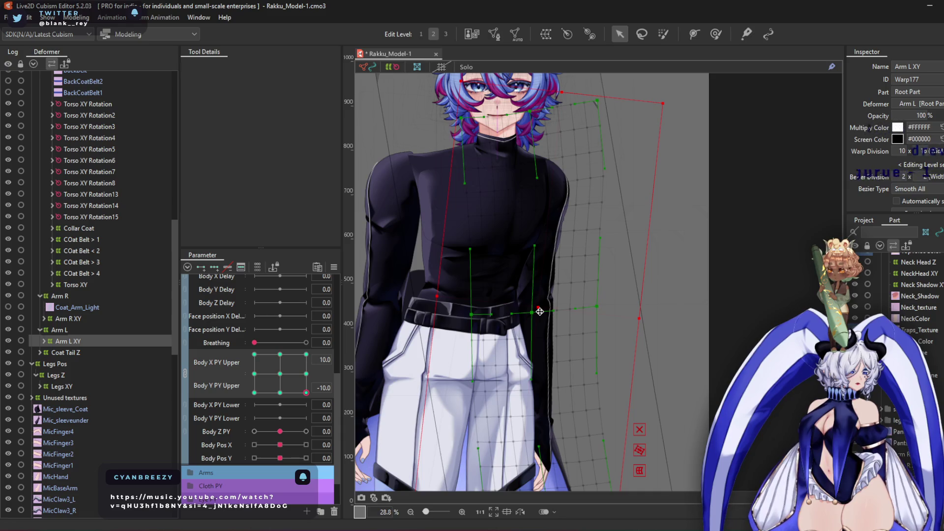
# Brush the top of the left arm warp upward
pyautogui.click(716, 36)
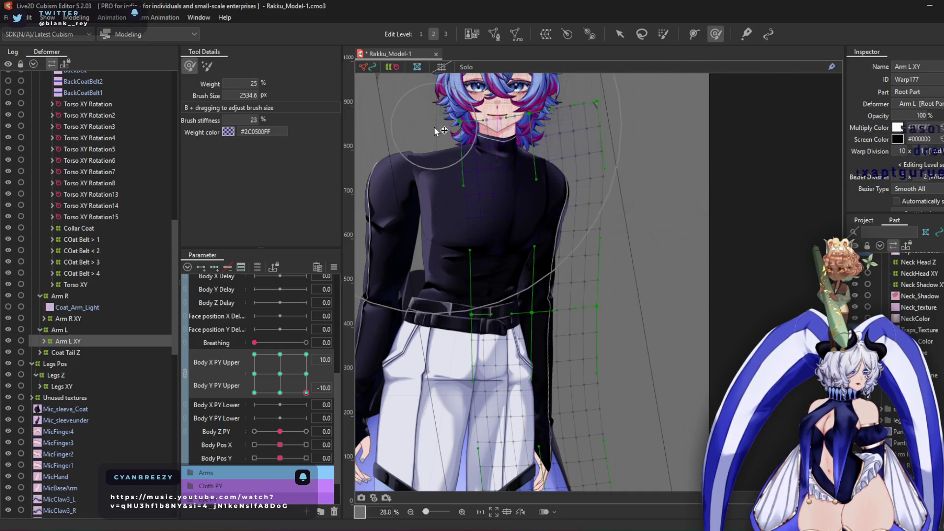
pyautogui.moveTo(655, 149); pyautogui.dragTo(656, 122)
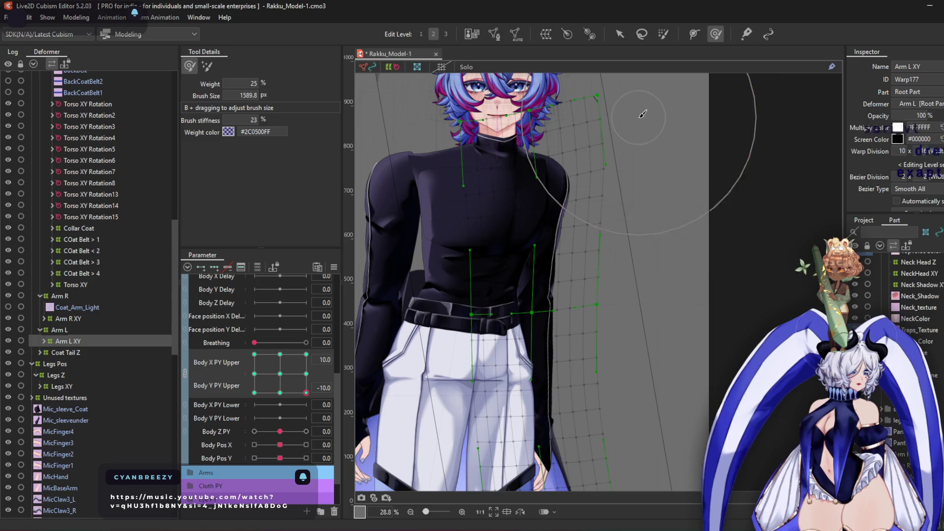
pyautogui.scroll(3, 583, 127)
pyautogui.scroll(-3, 487, 150)
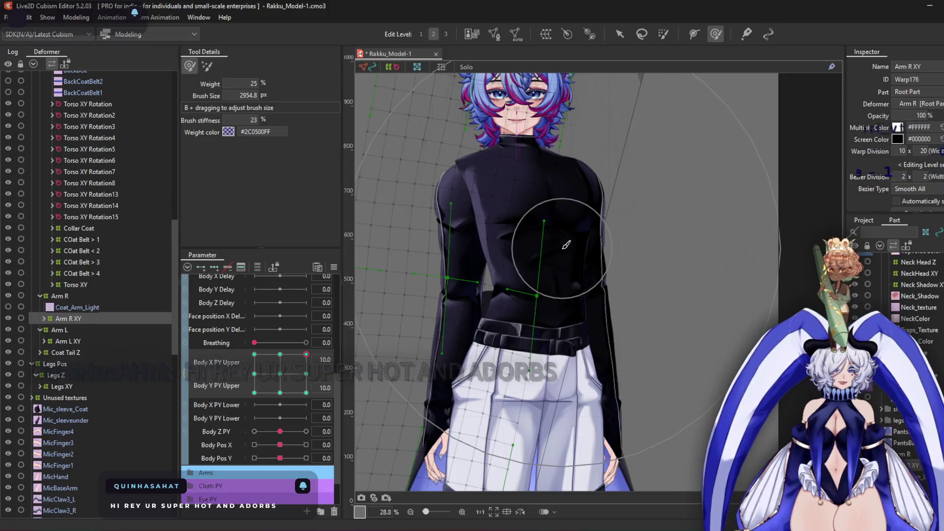
# Nudge the Arm R XY mesh with the deform brush, resizing the brush as needed
pyautogui.moveTo(578, 205)
pyautogui.mouseDown()
pyautogui.moveTo(517, 206)
pyautogui.moveTo(507, 191)
pyautogui.mouseUp()
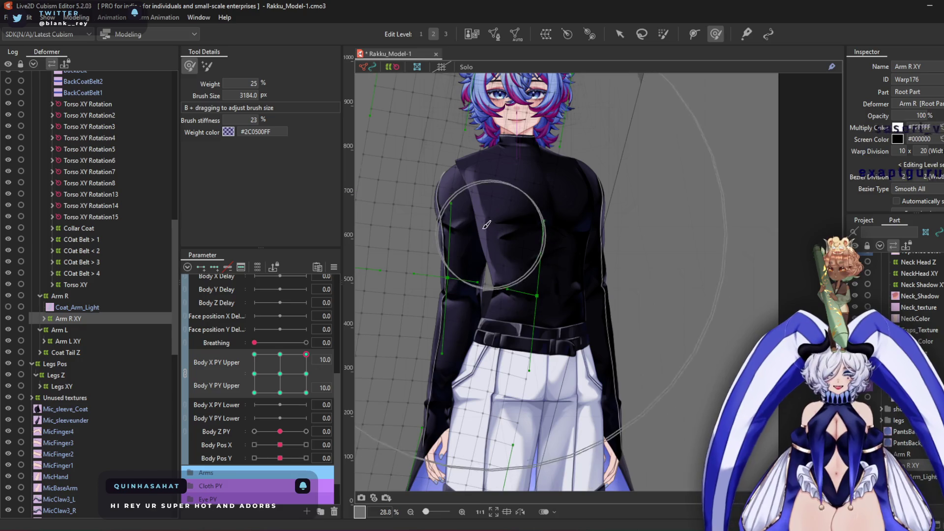
pyautogui.scroll(2, 499, 216)
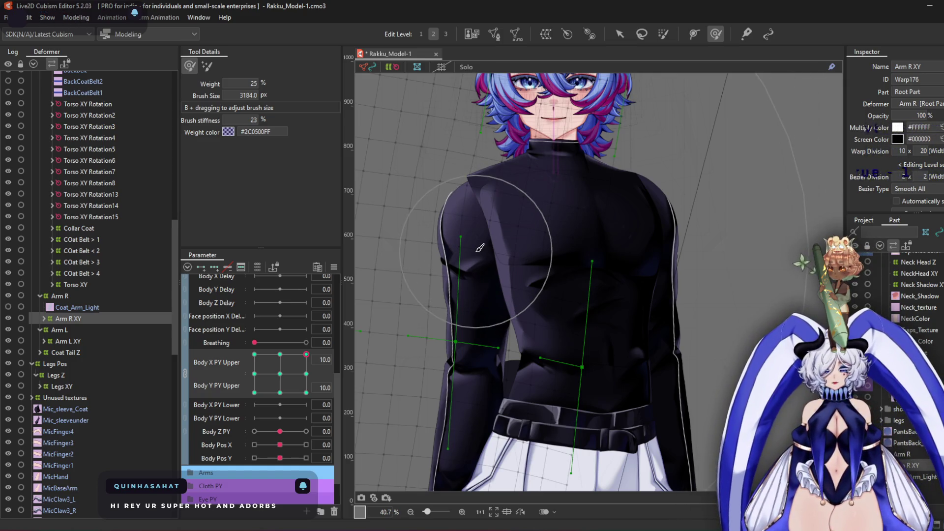
pyautogui.scroll(1, 475, 224)
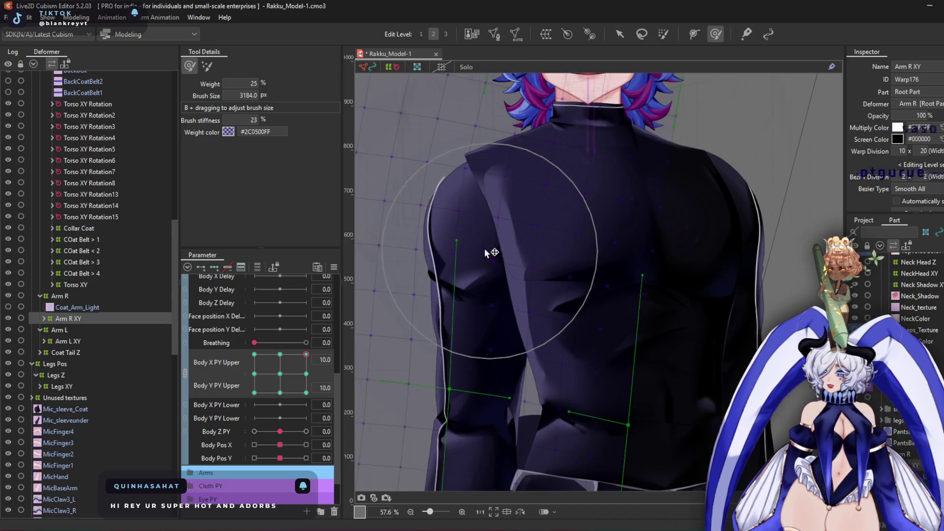
pyautogui.moveTo(490, 328)
pyautogui.mouseDown()
pyautogui.moveTo(490, 352)
pyautogui.moveTo(569, 372)
pyautogui.mouseUp()
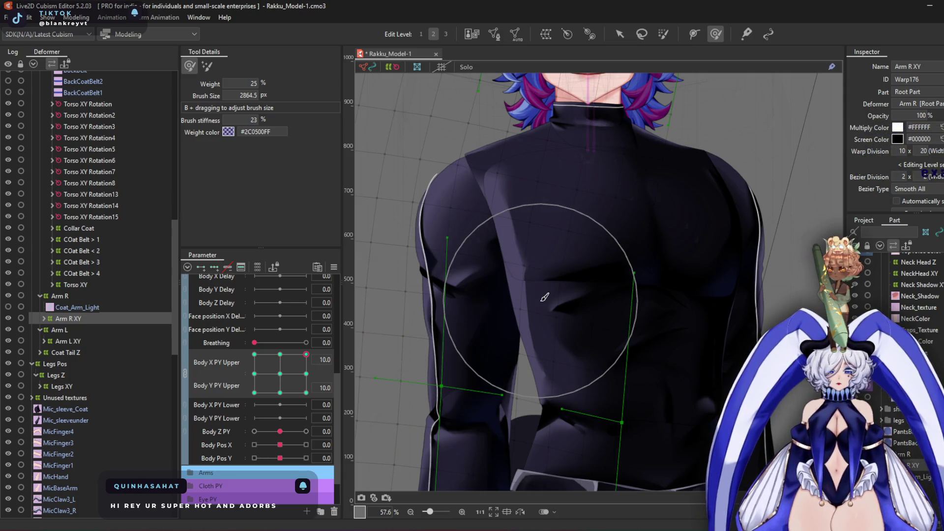
pyautogui.moveTo(544, 297)
pyautogui.mouseDown()
pyautogui.moveTo(561, 314)
pyautogui.moveTo(573, 265)
pyautogui.moveTo(574, 296)
pyautogui.moveTo(536, 265)
pyautogui.moveTo(552, 287)
pyautogui.moveTo(553, 327)
pyautogui.mouseUp()
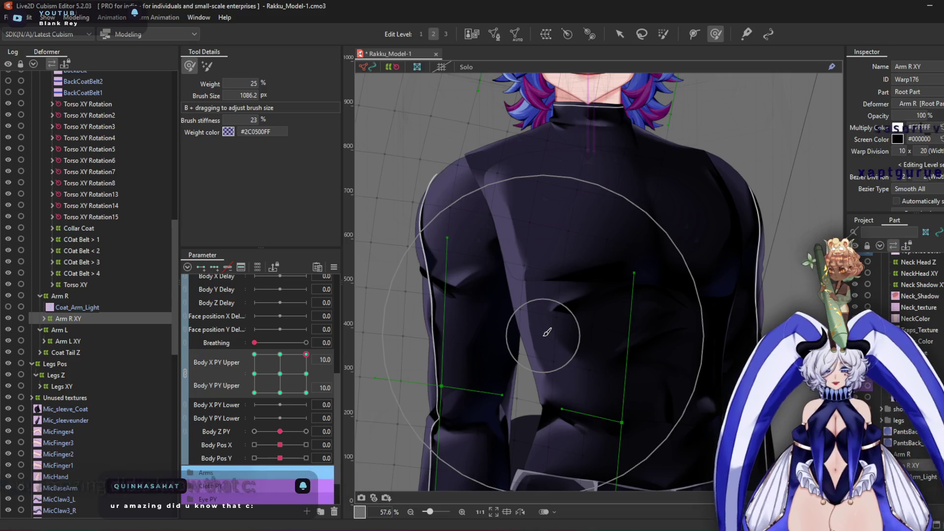
# Bulge the right shoulder outline outward and deform the sleeve and adjacent jacket mesh
pyautogui.scroll(3, 387, 201)
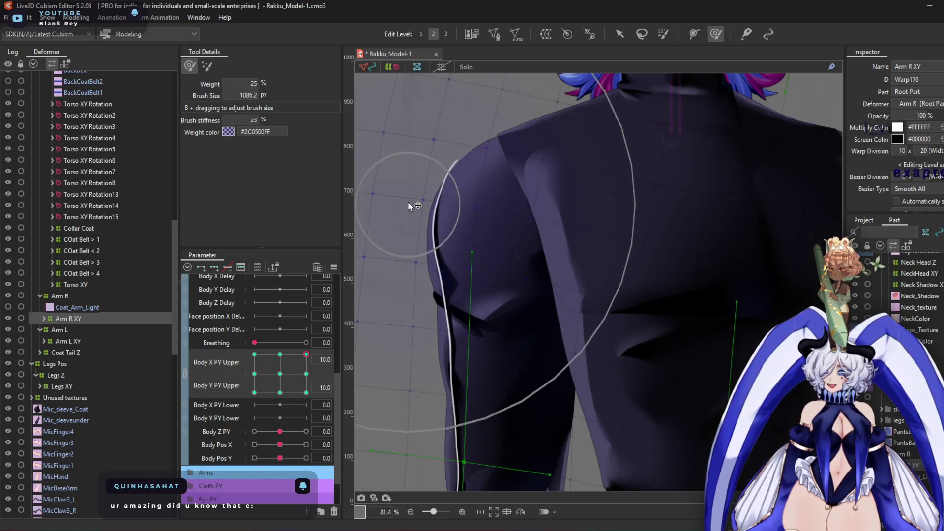
pyautogui.moveTo(432, 189)
pyautogui.mouseDown()
pyautogui.moveTo(498, 206)
pyautogui.moveTo(501, 227)
pyautogui.mouseUp()
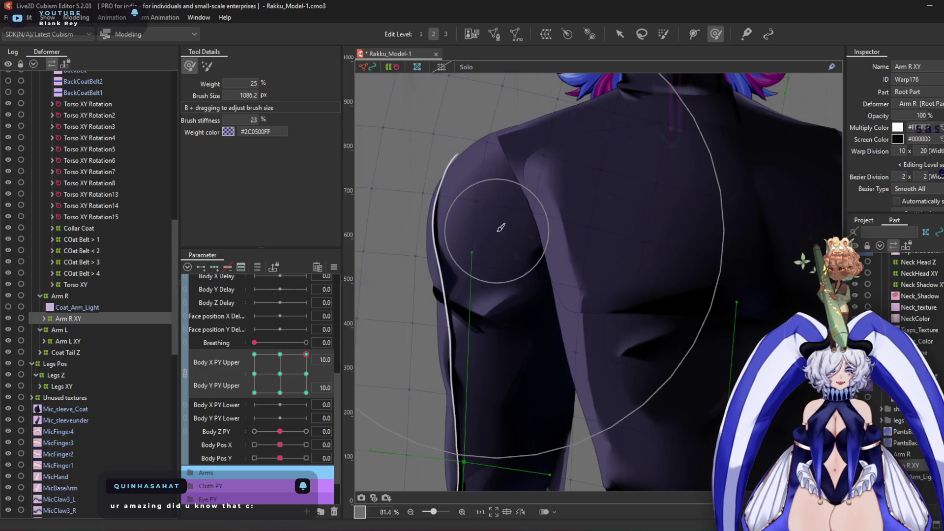
pyautogui.scroll(-5, 501, 227)
pyautogui.moveTo(534, 242); pyautogui.dragTo(477, 262)
pyautogui.moveTo(497, 293)
pyautogui.mouseDown()
pyautogui.moveTo(541, 284)
pyautogui.moveTo(542, 261)
pyautogui.mouseUp()
pyautogui.moveTo(543, 295)
pyautogui.mouseDown()
pyautogui.moveTo(547, 346)
pyautogui.moveTo(573, 344)
pyautogui.moveTo(593, 310)
pyautogui.moveTo(533, 394)
pyautogui.moveTo(453, 281)
pyautogui.moveTo(462, 292)
pyautogui.mouseUp()
pyautogui.scroll(-3, 548, 346)
# At Body Y PY Upper -10, push the right arm warp up and outward
pyautogui.click(306, 392)
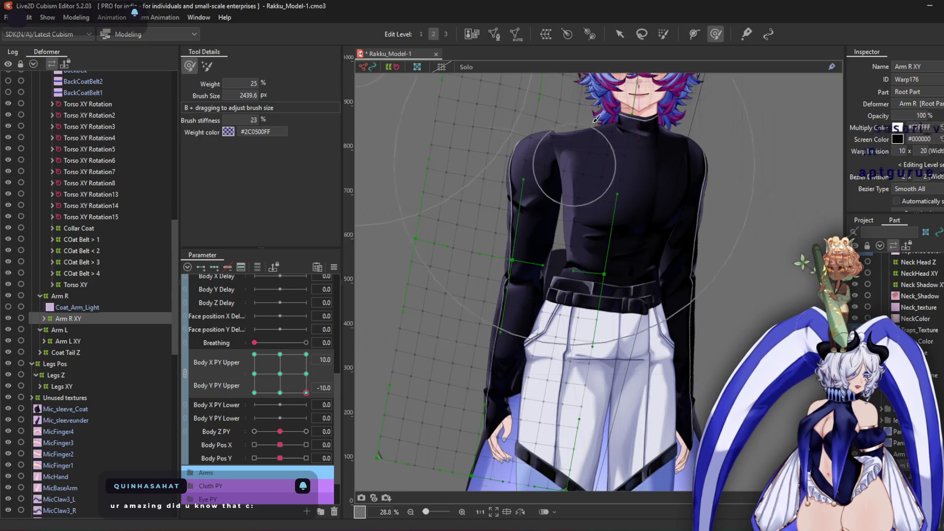
pyautogui.moveTo(534, 157)
pyautogui.mouseDown()
pyautogui.moveTo(556, 164)
pyautogui.moveTo(581, 128)
pyautogui.mouseUp()
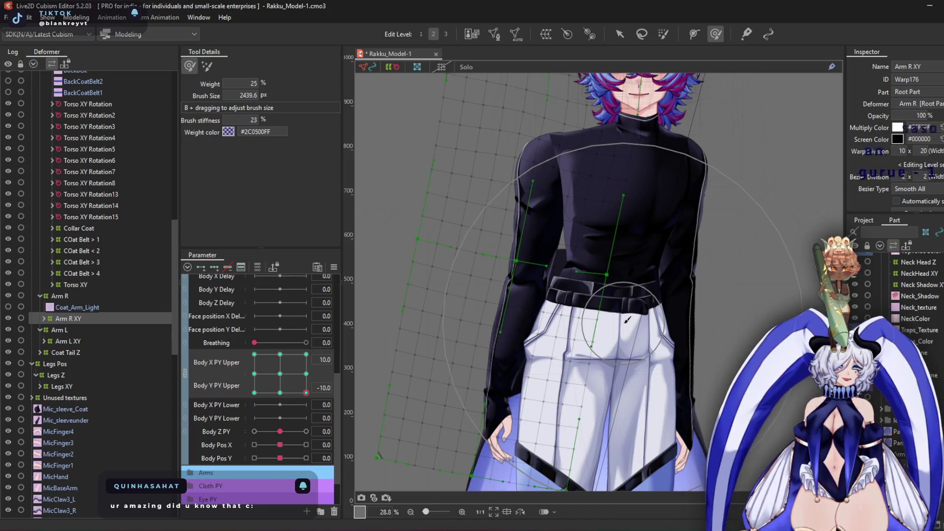
pyautogui.scroll(3, 610, 329)
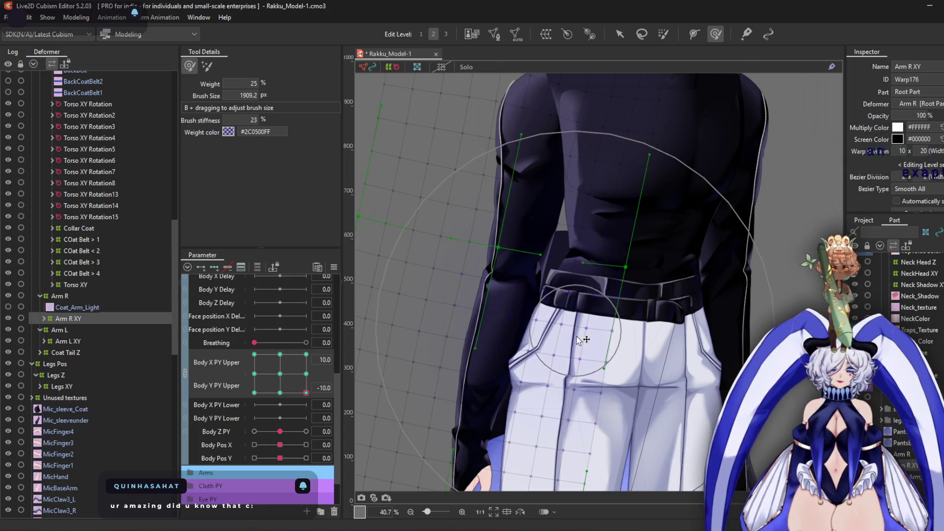
# Pose the torso at -10/10, shift the right shoulder warp slightly right, then pose at 10/10
pyautogui.moveTo(597, 247); pyautogui.dragTo(597, 315)
pyautogui.click(254, 354)
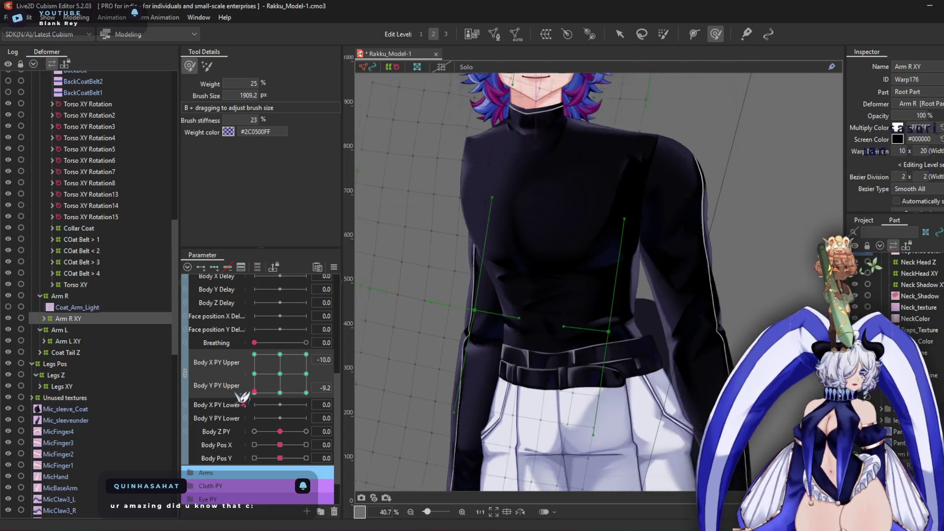
pyautogui.moveTo(254, 354)
pyautogui.mouseDown()
pyautogui.moveTo(252, 393)
pyautogui.moveTo(309, 358)
pyautogui.moveTo(258, 356)
pyautogui.moveTo(306, 392)
pyautogui.mouseUp()
pyautogui.scroll(3, 502, 196)
pyautogui.moveTo(502, 195)
pyautogui.mouseDown()
pyautogui.moveTo(496, 175)
pyautogui.moveTo(449, 249)
pyautogui.moveTo(485, 211)
pyautogui.moveTo(598, 181)
pyautogui.mouseUp()
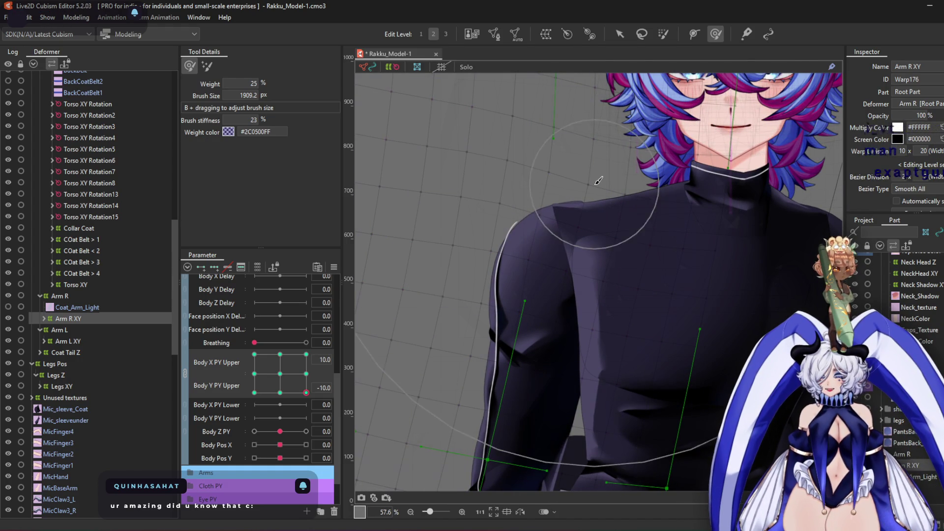
pyautogui.moveTo(626, 244); pyautogui.dragTo(639, 239)
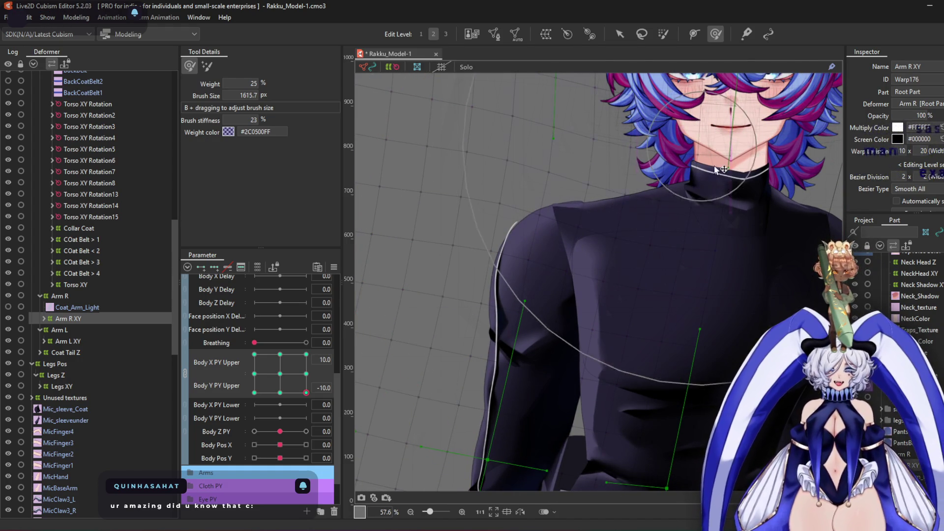
pyautogui.scroll(3, 530, 190)
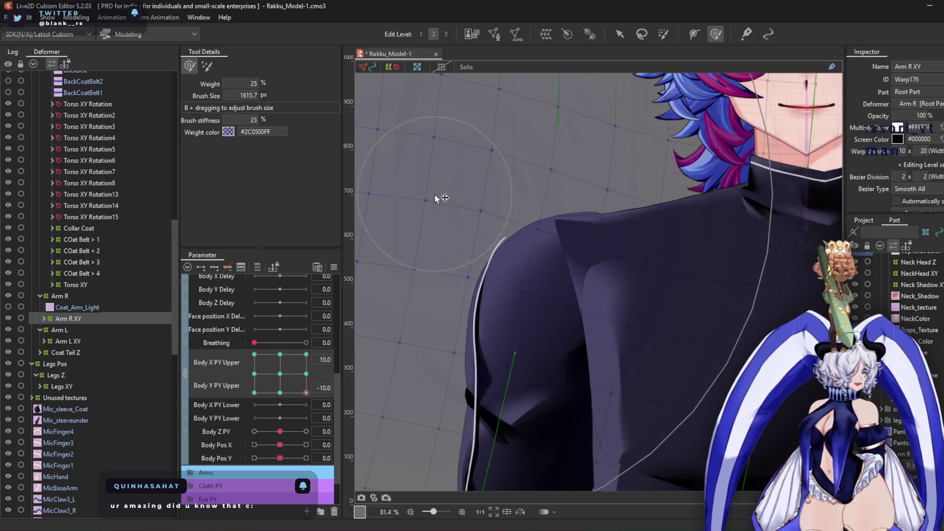
pyautogui.scroll(-6, 435, 198)
pyautogui.moveTo(486, 253); pyautogui.dragTo(546, 236)
pyautogui.click(306, 354)
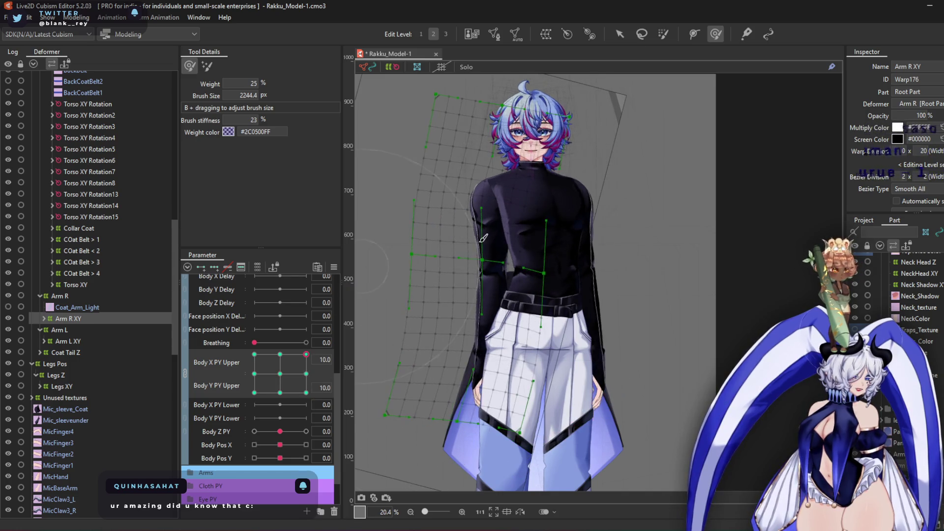
# Pose the upper body at Body X PY Upper -10 and Body Y PY Upper -10
pyautogui.scroll(2, 484, 239)
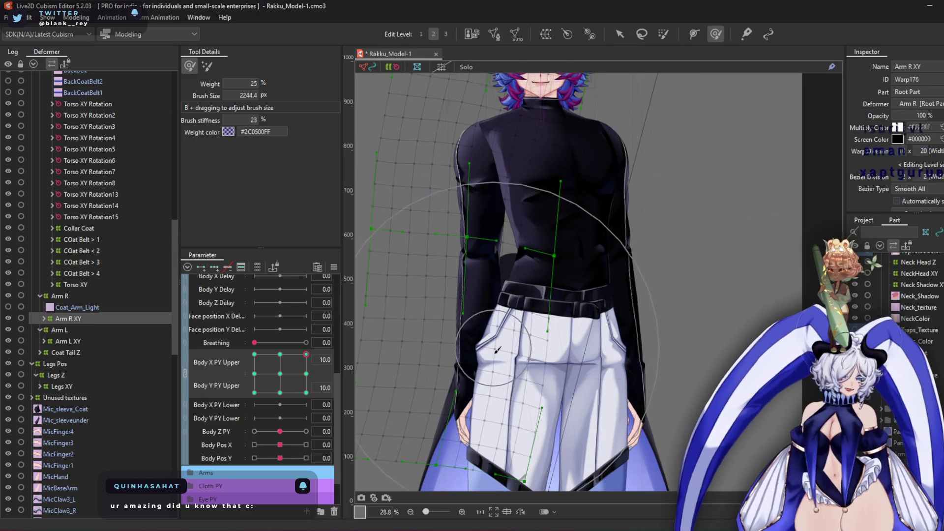
pyautogui.moveTo(306, 354); pyautogui.dragTo(306, 392)
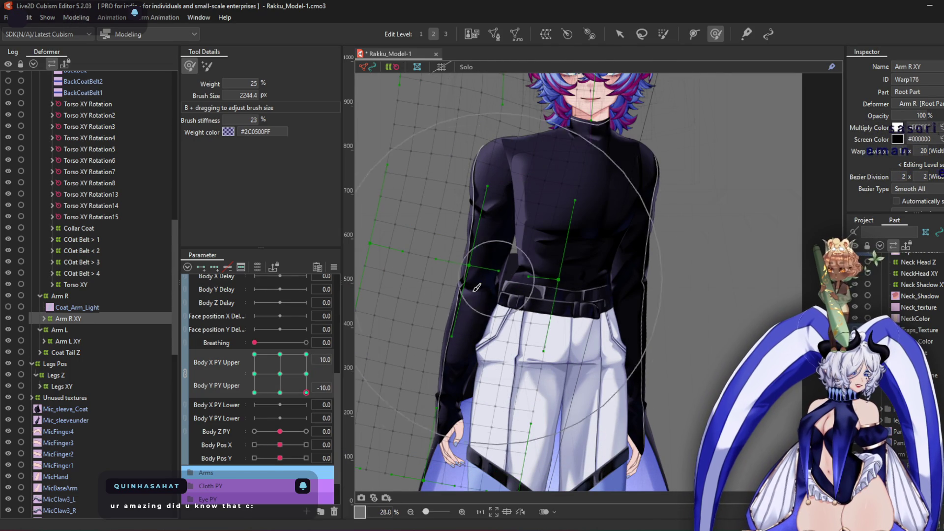
pyautogui.click(254, 393)
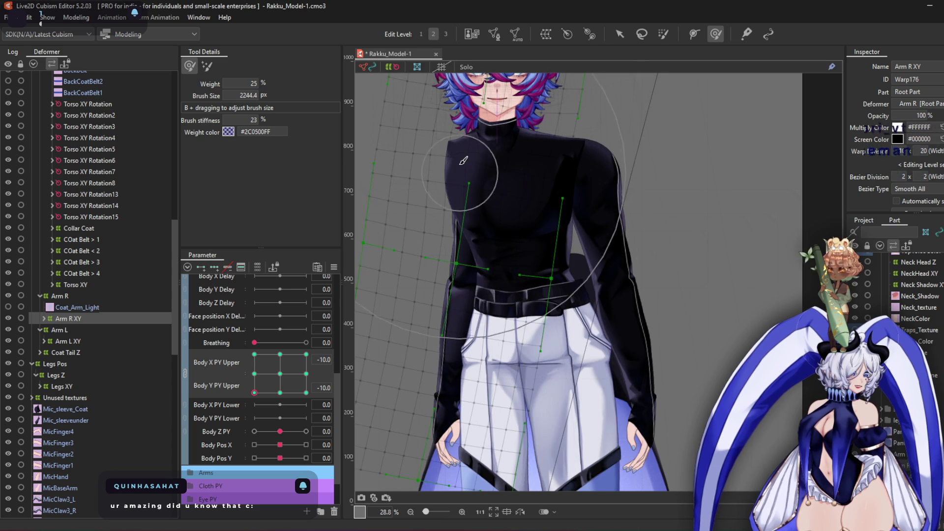
# Rotate the whole Arm R XY warp box to follow the tilted torso
pyautogui.click(620, 34)
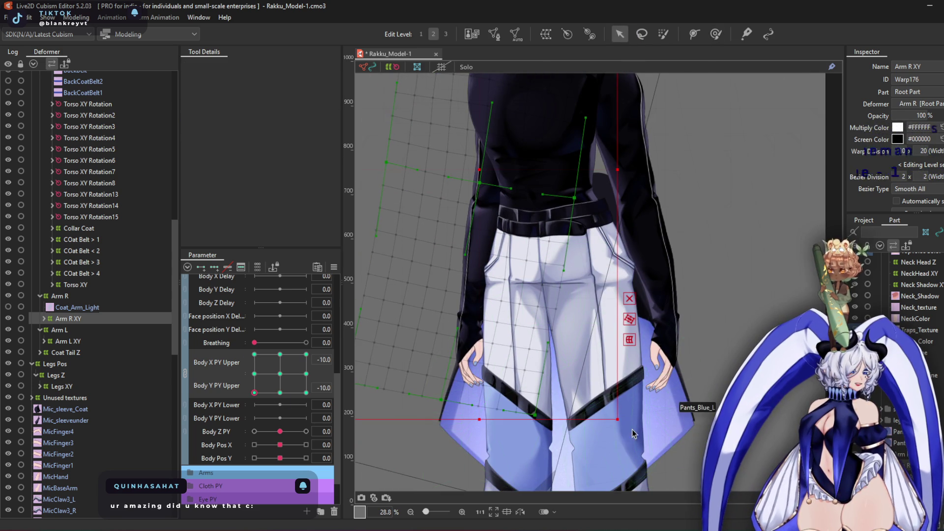
pyautogui.moveTo(621, 424); pyautogui.dragTo(654, 418)
pyautogui.moveTo(475, 205)
pyautogui.mouseDown()
pyautogui.moveTo(470, 281)
pyautogui.moveTo(460, 277)
pyautogui.mouseUp()
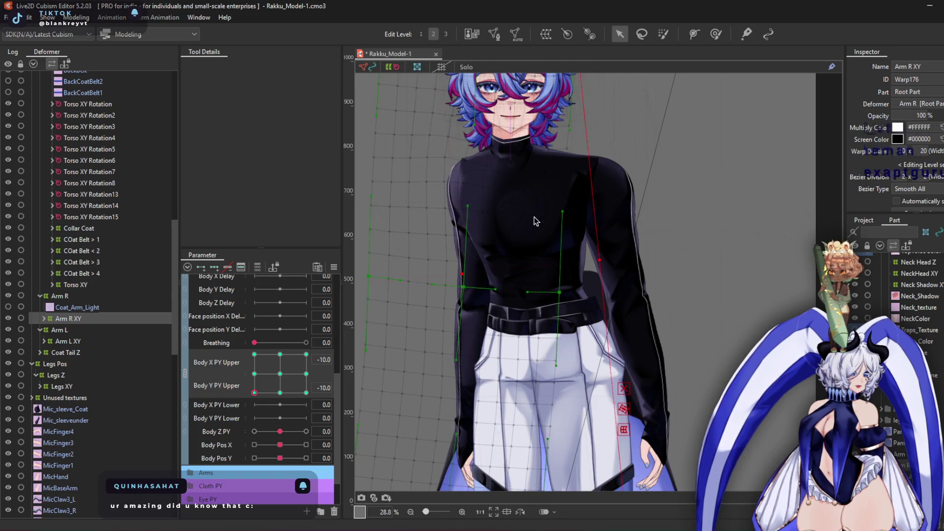
# Brush the right shoulder warp outline leftward, then set Body Y PY Upper to 10
pyautogui.click(714, 35)
pyautogui.scroll(2, 427, 164)
pyautogui.moveTo(501, 213); pyautogui.dragTo(474, 197)
pyautogui.moveTo(551, 155)
pyautogui.mouseDown()
pyautogui.moveTo(533, 165)
pyautogui.moveTo(449, 148)
pyautogui.moveTo(442, 167)
pyautogui.moveTo(442, 159)
pyautogui.mouseUp()
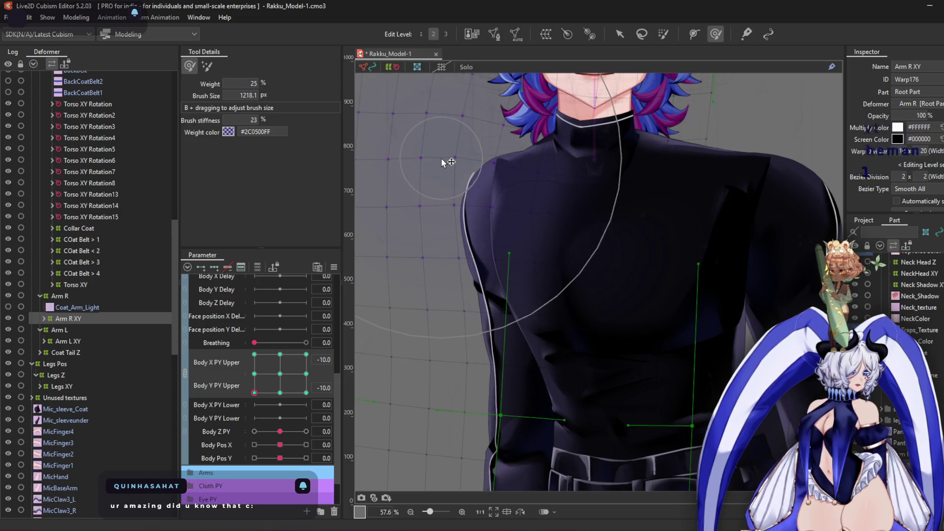
pyautogui.scroll(-2, 441, 158)
pyautogui.moveTo(523, 224)
pyautogui.mouseDown()
pyautogui.moveTo(552, 147)
pyautogui.moveTo(527, 284)
pyautogui.moveTo(492, 280)
pyautogui.moveTo(554, 282)
pyautogui.mouseUp()
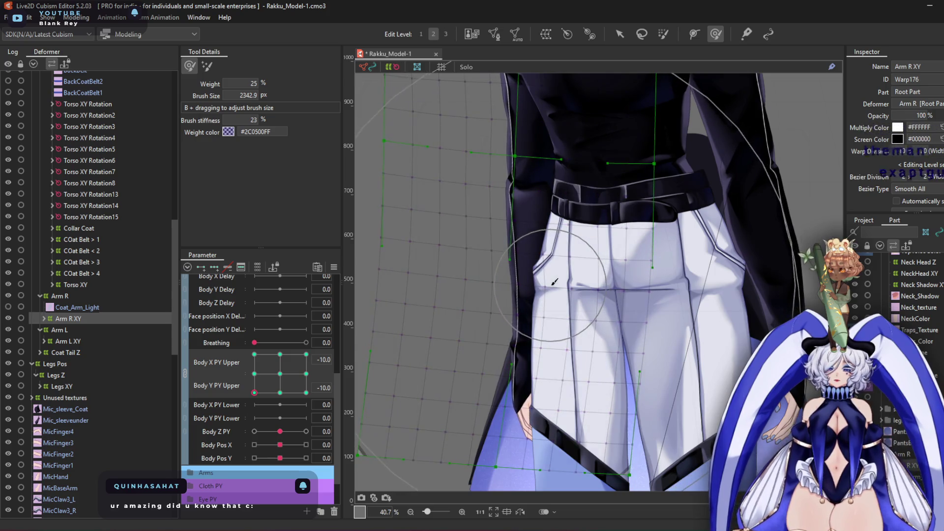
pyautogui.scroll(-2, 554, 282)
pyautogui.click(254, 354)
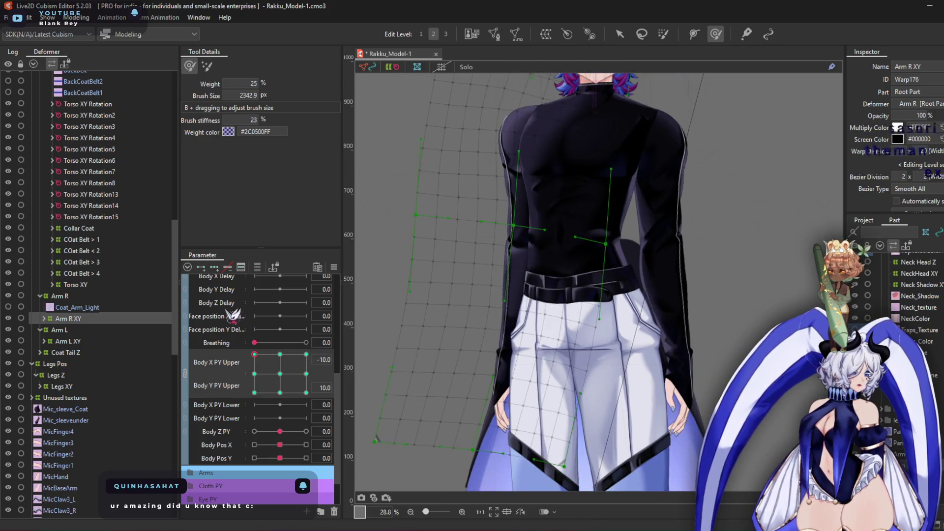
# Reshape the Arm R XY warp at the shoulder, shrinking the deform brush to about 1143 px
pyautogui.moveTo(571, 76); pyautogui.dragTo(552, 199)
pyautogui.moveTo(519, 141)
pyautogui.mouseDown()
pyautogui.moveTo(556, 140)
pyautogui.moveTo(505, 200)
pyautogui.mouseUp()
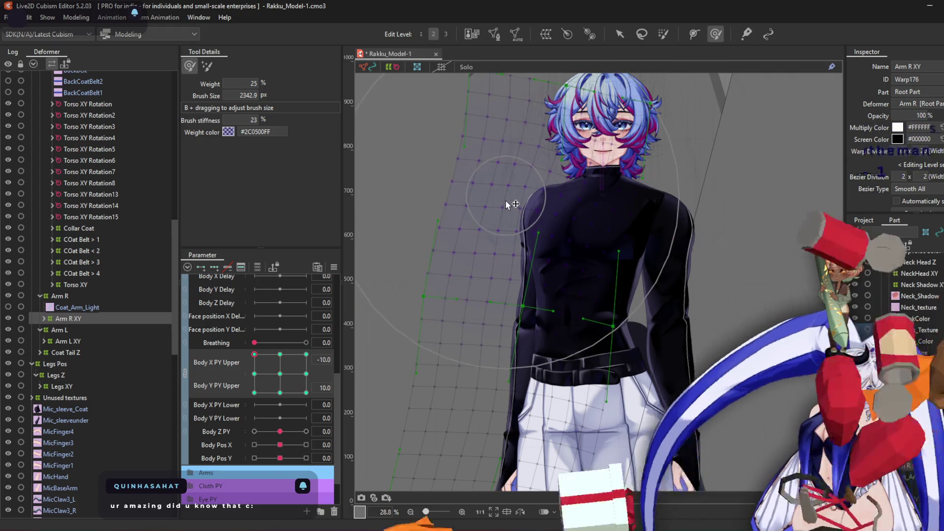
pyautogui.scroll(3, 596, 157)
pyautogui.moveTo(648, 219); pyautogui.dragTo(706, 232)
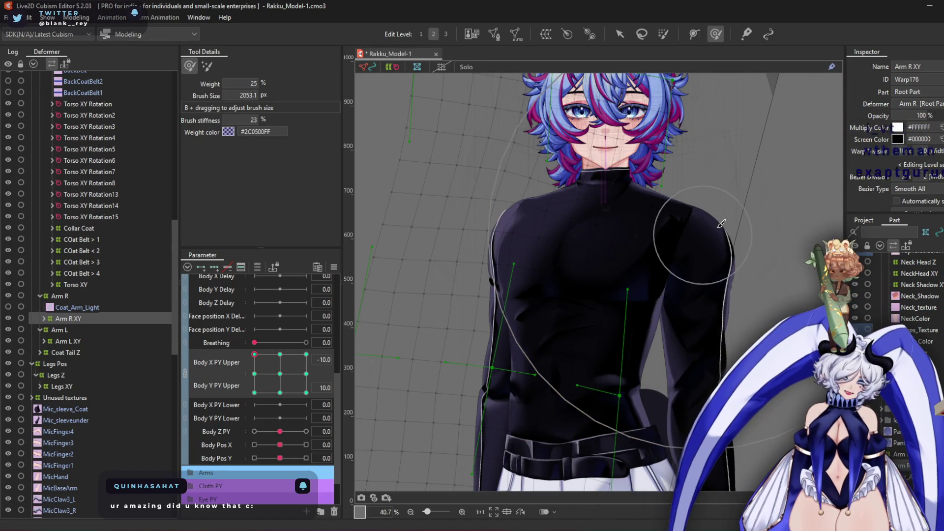
pyautogui.scroll(3, 684, 266)
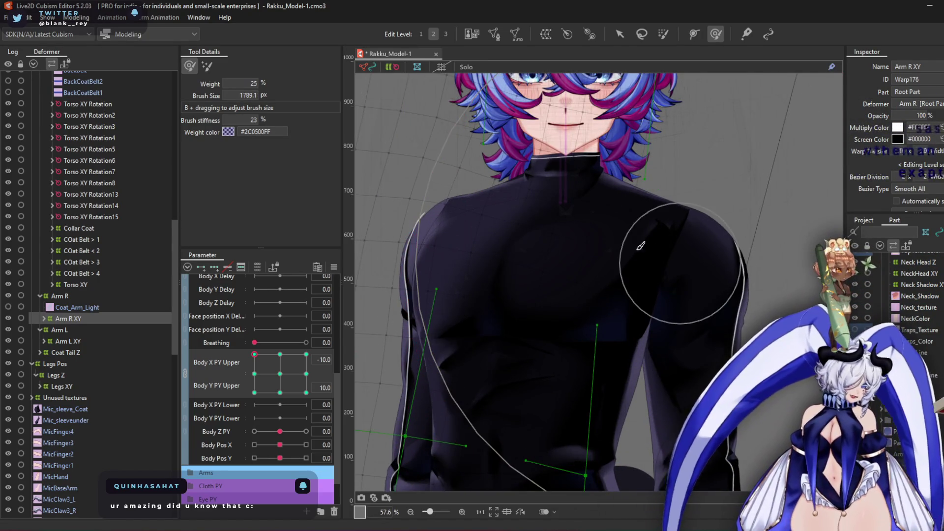
pyautogui.moveTo(580, 243); pyautogui.dragTo(558, 238)
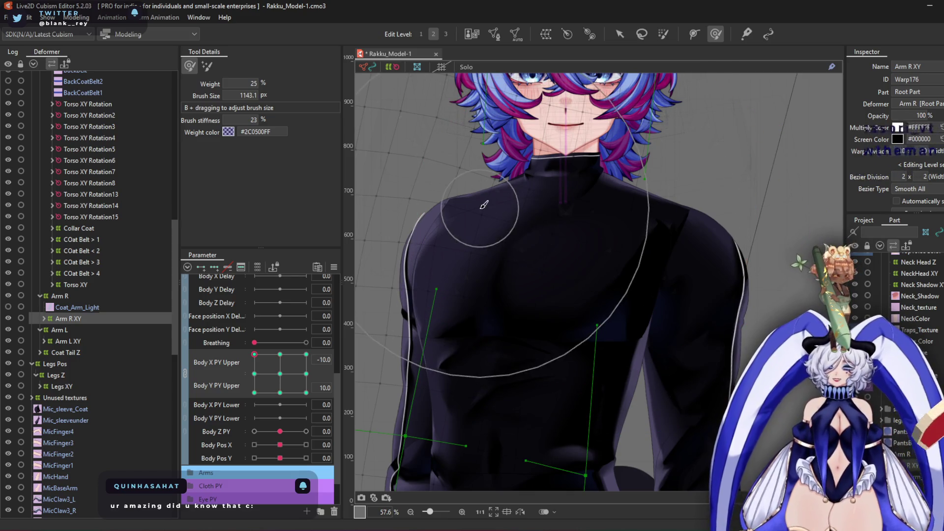
pyautogui.scroll(3, 487, 201)
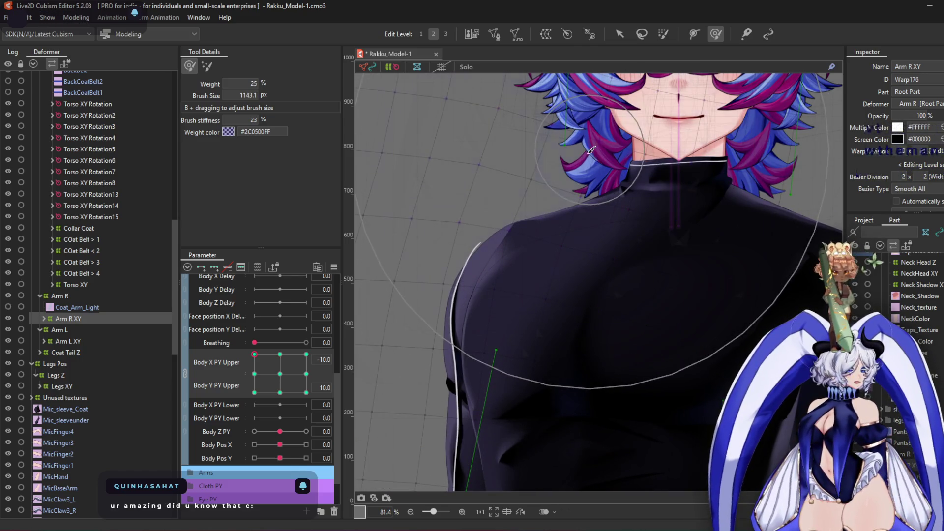
pyautogui.scroll(-5, 544, 244)
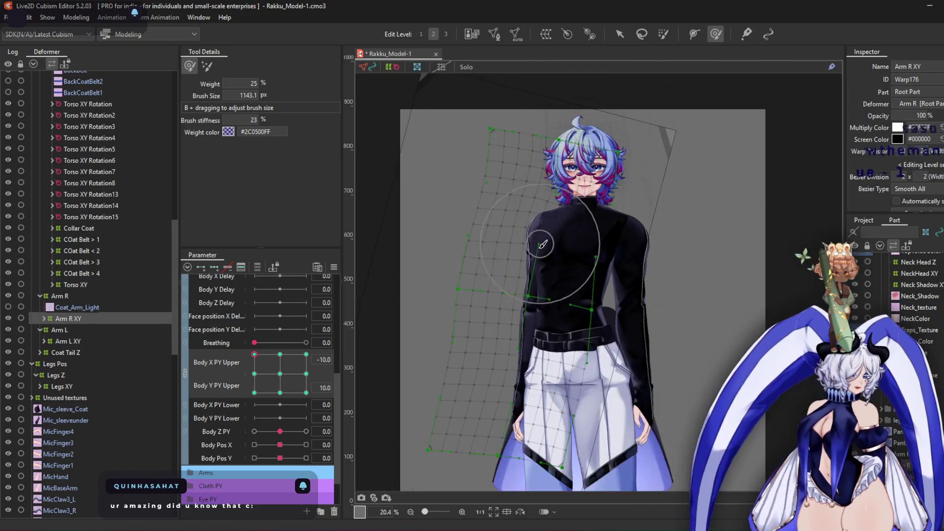
# Enlarge the brush to about 1838 px and pose Body X PY Upper 10, Body Y PY Upper -10
pyautogui.moveTo(544, 244); pyautogui.dragTo(534, 219)
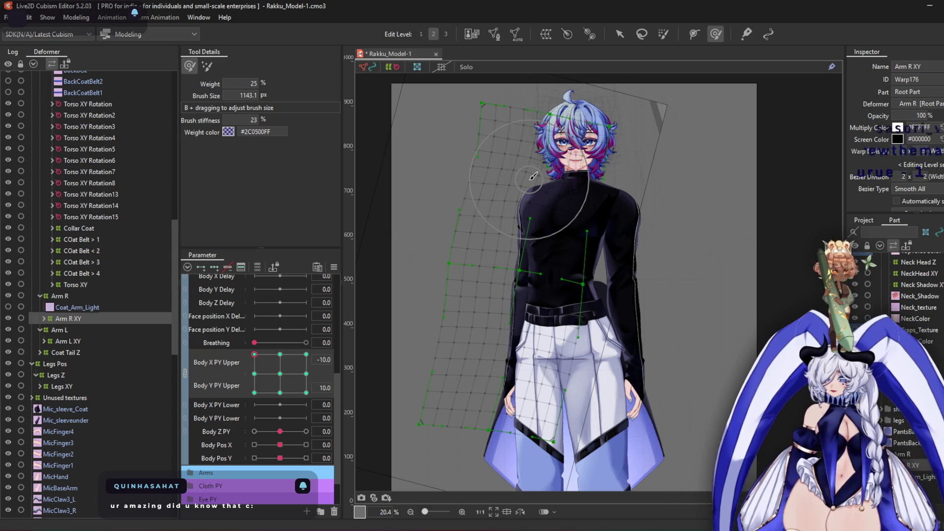
pyautogui.scroll(2, 503, 290)
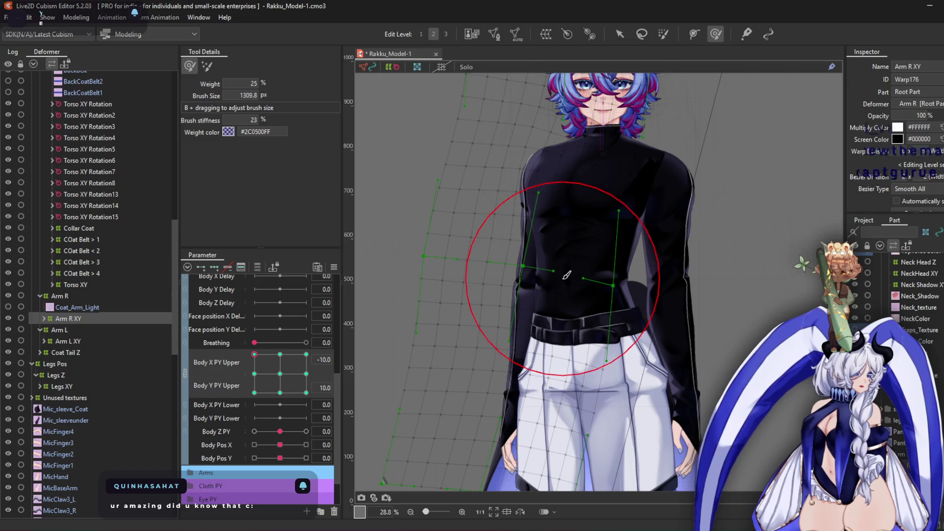
pyautogui.scroll(2, 571, 275)
pyautogui.scroll(-2, 598, 298)
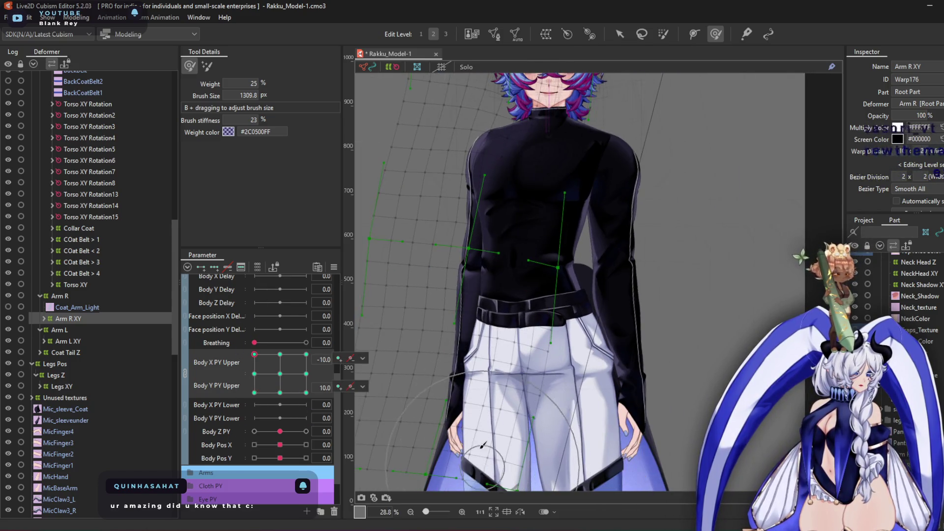
pyautogui.moveTo(496, 317); pyautogui.dragTo(536, 315)
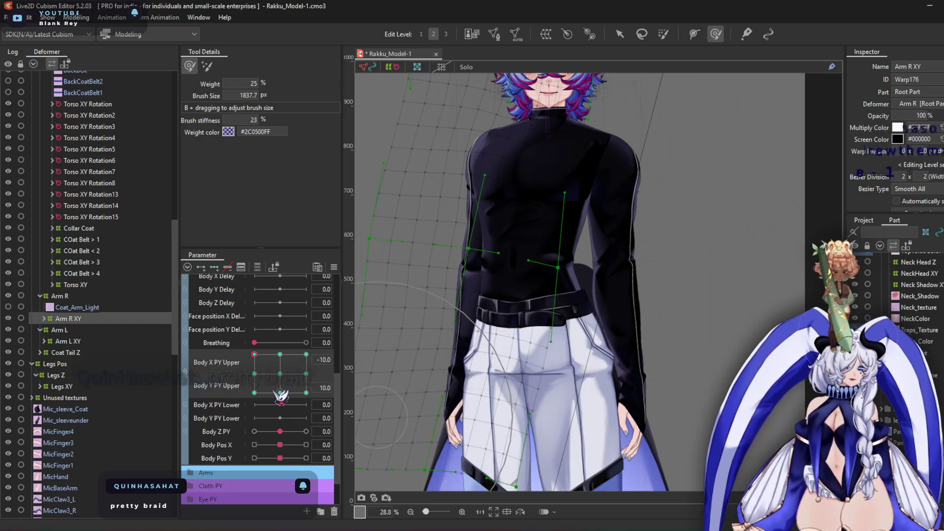
pyautogui.click(306, 354)
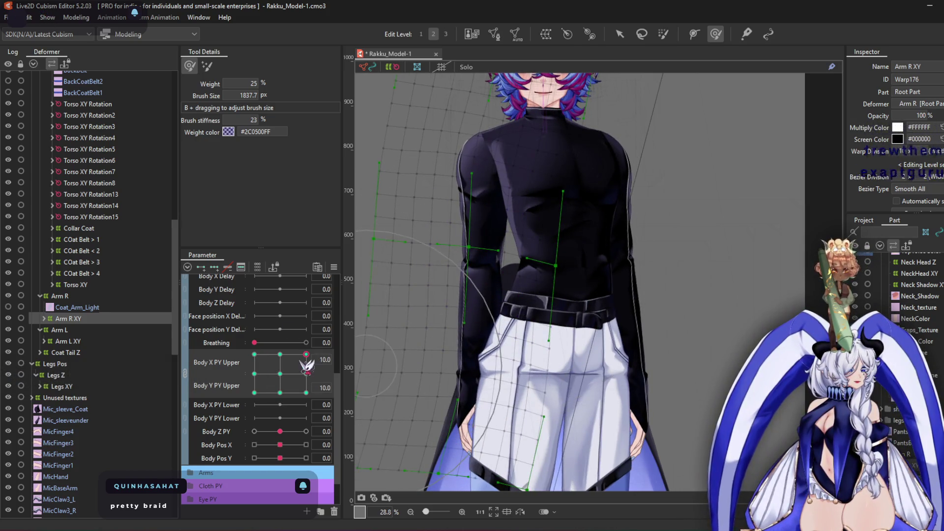
pyautogui.click(305, 393)
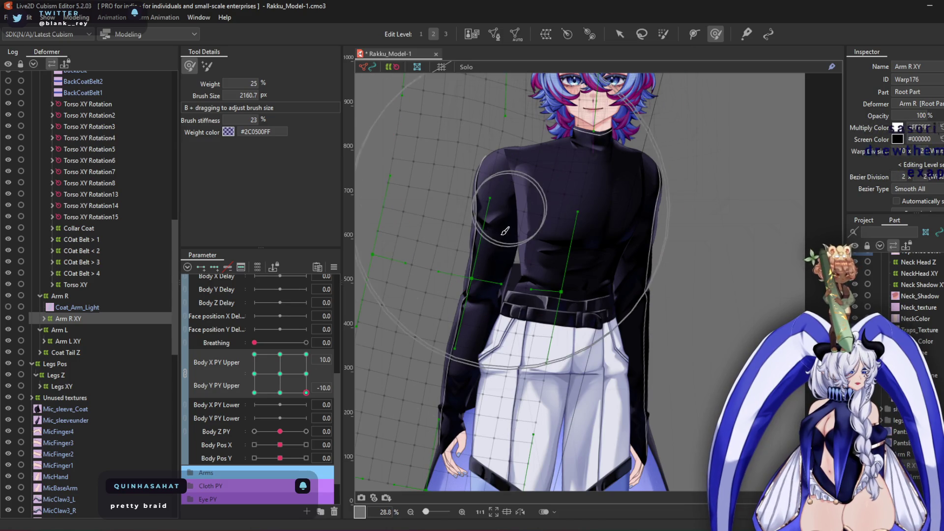
# Reshape the Arm R XY sleeve outline at the shoulder
pyautogui.moveTo(501, 422); pyautogui.dragTo(492, 373)
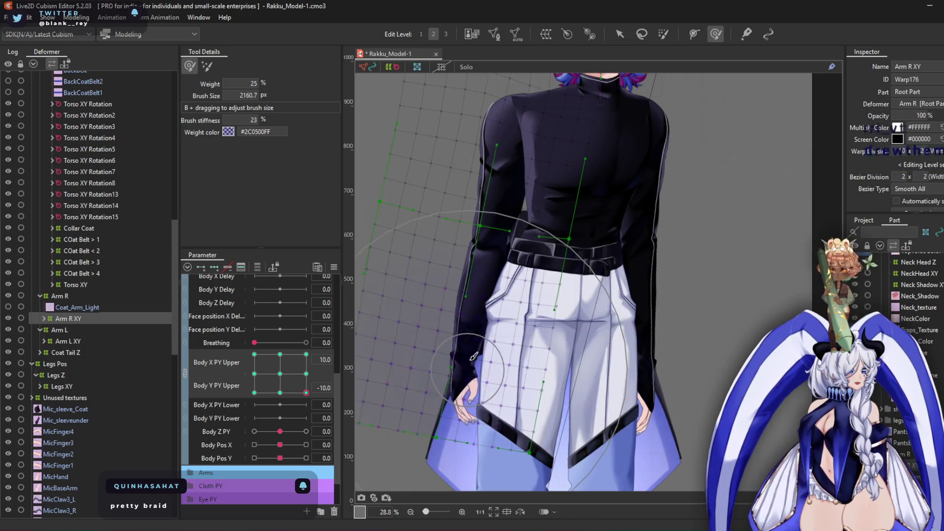
pyautogui.scroll(4, 632, 157)
pyautogui.moveTo(507, 191); pyautogui.dragTo(494, 202)
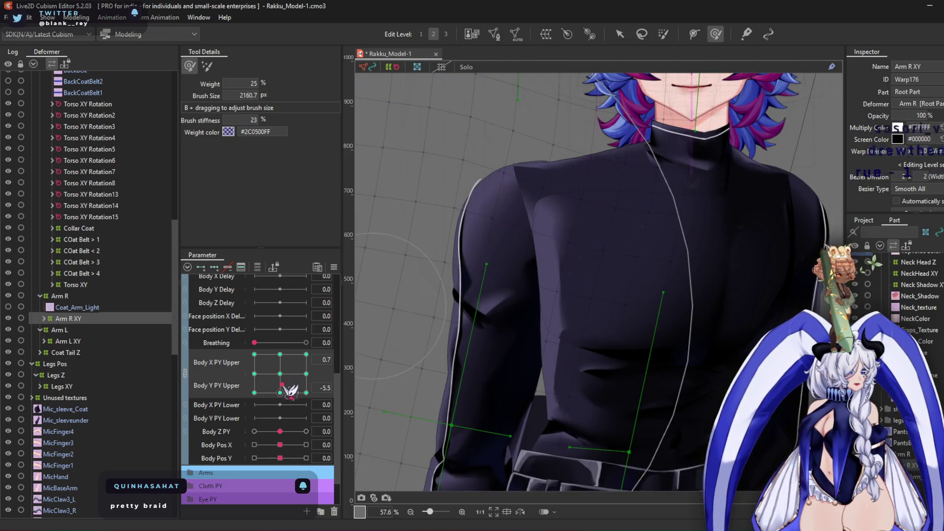
# Enlarge the deform brush to about 2730 px and pose Body X PY Upper -10, Body Y PY Upper 10
pyautogui.click(254, 392)
pyautogui.scroll(-4, 450, 237)
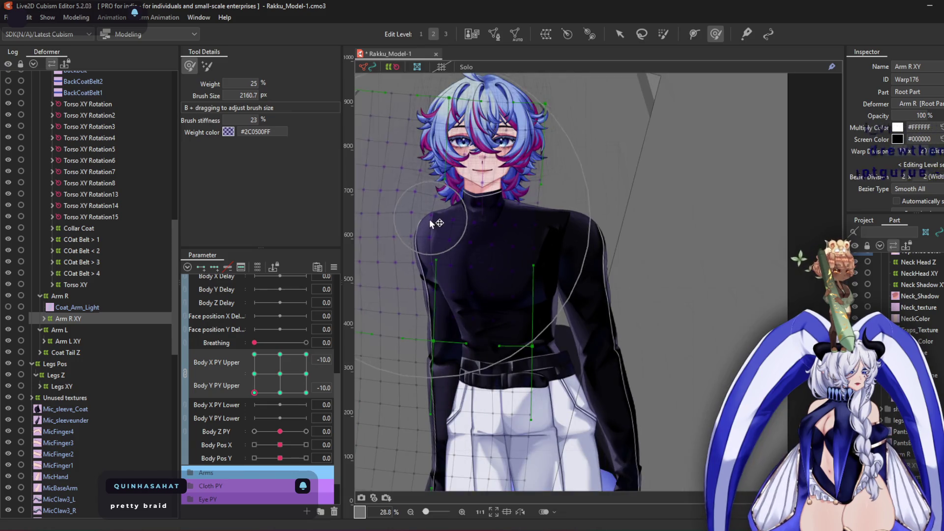
pyautogui.scroll(-3, 445, 295)
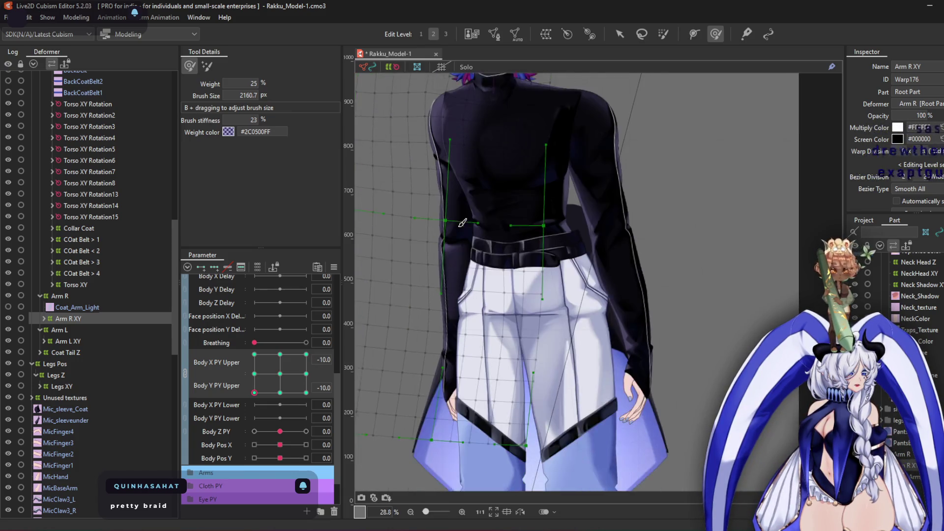
pyautogui.moveTo(450, 366); pyautogui.dragTo(496, 329)
pyautogui.click(254, 355)
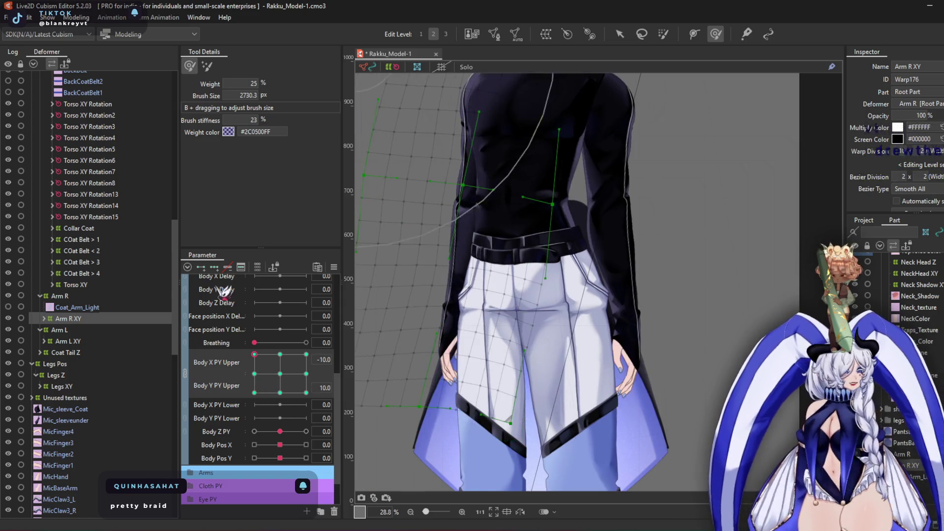
# Check the sleeve warp across the Body X/Y PY Upper poses 10/10, -10/-10 and Y 10
pyautogui.scroll(3, 484, 242)
pyautogui.moveTo(485, 380)
pyautogui.mouseDown()
pyautogui.moveTo(498, 362)
pyautogui.moveTo(496, 370)
pyautogui.mouseUp()
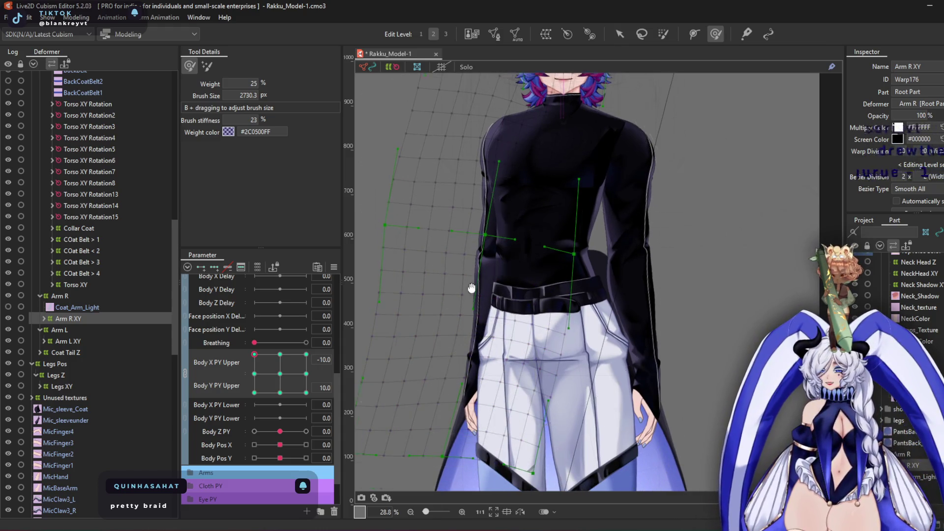
pyautogui.scroll(3, 495, 377)
pyautogui.moveTo(522, 212); pyautogui.dragTo(525, 199)
pyautogui.scroll(-2, 525, 199)
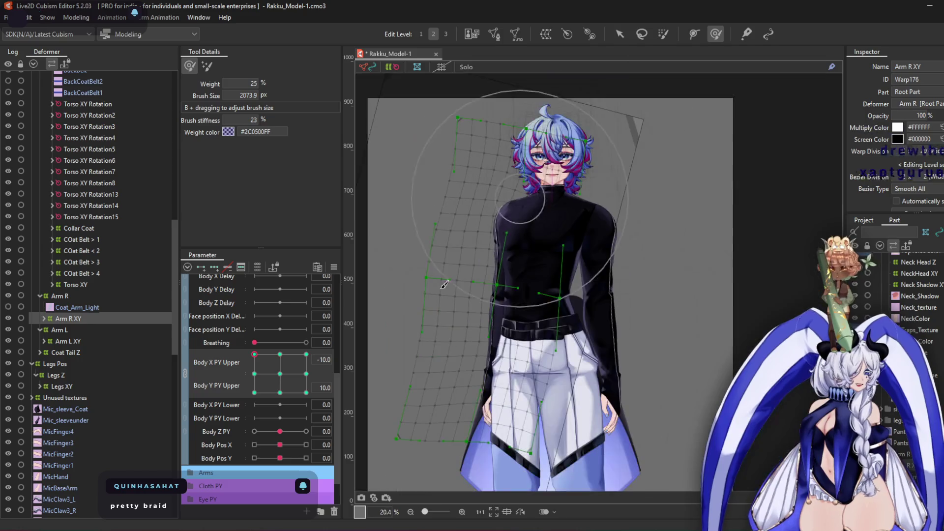
pyautogui.moveTo(251, 381); pyautogui.dragTo(374, 301)
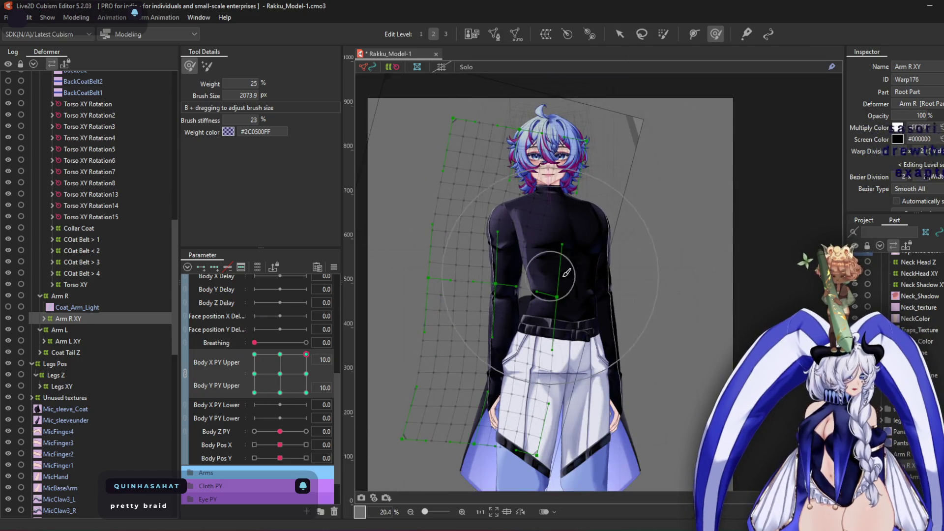
pyautogui.scroll(2, 566, 273)
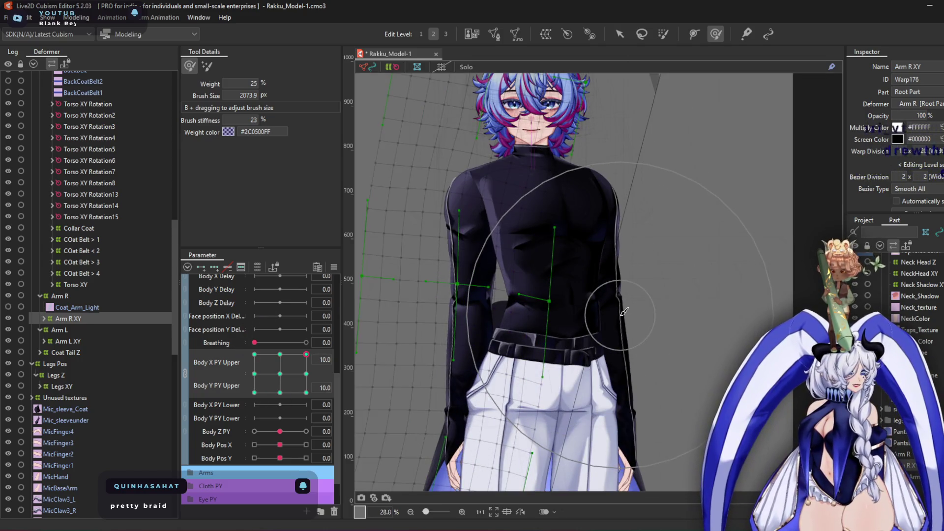
pyautogui.moveTo(583, 270); pyautogui.dragTo(637, 211)
pyautogui.moveTo(317, 384)
pyautogui.mouseDown()
pyautogui.moveTo(339, 359)
pyautogui.moveTo(103, 470)
pyautogui.mouseUp()
pyautogui.moveTo(266, 268)
pyautogui.mouseDown()
pyautogui.moveTo(156, 500)
pyautogui.moveTo(114, 342)
pyautogui.moveTo(108, 476)
pyautogui.moveTo(153, 279)
pyautogui.moveTo(326, 281)
pyautogui.moveTo(338, 412)
pyautogui.moveTo(305, 367)
pyautogui.moveTo(289, 375)
pyautogui.mouseUp()
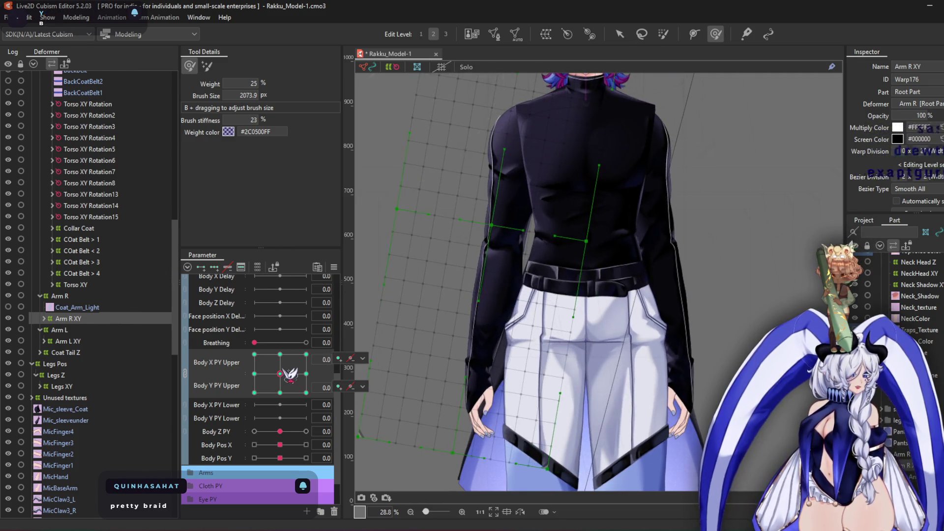
# Open Physics Settings with Ctrl+Shift+P and look through the Preview options
pyautogui.hotkey('ctrl', 'shift', 'p')
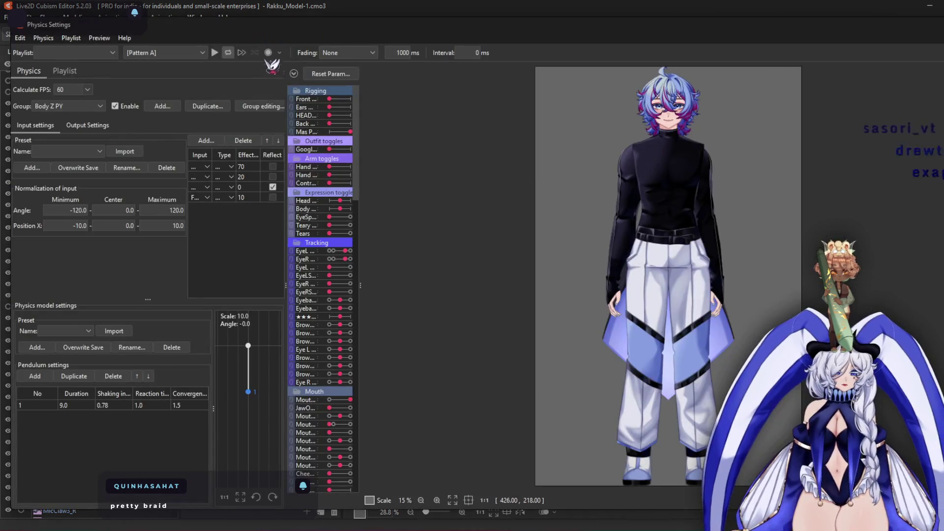
pyautogui.click(100, 38)
pyautogui.click(167, 144)
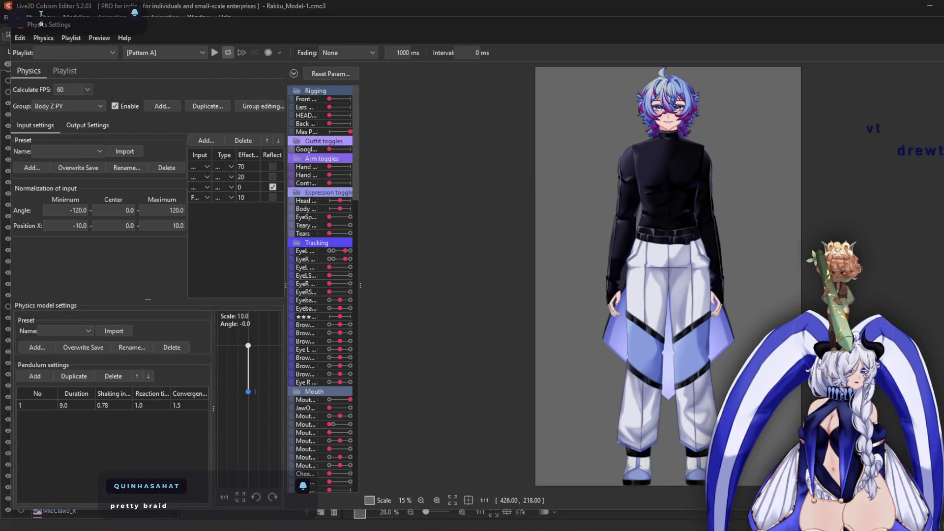
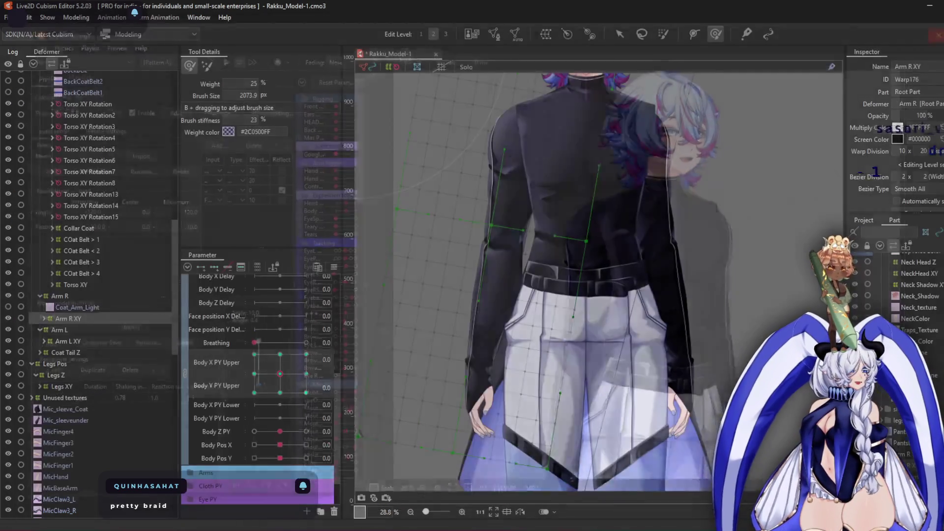
# Inspect the Arm R XY warp at Body X/Y PY Upper (-10,10), (-10,-10) and (10,10), shrinking the brush slightly
pyautogui.scroll(2, 531, 219)
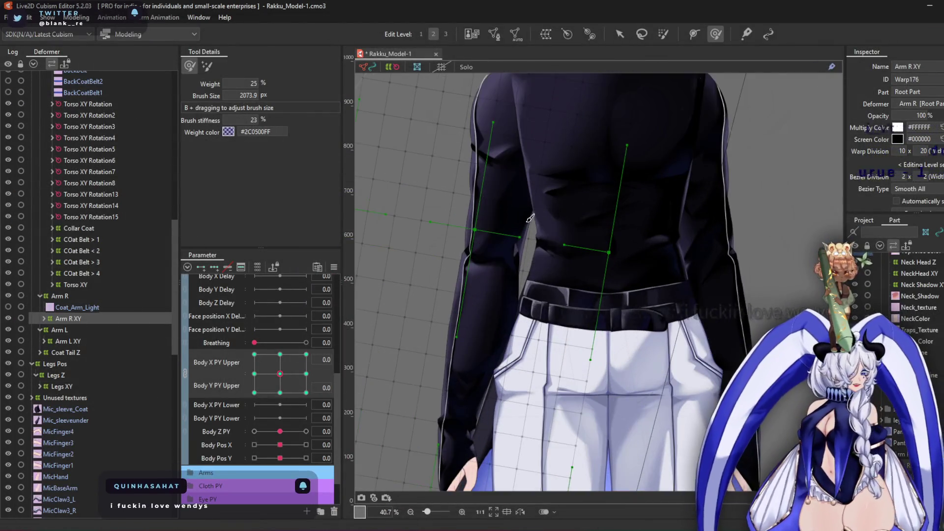
pyautogui.scroll(-2, 530, 218)
pyautogui.click(255, 354)
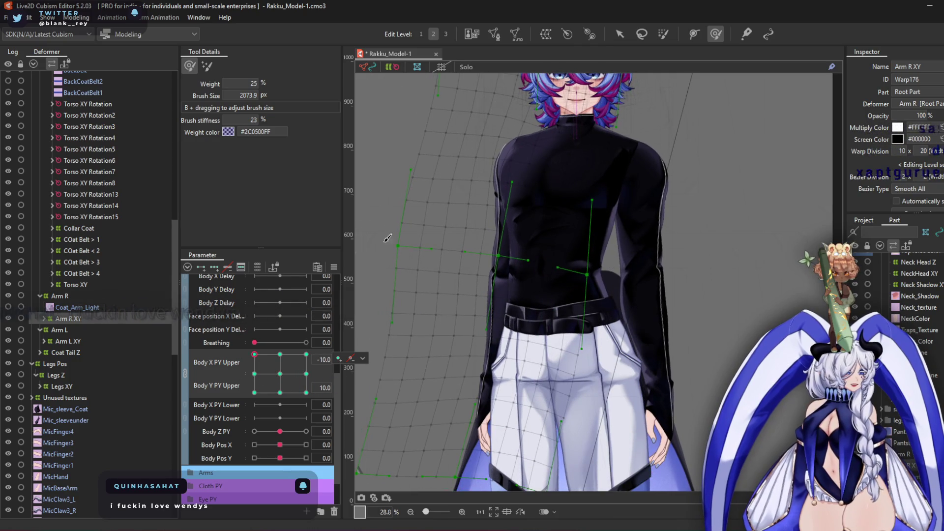
pyautogui.scroll(2, 604, 194)
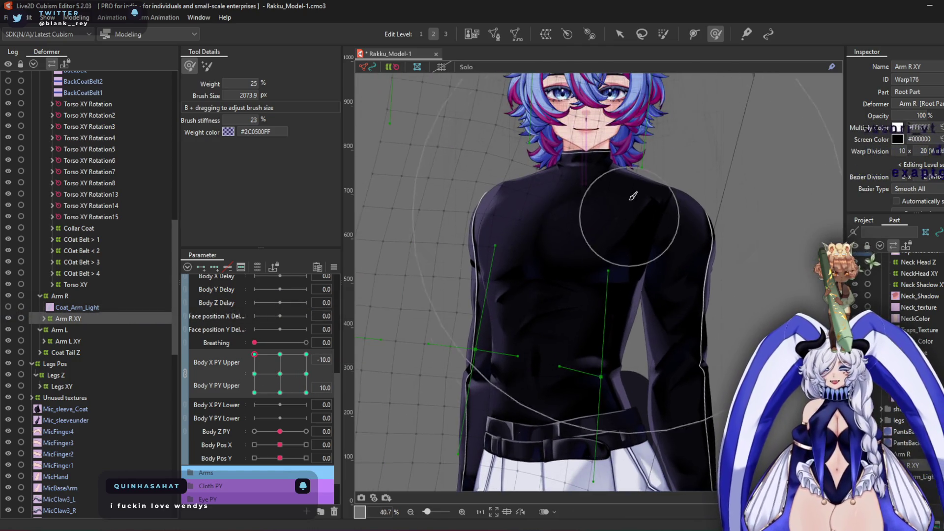
pyautogui.click(254, 392)
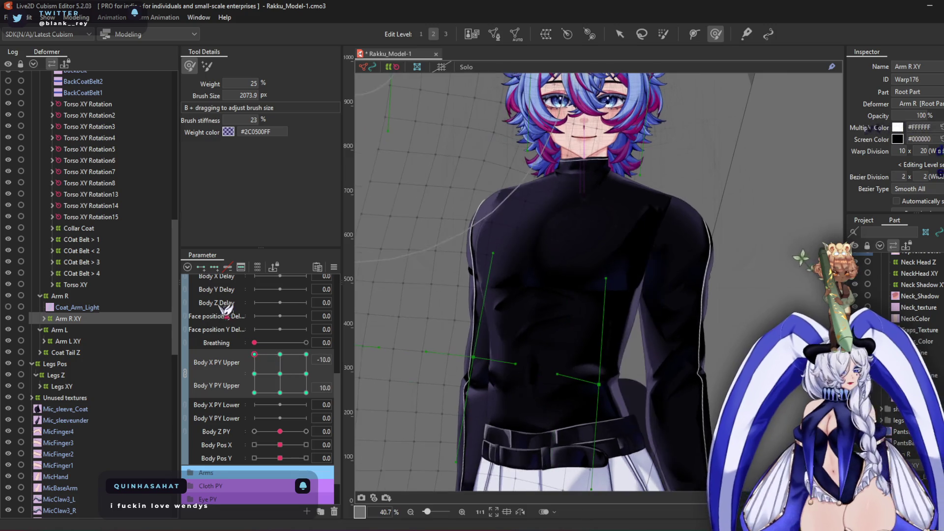
pyautogui.moveTo(457, 300); pyautogui.dragTo(476, 332)
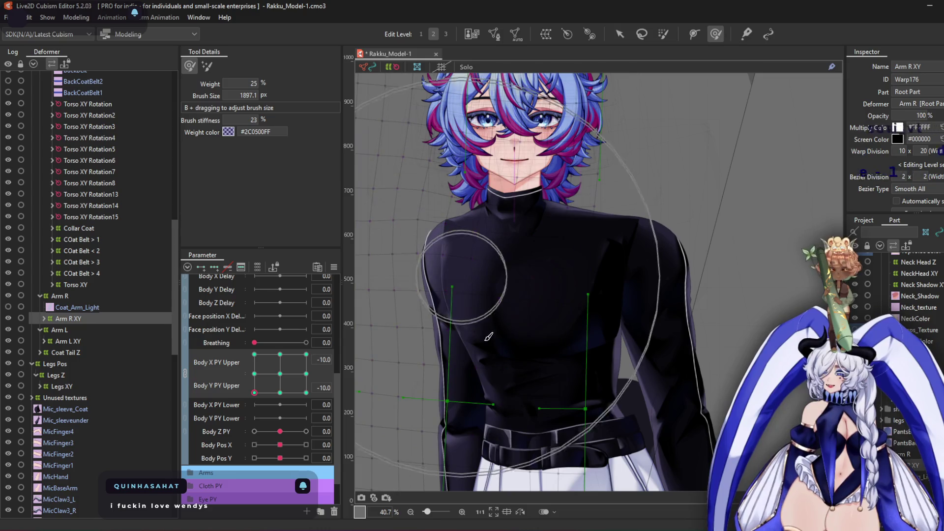
pyautogui.scroll(-3, 472, 295)
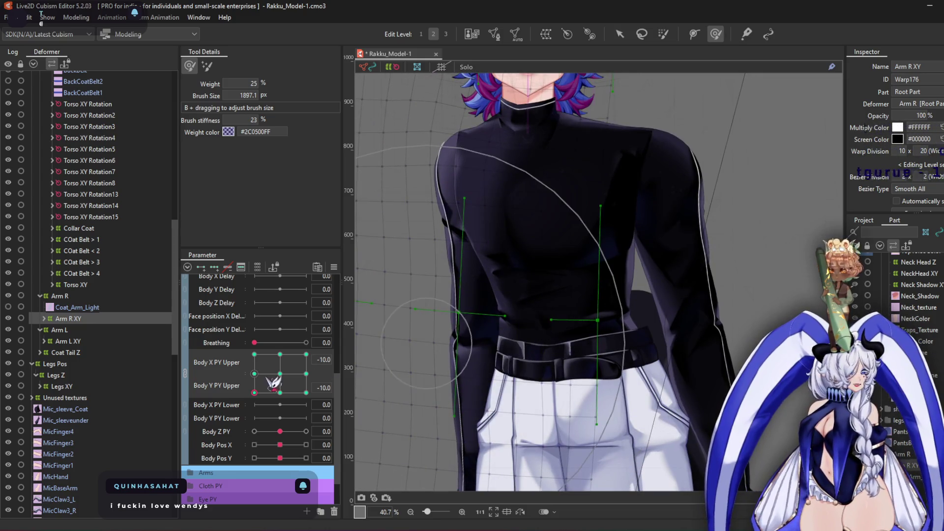
pyautogui.click(306, 354)
# Check the (10,-10) corner, reframe the face and shoulders, and select the Torso XY warp
pyautogui.scroll(4, 492, 286)
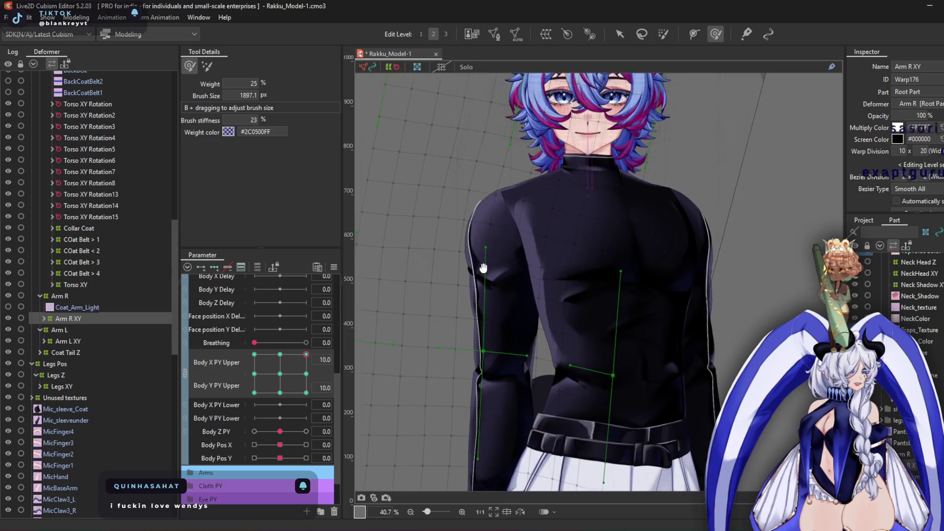
pyautogui.scroll(-2, 625, 389)
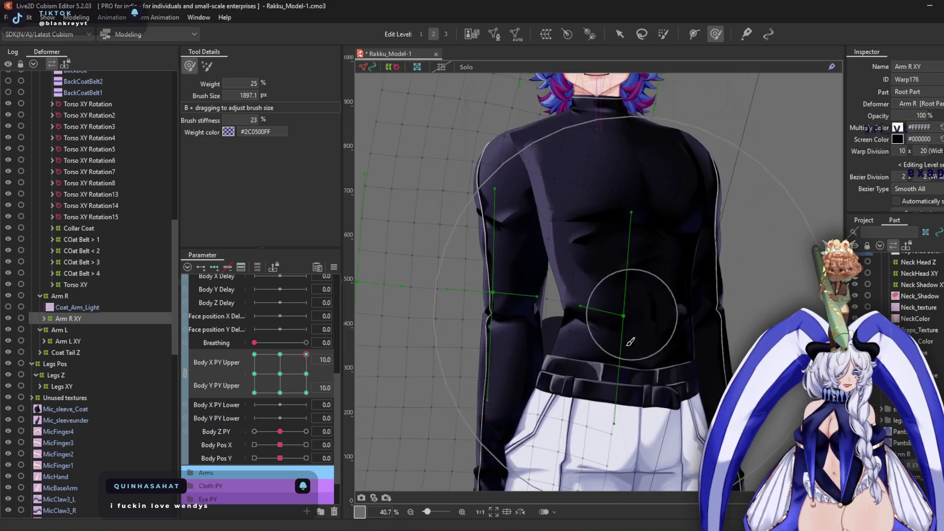
pyautogui.scroll(-2, 506, 384)
pyautogui.scroll(-3, 467, 379)
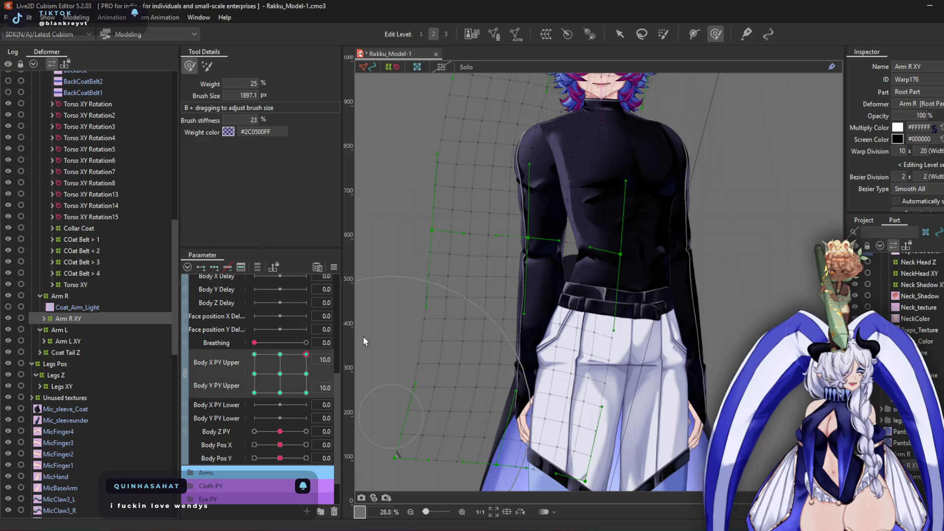
pyautogui.click(306, 392)
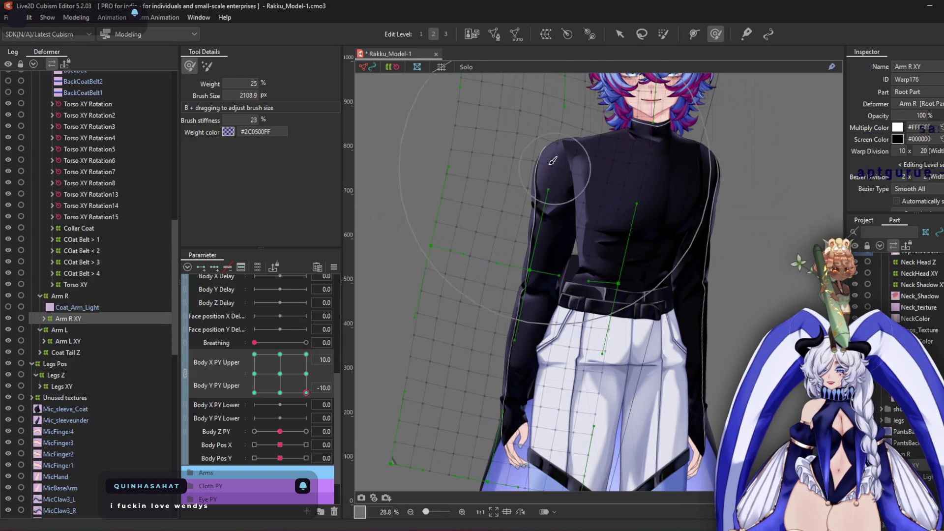
pyautogui.scroll(3, 531, 123)
pyautogui.moveTo(565, 157); pyautogui.dragTo(477, 222)
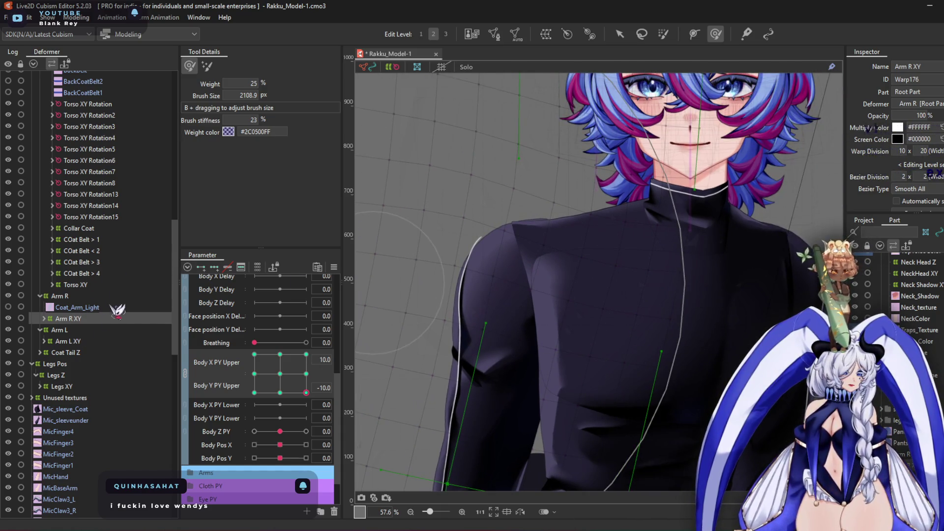
pyautogui.click(108, 286)
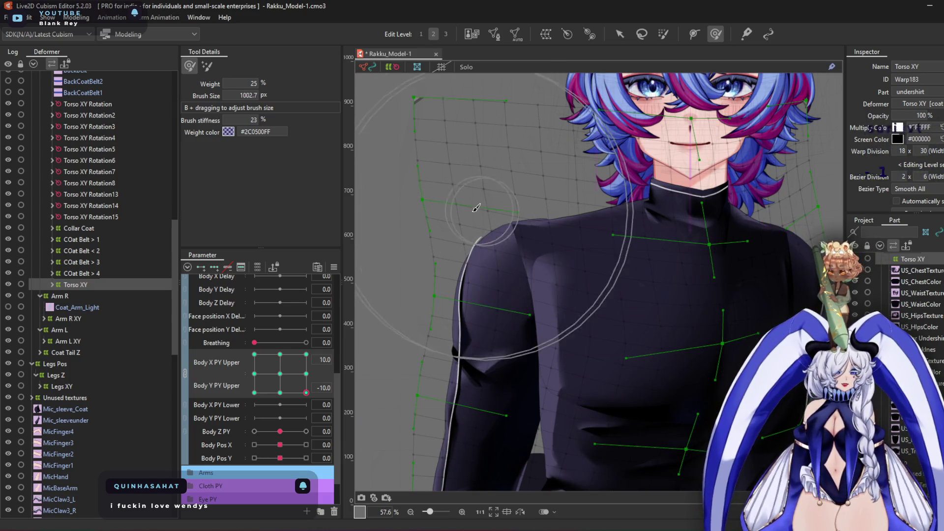
# At Body X/Y PY Upper (10,10), shrink the brush and push the Torso XY shoulder outline up-left
pyautogui.scroll(2, 465, 217)
pyautogui.moveTo(567, 317)
pyautogui.mouseDown()
pyautogui.moveTo(537, 232)
pyautogui.moveTo(517, 286)
pyautogui.moveTo(460, 221)
pyautogui.moveTo(475, 223)
pyautogui.moveTo(564, 310)
pyautogui.moveTo(655, 228)
pyautogui.moveTo(569, 263)
pyautogui.moveTo(548, 242)
pyautogui.moveTo(487, 227)
pyautogui.mouseUp()
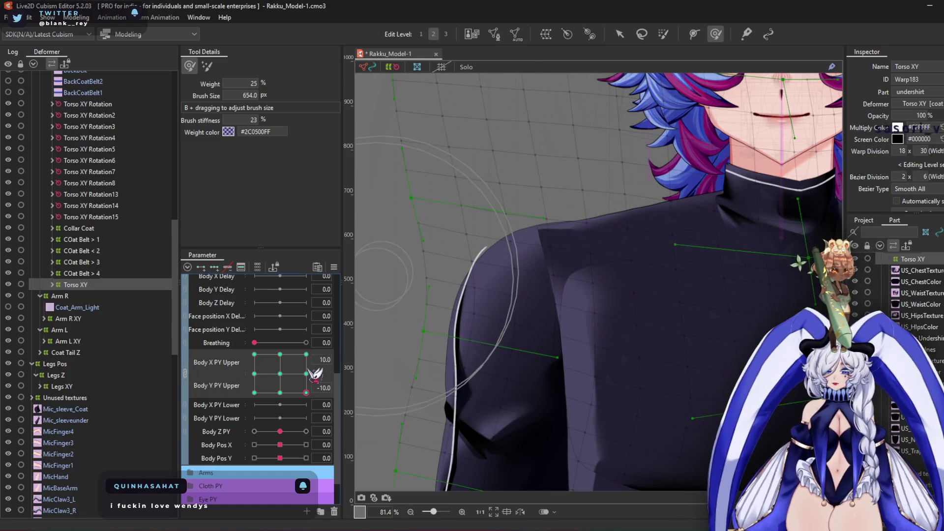
pyautogui.click(306, 354)
pyautogui.scroll(2, 489, 197)
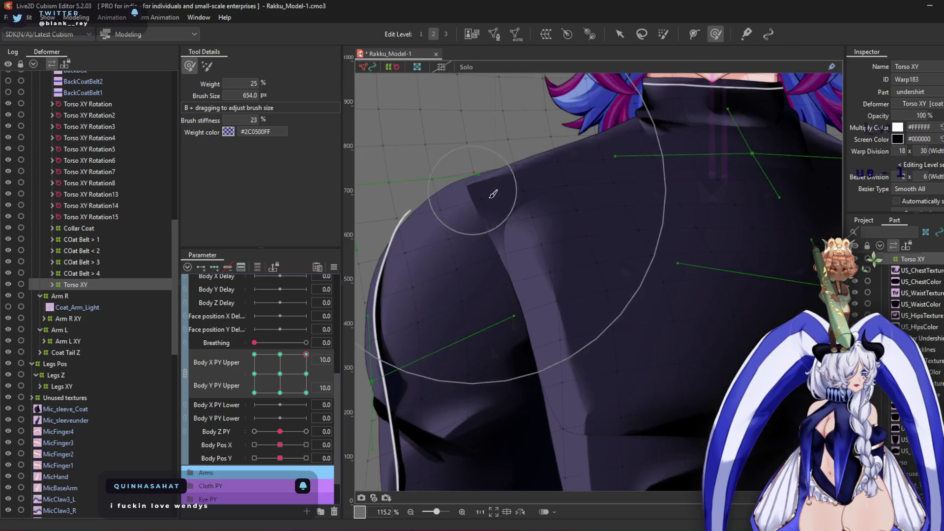
pyautogui.moveTo(490, 201); pyautogui.dragTo(486, 190)
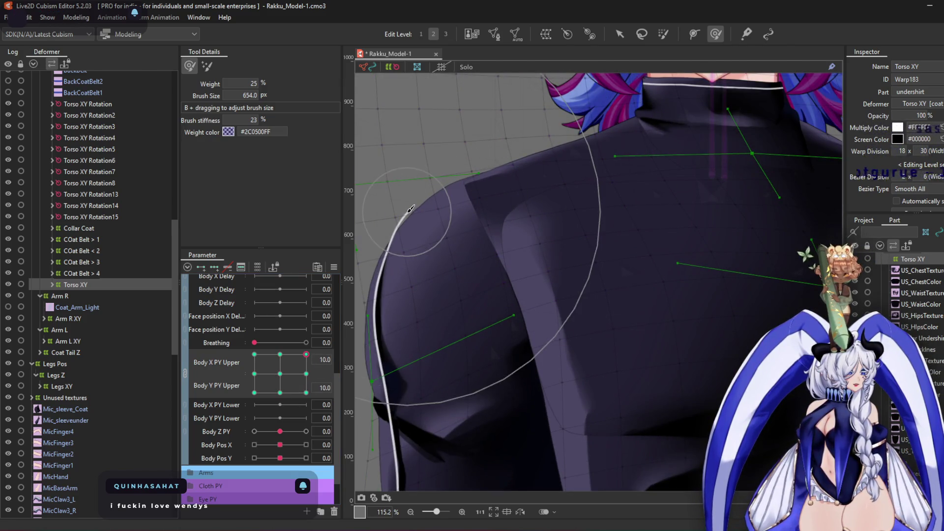
# Shrink the brush to 410 px and ease the shoulder warp down at the (-10,10) and (-10,-10) poses
pyautogui.click(255, 354)
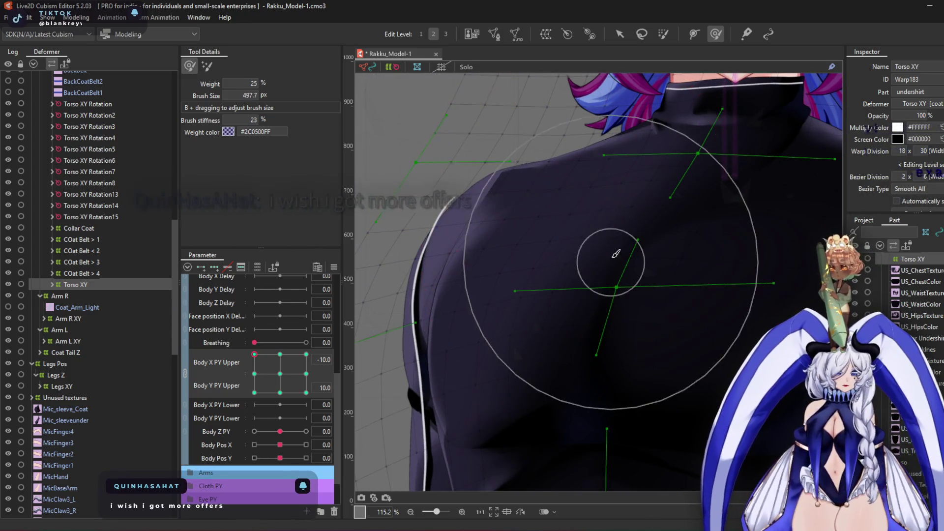
pyautogui.moveTo(600, 158); pyautogui.dragTo(511, 190)
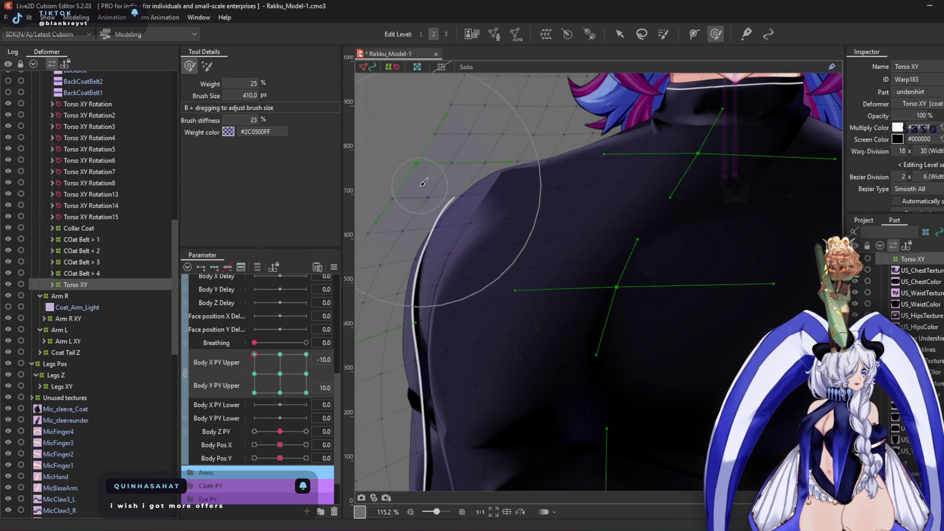
pyautogui.scroll(-3, 419, 258)
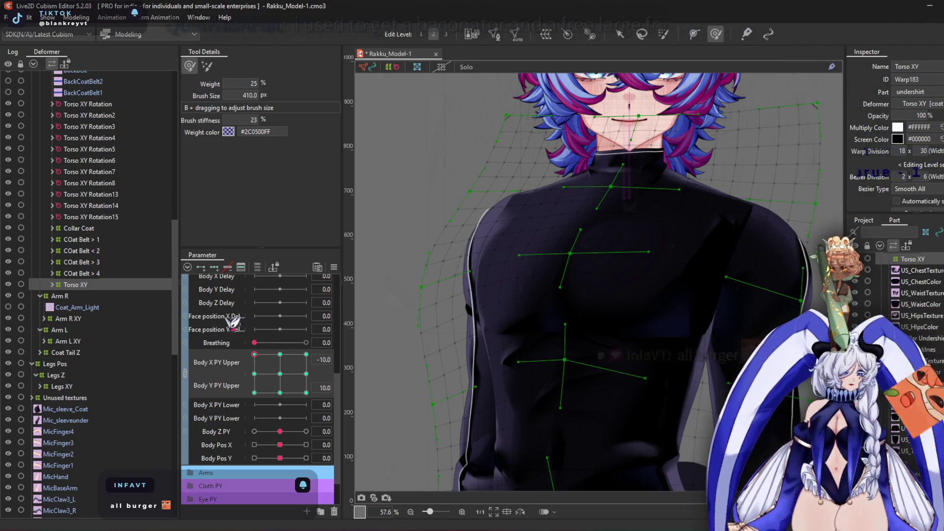
pyautogui.click(254, 392)
pyautogui.scroll(4, 399, 317)
pyautogui.moveTo(399, 317)
pyautogui.mouseDown()
pyautogui.moveTo(519, 326)
pyautogui.moveTo(533, 337)
pyautogui.moveTo(512, 311)
pyautogui.mouseUp()
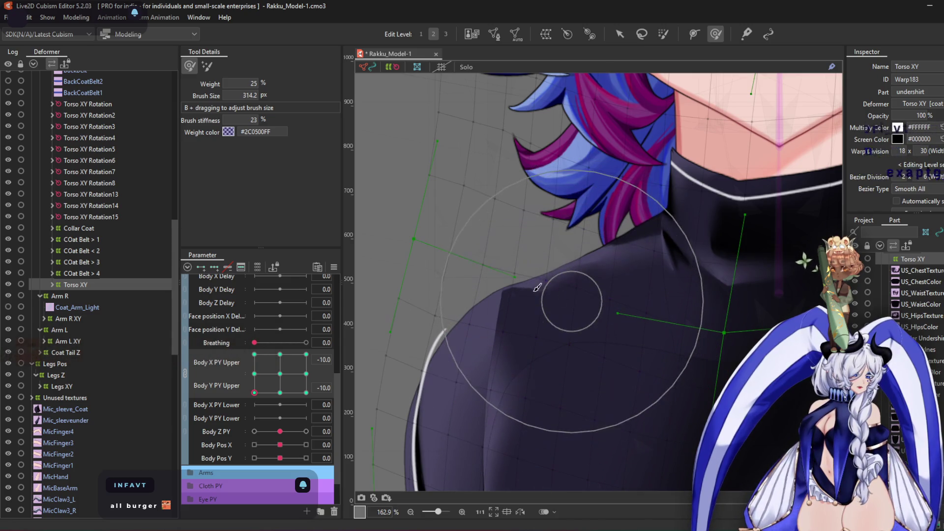
# Scrub Body X/Y PY Upper to preview the torso turn, then select the Arm R XY warp
pyautogui.scroll(-4, 424, 287)
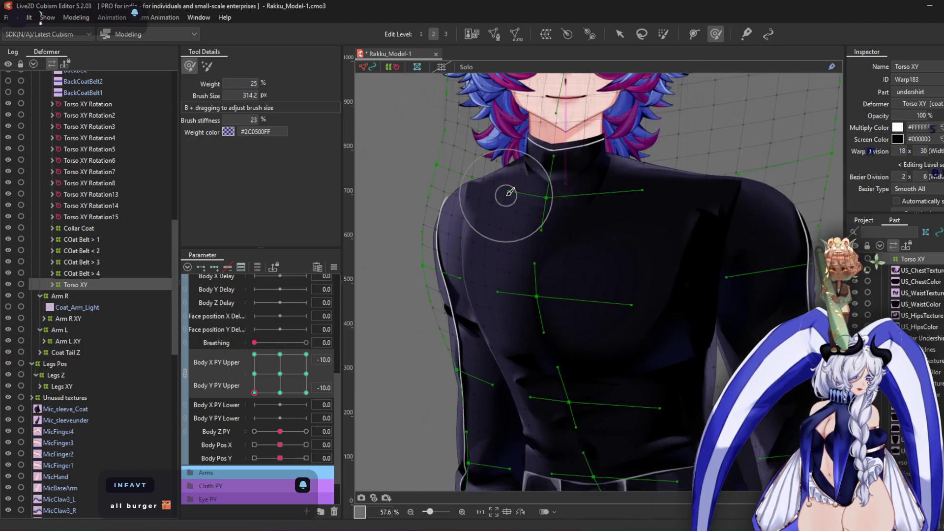
pyautogui.scroll(-2, 510, 193)
pyautogui.moveTo(274, 393)
pyautogui.mouseDown()
pyautogui.moveTo(256, 408)
pyautogui.moveTo(276, 498)
pyautogui.moveTo(283, 388)
pyautogui.moveTo(295, 380)
pyautogui.mouseUp()
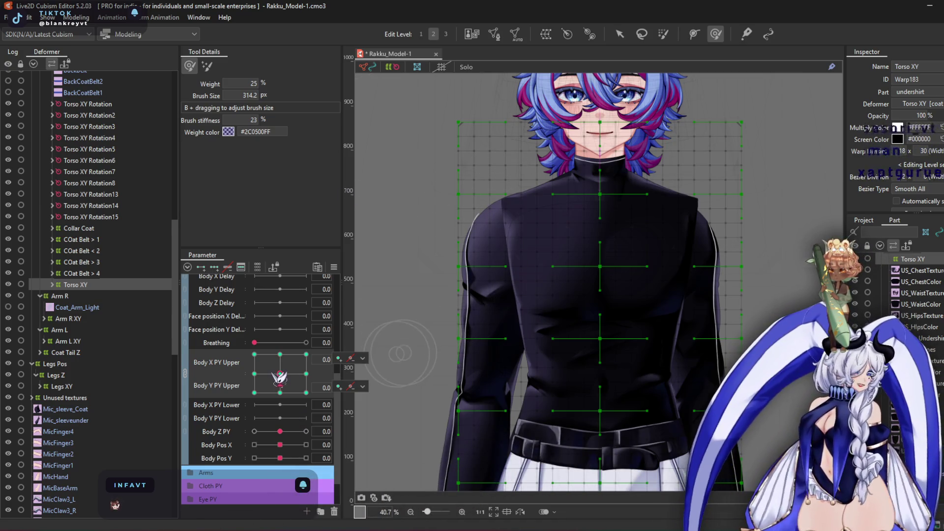
pyautogui.moveTo(279, 378); pyautogui.dragTo(175, 431)
pyautogui.scroll(3, 493, 184)
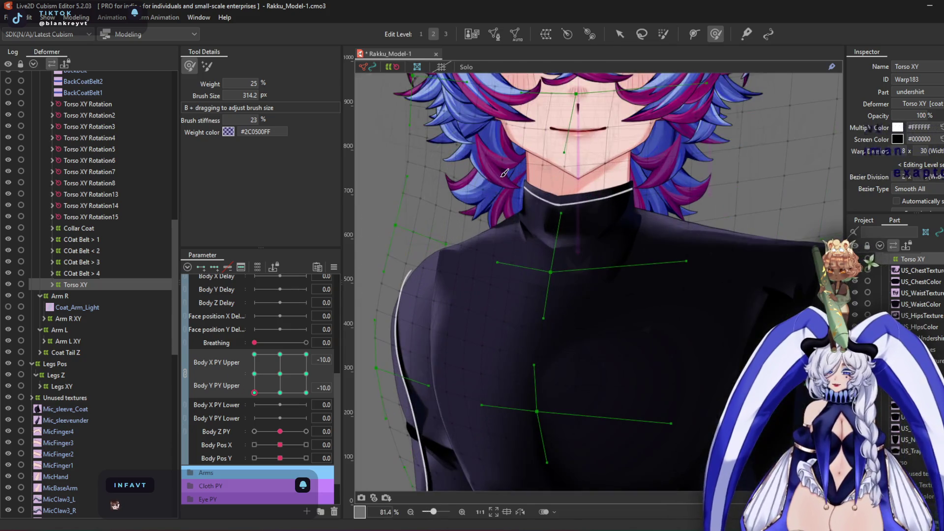
pyautogui.scroll(1, 421, 295)
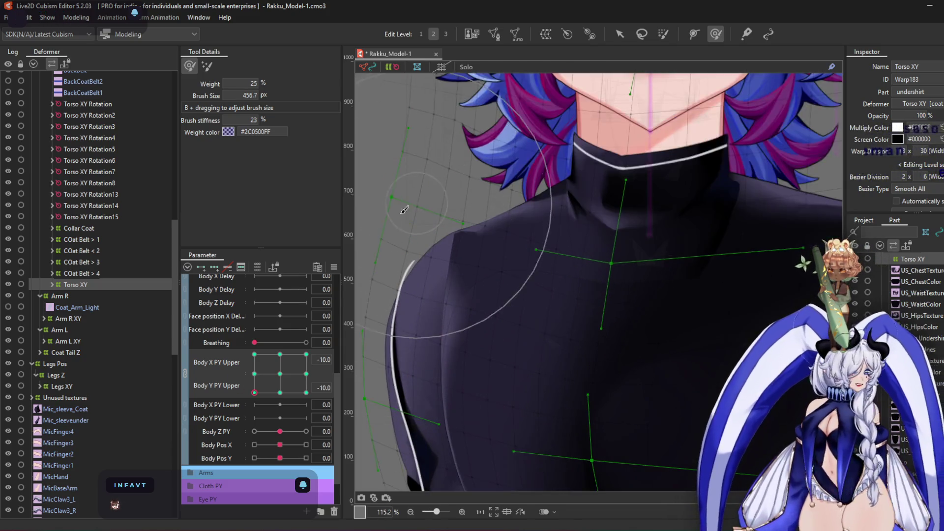
pyautogui.scroll(-3, 487, 297)
pyautogui.moveTo(259, 382)
pyautogui.mouseDown()
pyautogui.moveTo(306, 385)
pyautogui.moveTo(260, 381)
pyautogui.moveTo(258, 391)
pyautogui.moveTo(271, 392)
pyautogui.moveTo(279, 374)
pyautogui.mouseUp()
pyautogui.scroll(-3, 477, 221)
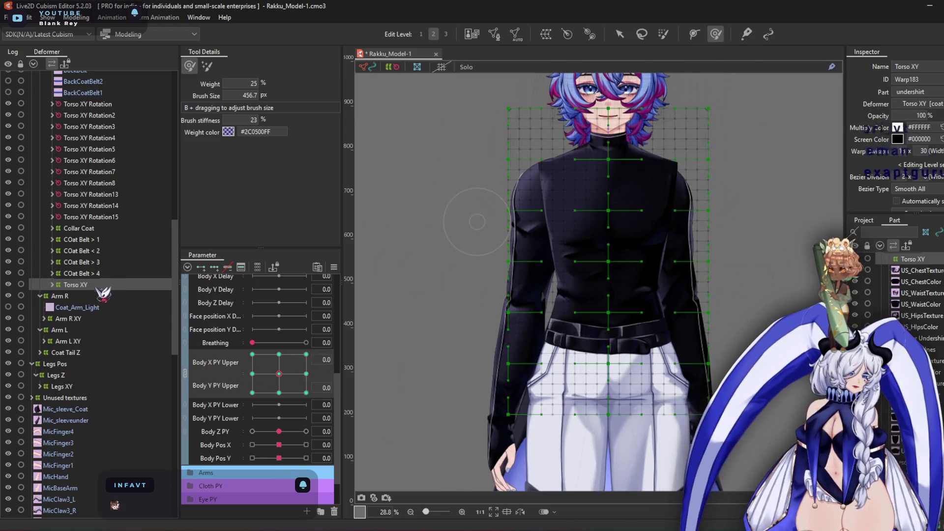
pyautogui.click(69, 318)
# Enlarge the brush and check Arm R XY at Body X PY Upper 10, -10 and all four corners
pyautogui.scroll(2, 579, 213)
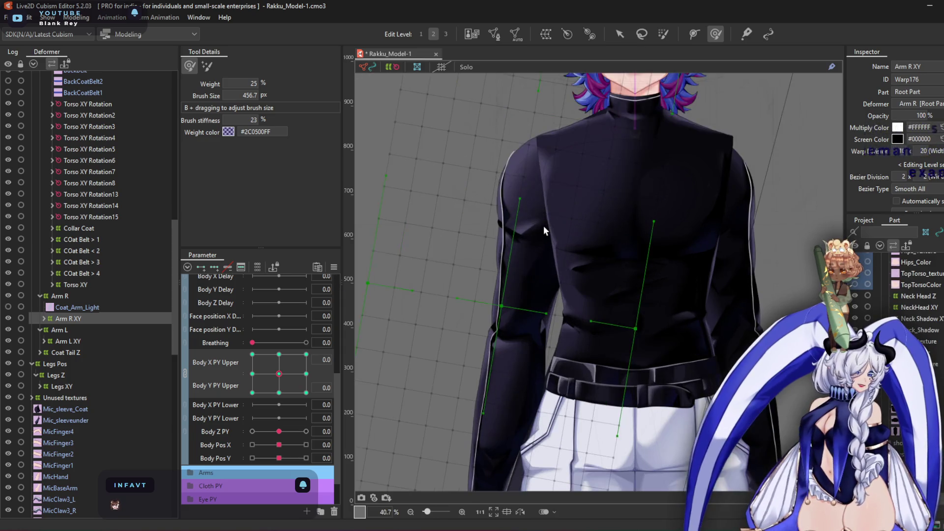
pyautogui.moveTo(604, 314); pyautogui.dragTo(612, 345)
pyautogui.click(306, 374)
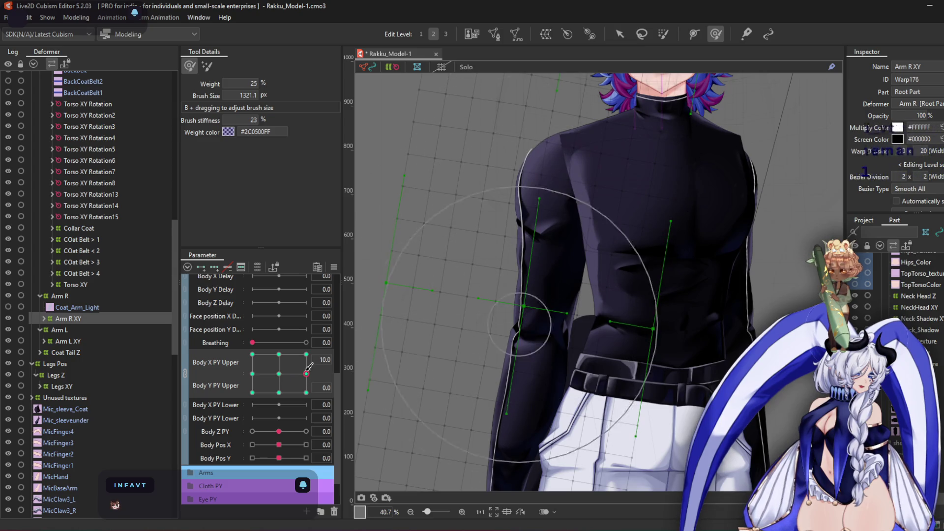
pyautogui.click(253, 374)
pyautogui.click(252, 354)
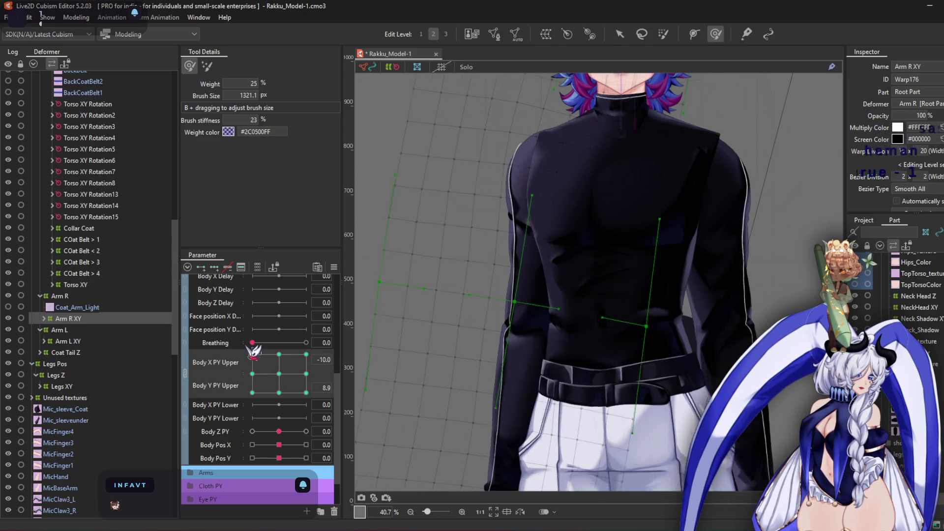
pyautogui.click(252, 393)
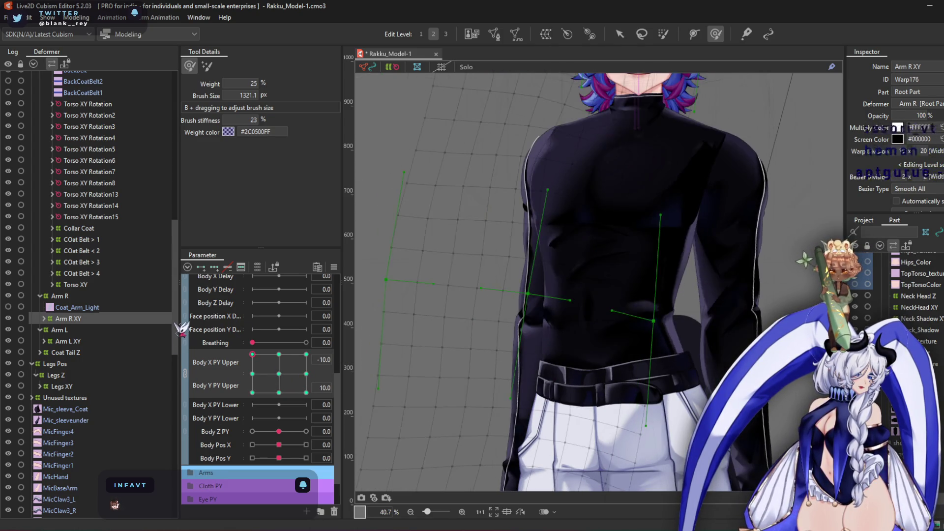
pyautogui.click(306, 354)
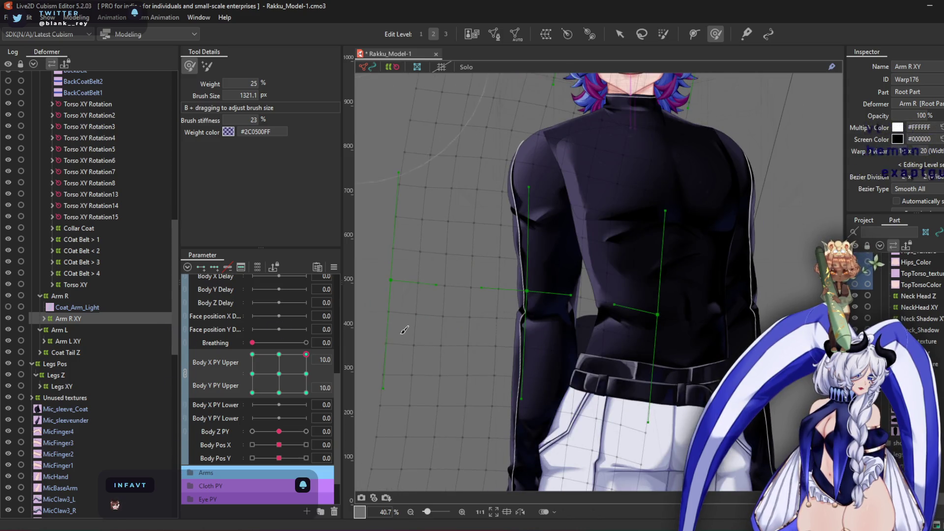
# Shift Arm R XY's lower points right at (10,10), recentre the pose, and select Arm L XY
pyautogui.moveTo(525, 448)
pyautogui.mouseDown()
pyautogui.moveTo(576, 409)
pyautogui.moveTo(448, 348)
pyautogui.mouseUp()
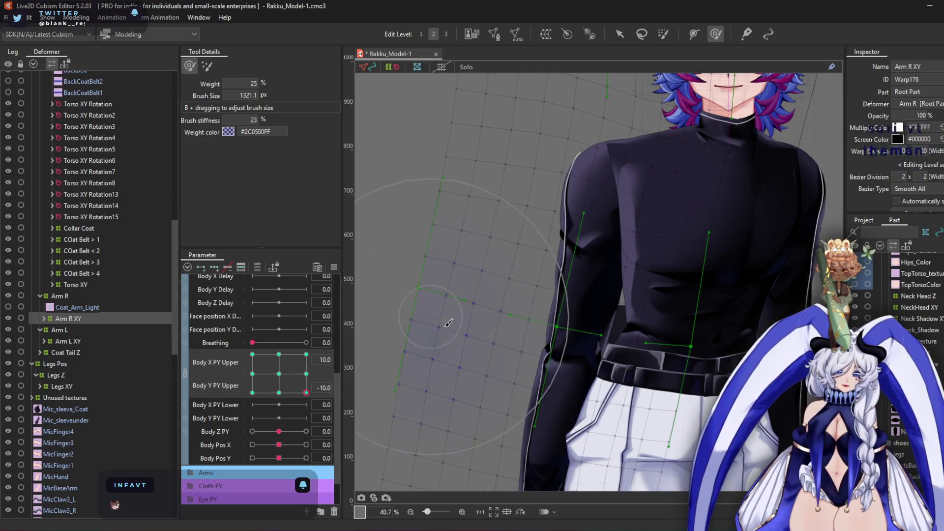
pyautogui.moveTo(304, 385); pyautogui.dragTo(307, 353)
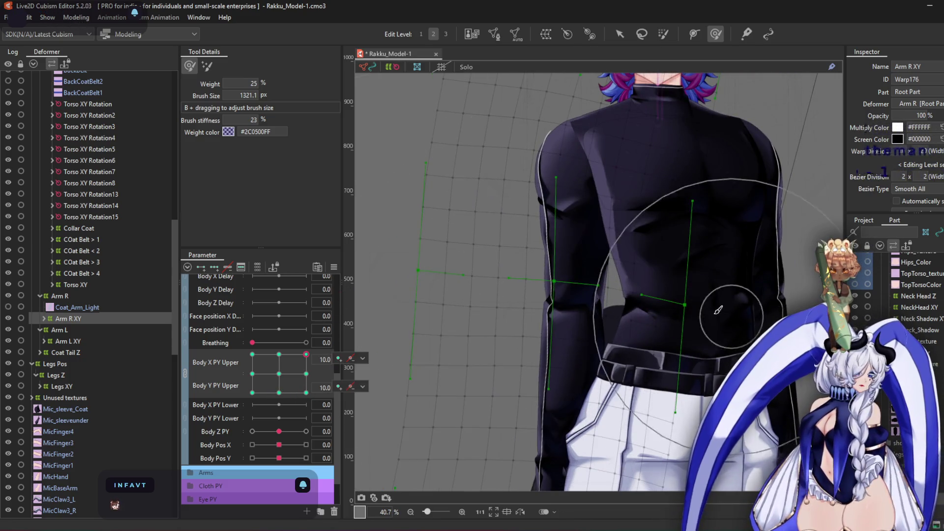
pyautogui.scroll(-3, 551, 281)
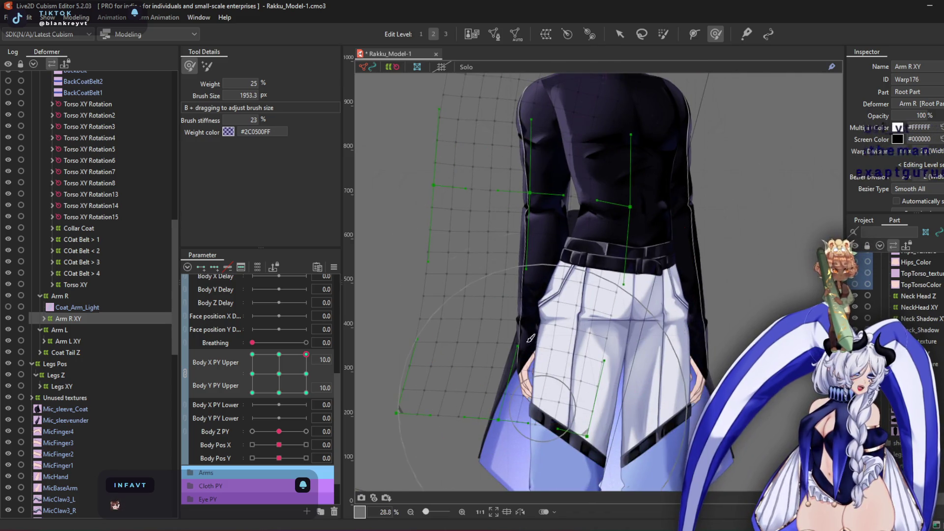
pyautogui.moveTo(307, 356)
pyautogui.mouseDown()
pyautogui.moveTo(138, 349)
pyautogui.moveTo(257, 413)
pyautogui.mouseUp()
pyautogui.moveTo(276, 467)
pyautogui.mouseDown()
pyautogui.moveTo(297, 390)
pyautogui.moveTo(180, 277)
pyautogui.mouseUp()
pyautogui.click(78, 342)
pyautogui.moveTo(733, 195); pyautogui.dragTo(646, 246)
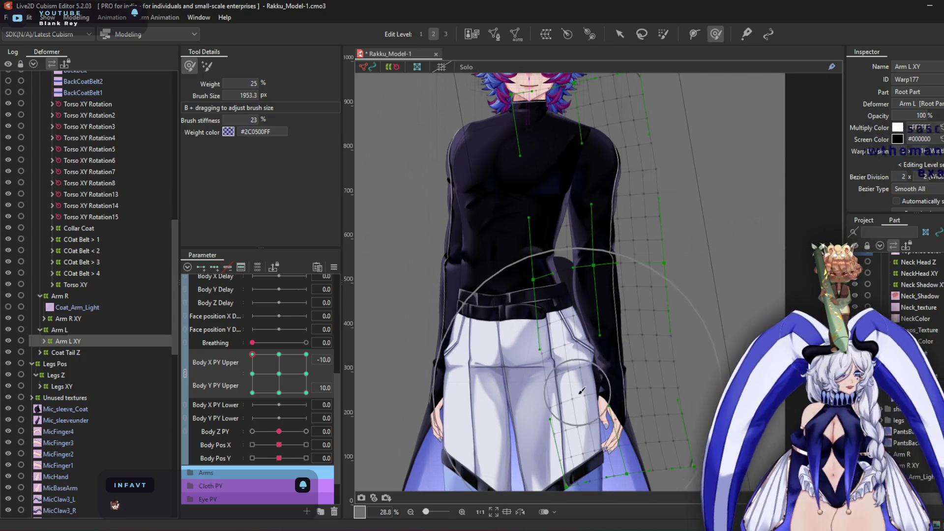
# At Body X/Y PY Upper (10,10), shrink the brush and bend the Arm L XY warp to follow the torso
pyautogui.scroll(4, 541, 143)
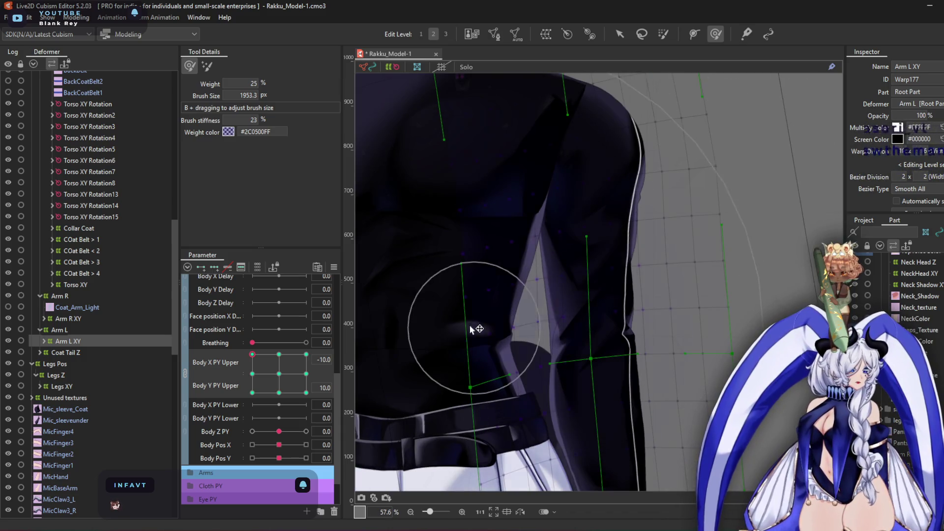
pyautogui.moveTo(468, 312)
pyautogui.mouseDown()
pyautogui.moveTo(581, 348)
pyautogui.moveTo(575, 367)
pyautogui.mouseUp()
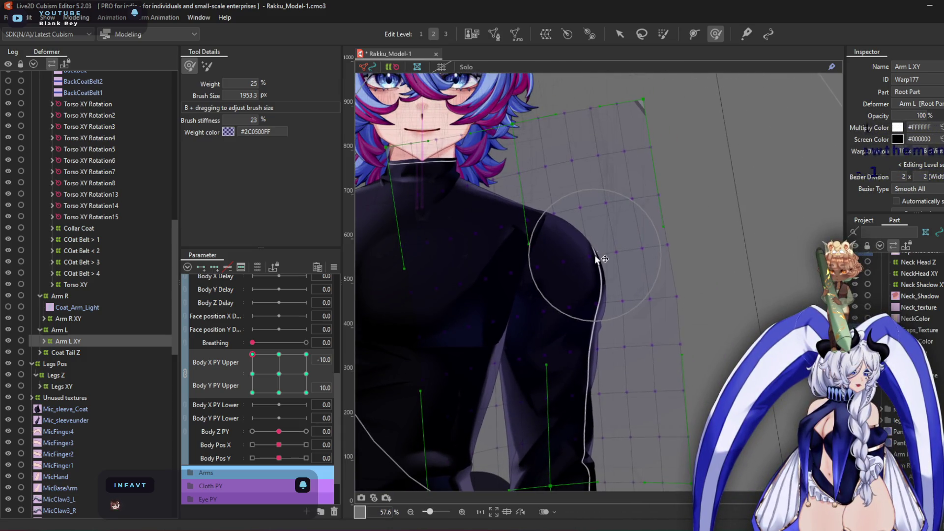
pyautogui.click(306, 354)
pyautogui.moveTo(563, 256)
pyautogui.mouseDown()
pyautogui.moveTo(528, 236)
pyautogui.moveTo(618, 201)
pyautogui.moveTo(417, 215)
pyautogui.moveTo(648, 200)
pyautogui.mouseUp()
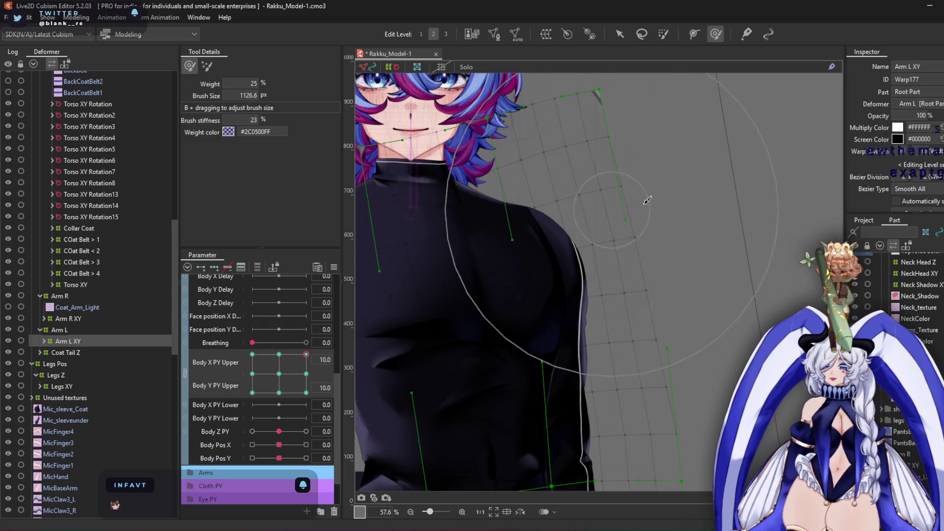
pyautogui.scroll(-3, 664, 253)
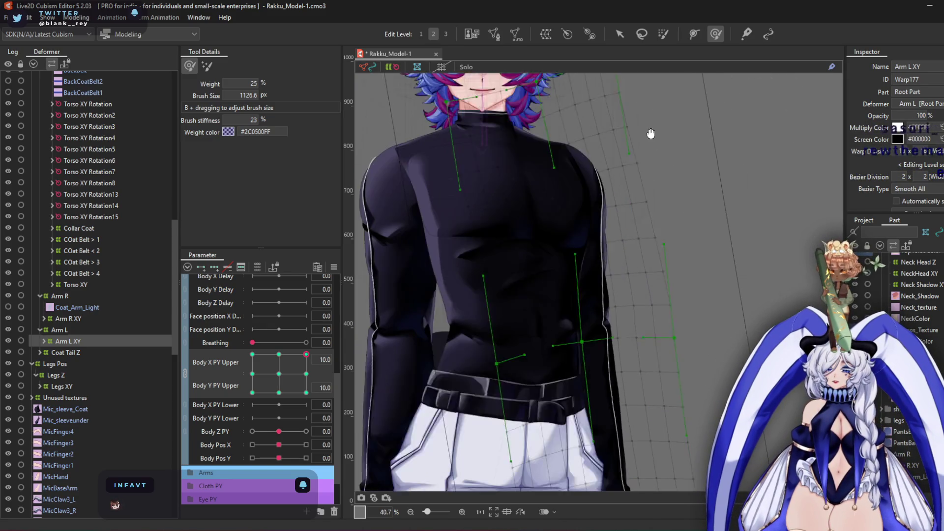
pyautogui.moveTo(570, 295); pyautogui.dragTo(609, 299)
pyautogui.scroll(-1, 609, 298)
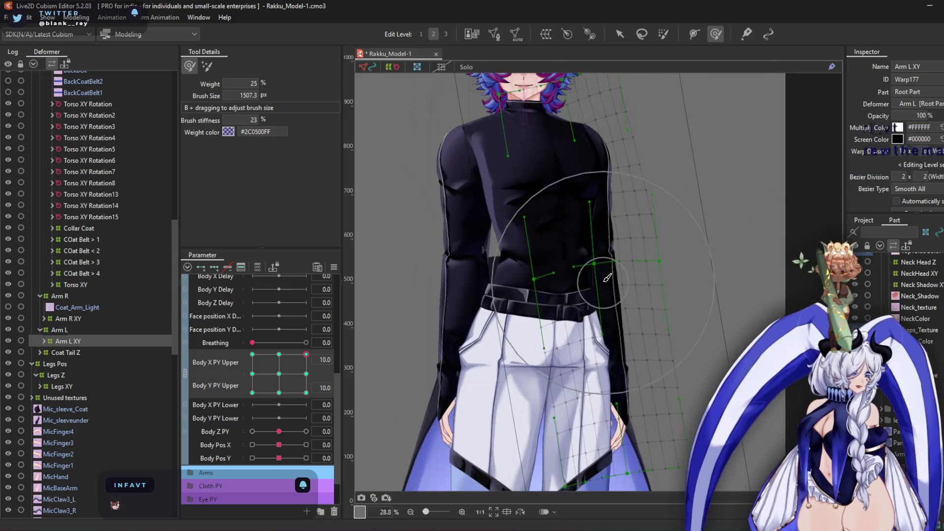
pyautogui.moveTo(736, 310)
pyautogui.mouseDown()
pyautogui.moveTo(672, 268)
pyautogui.moveTo(706, 158)
pyautogui.moveTo(690, 158)
pyautogui.moveTo(411, 408)
pyautogui.mouseUp()
# At (10,-10), push the arm warp along the arm's outer side and list the sleeve parts inside Arm L XY
pyautogui.click(306, 393)
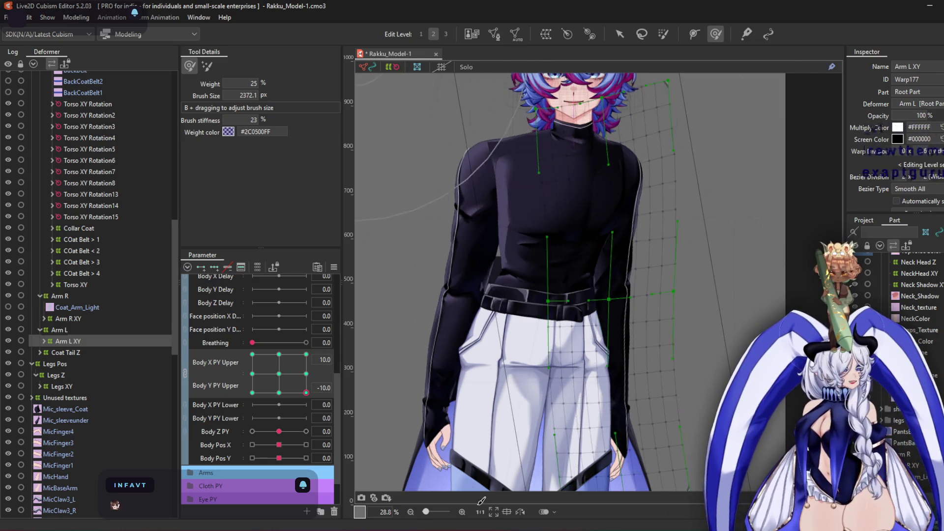
pyautogui.moveTo(679, 136)
pyautogui.mouseDown()
pyautogui.moveTo(708, 197)
pyautogui.moveTo(698, 314)
pyautogui.mouseUp()
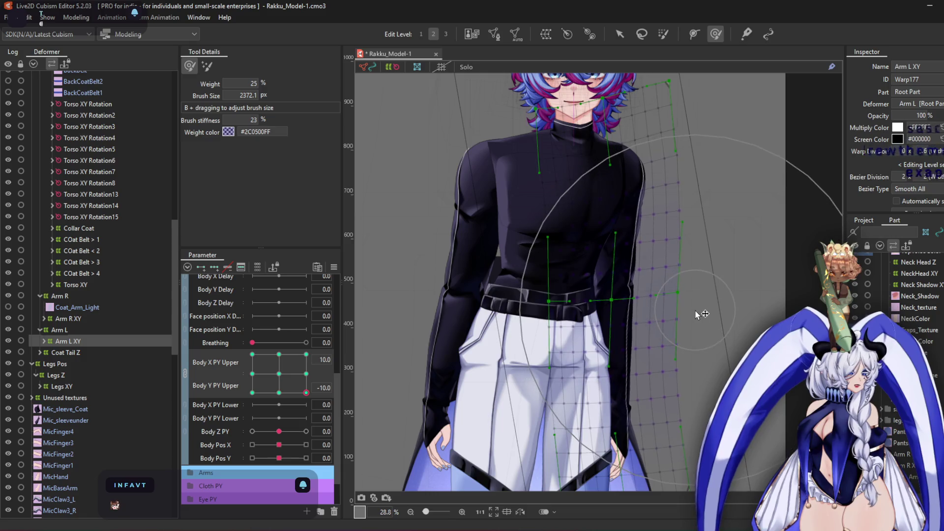
pyautogui.scroll(3, 681, 196)
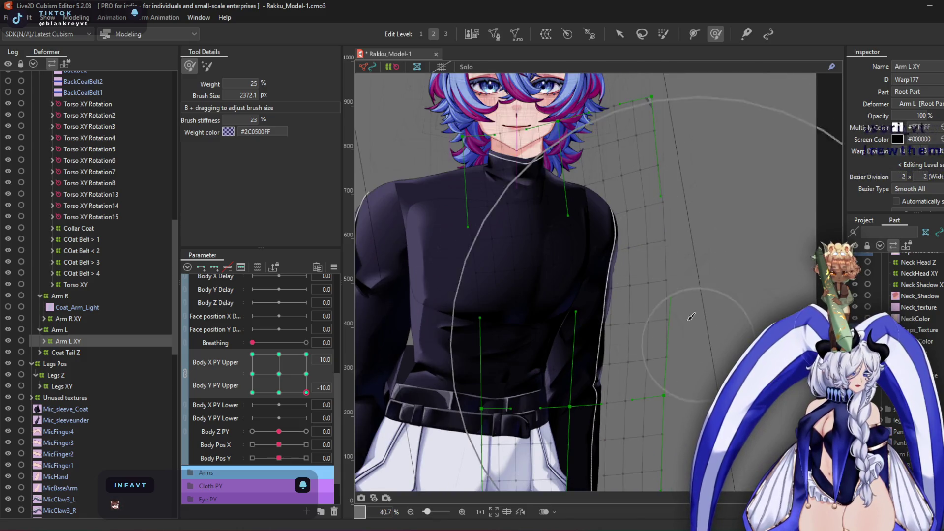
pyautogui.scroll(1, 661, 240)
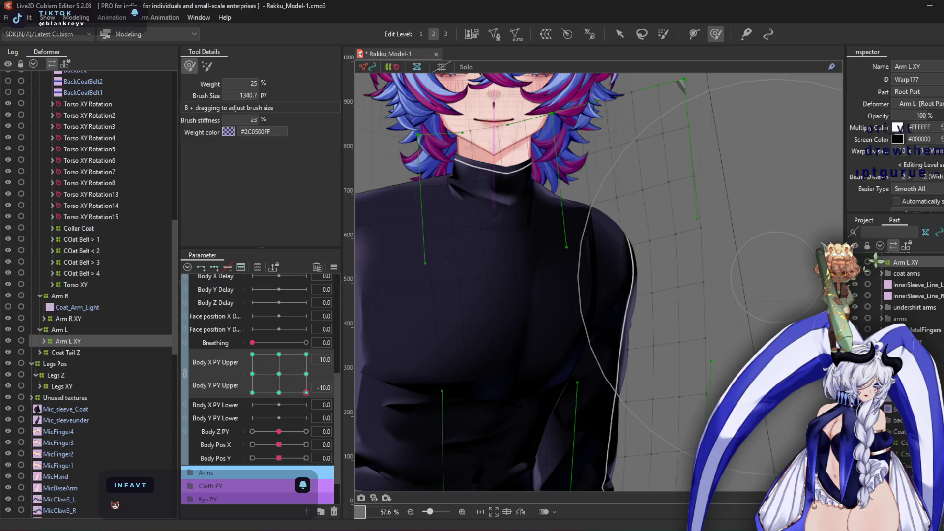
pyautogui.press('Right')
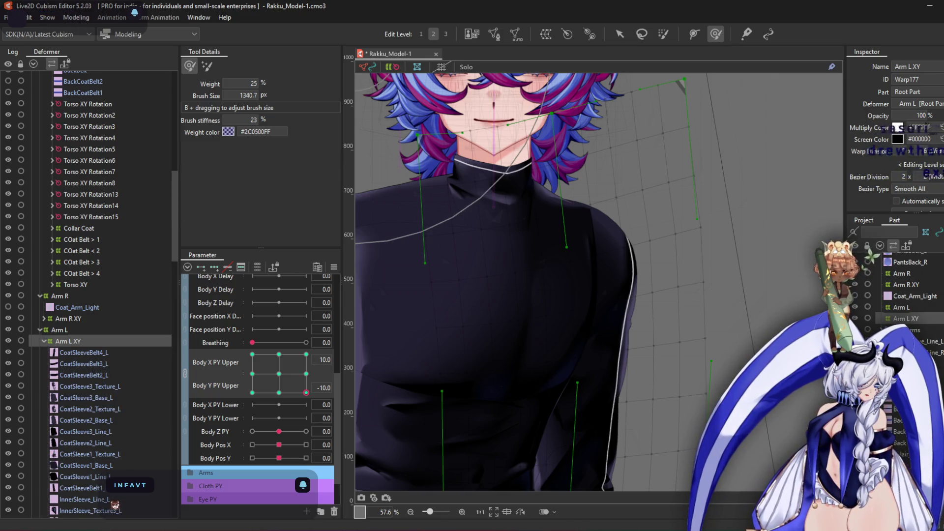
pyautogui.scroll(-5, 698, 393)
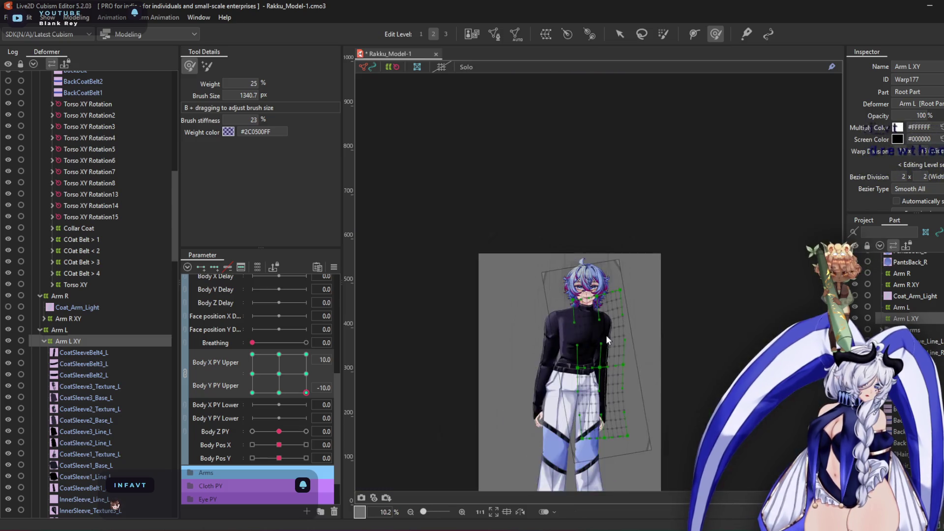
pyautogui.scroll(4, 606, 335)
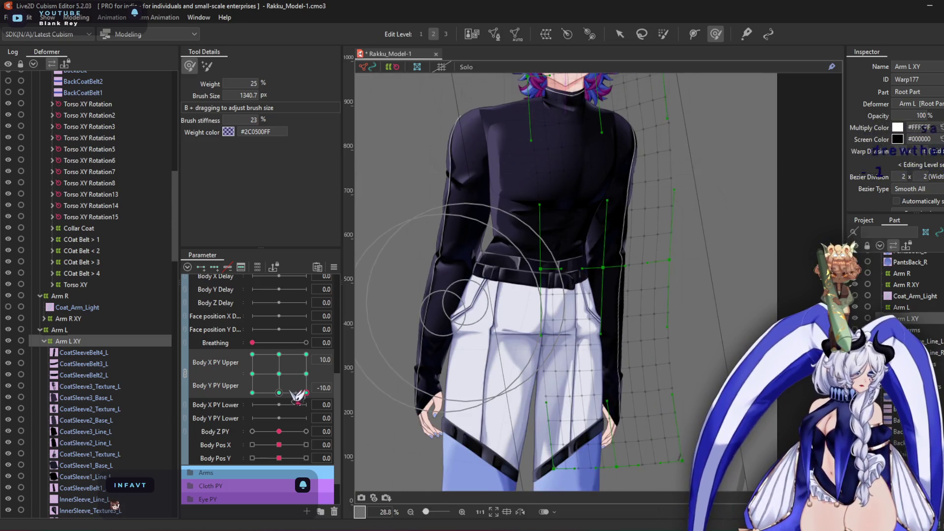
pyautogui.scroll(2, 705, 250)
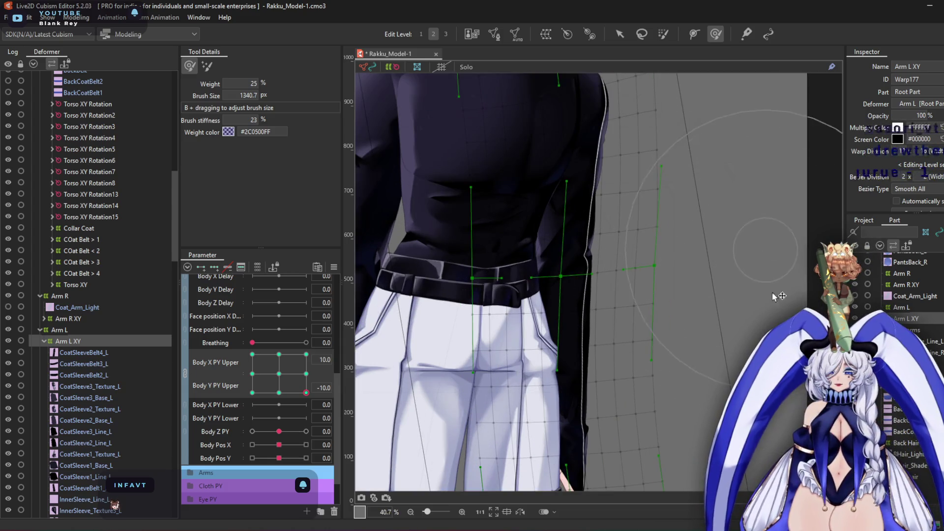
pyautogui.scroll(-2, 714, 317)
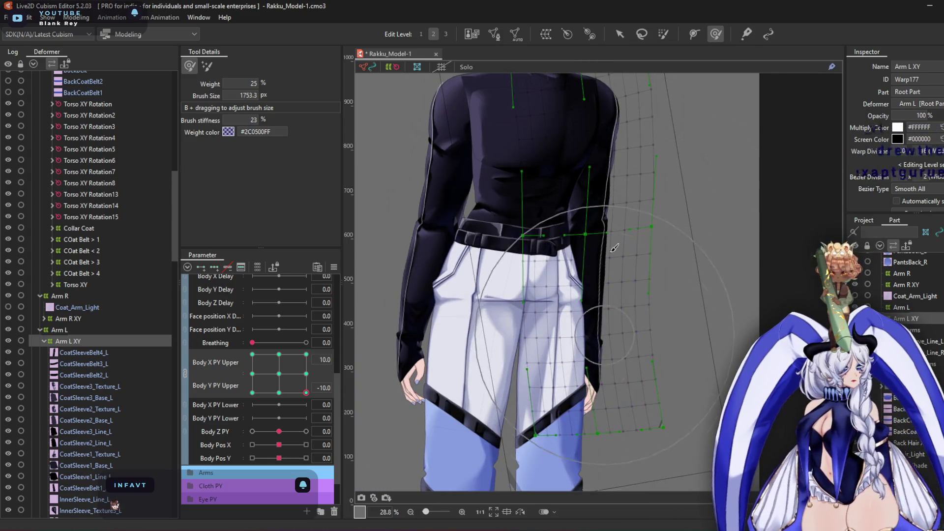
pyautogui.scroll(4, 659, 154)
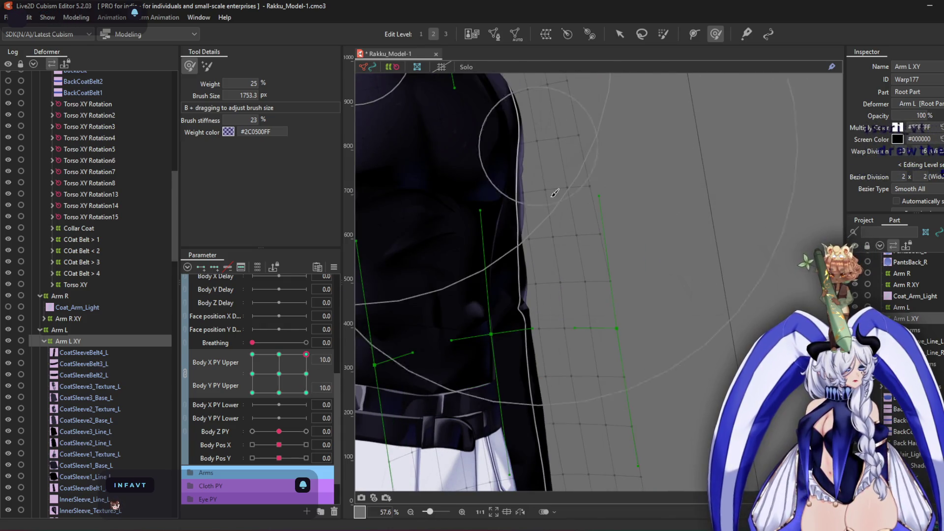
# At (10,0), shift the chest-side and arm warp points right to match the torso, then recentre the pose
pyautogui.click(306, 374)
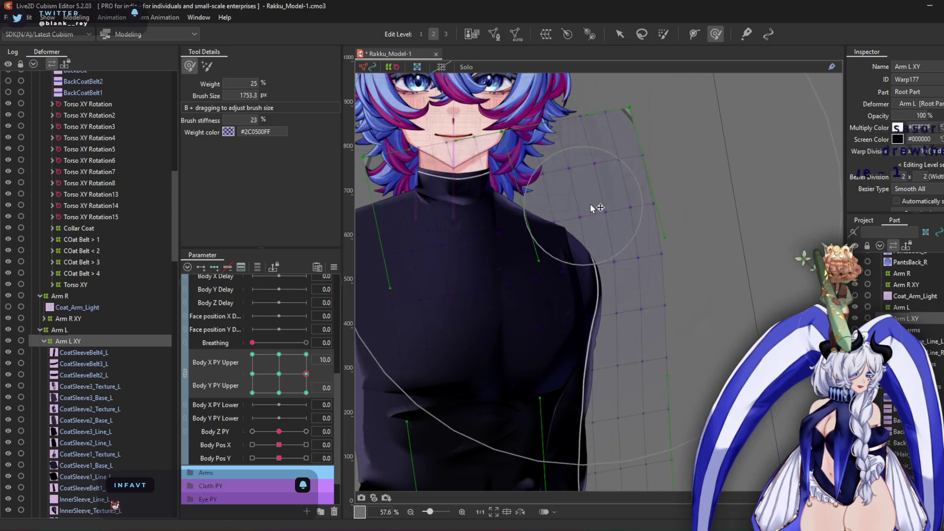
pyautogui.scroll(-2, 602, 248)
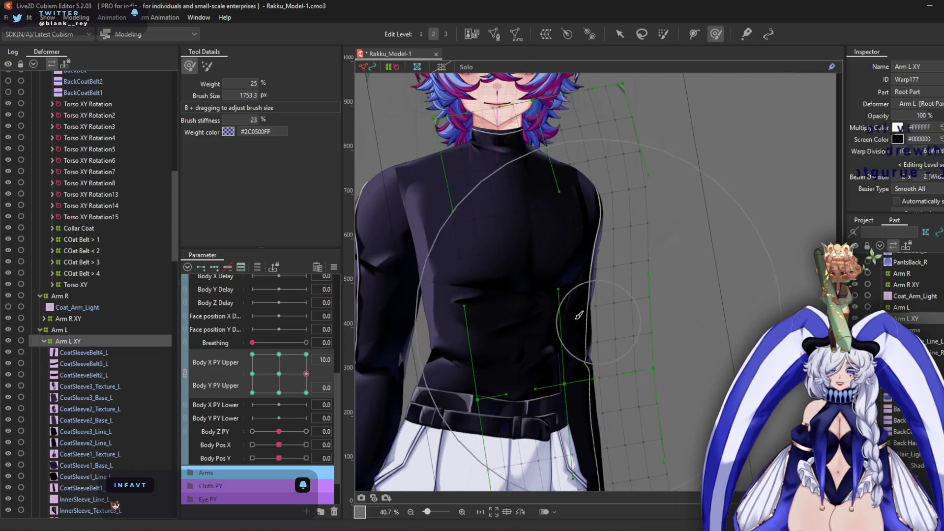
pyautogui.moveTo(512, 354)
pyautogui.mouseDown()
pyautogui.moveTo(501, 347)
pyautogui.moveTo(544, 388)
pyautogui.moveTo(553, 418)
pyautogui.moveTo(642, 396)
pyautogui.mouseUp()
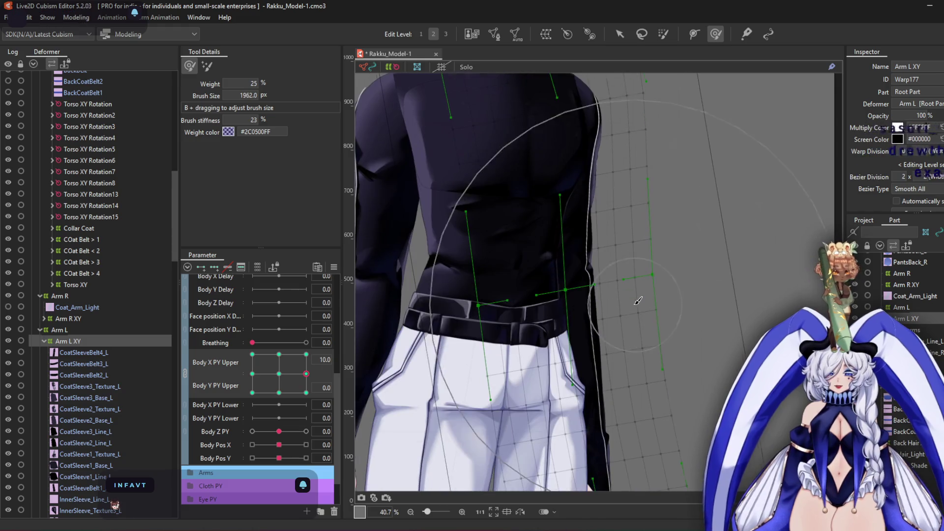
pyautogui.scroll(-2, 652, 353)
pyautogui.moveTo(652, 353); pyautogui.dragTo(632, 346)
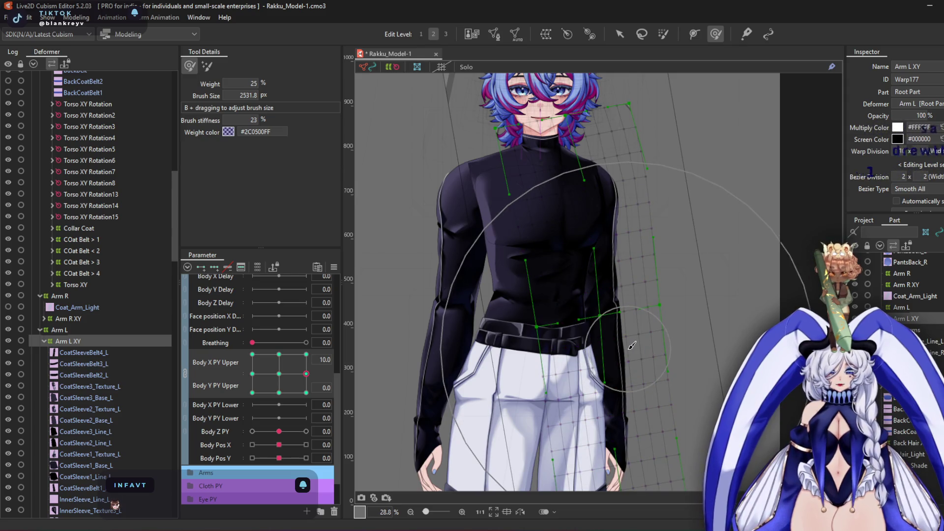
pyautogui.scroll(-2, 624, 354)
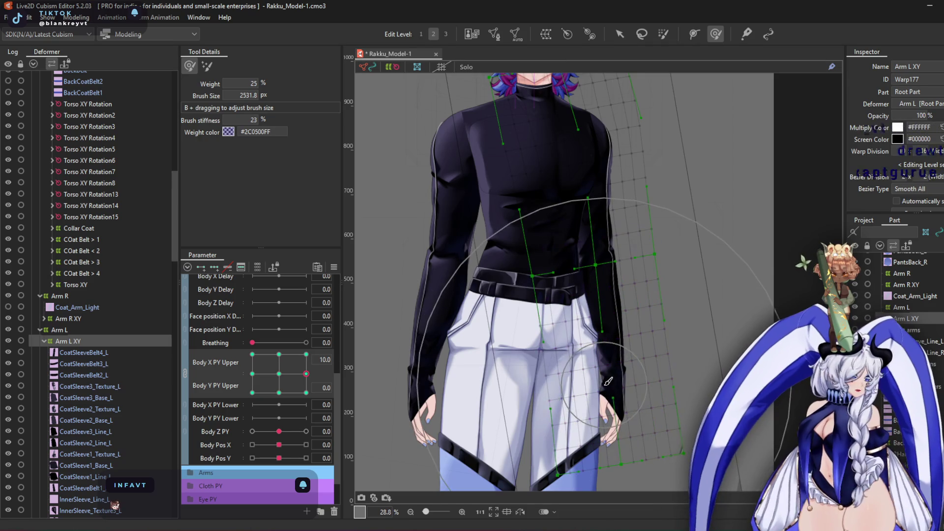
pyautogui.scroll(3, 620, 349)
pyautogui.scroll(3, 631, 269)
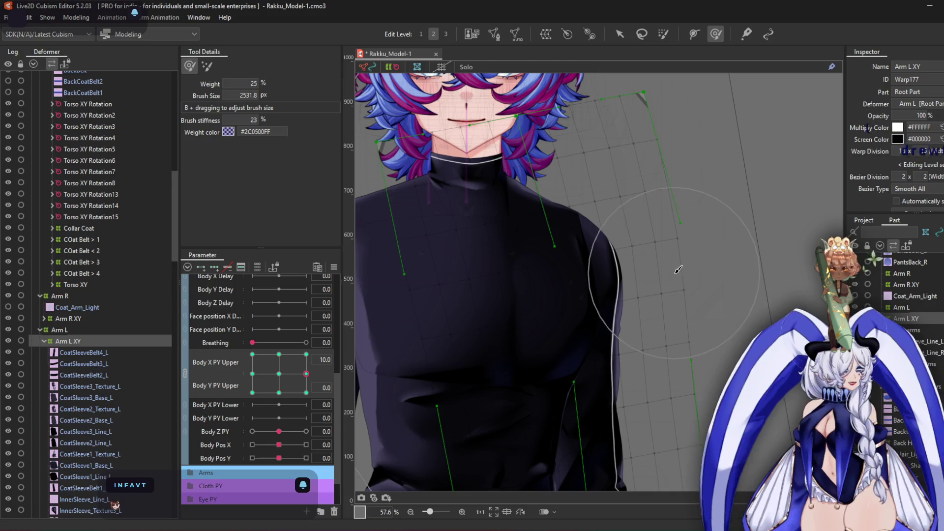
pyautogui.moveTo(713, 246); pyautogui.dragTo(761, 280)
pyautogui.scroll(2, 752, 153)
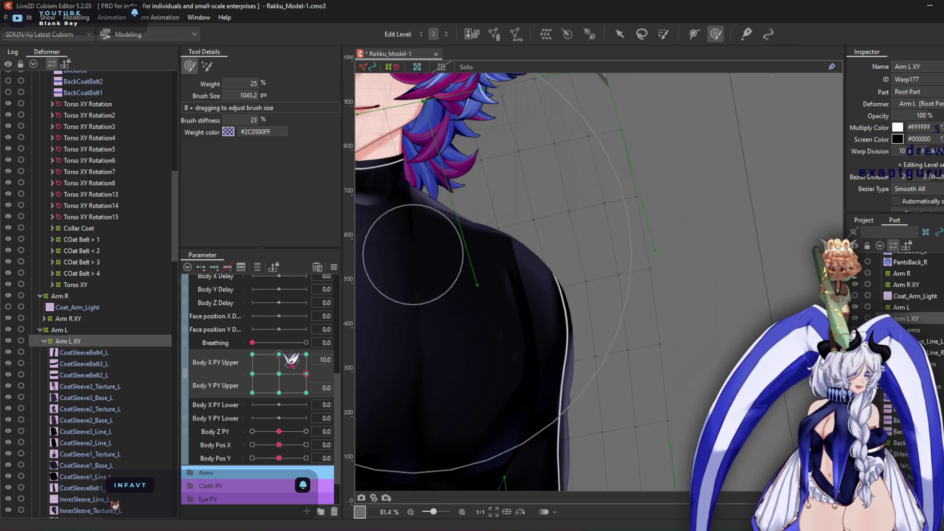
pyautogui.click(278, 374)
pyautogui.scroll(-2, 537, 272)
pyautogui.scroll(-4, 538, 272)
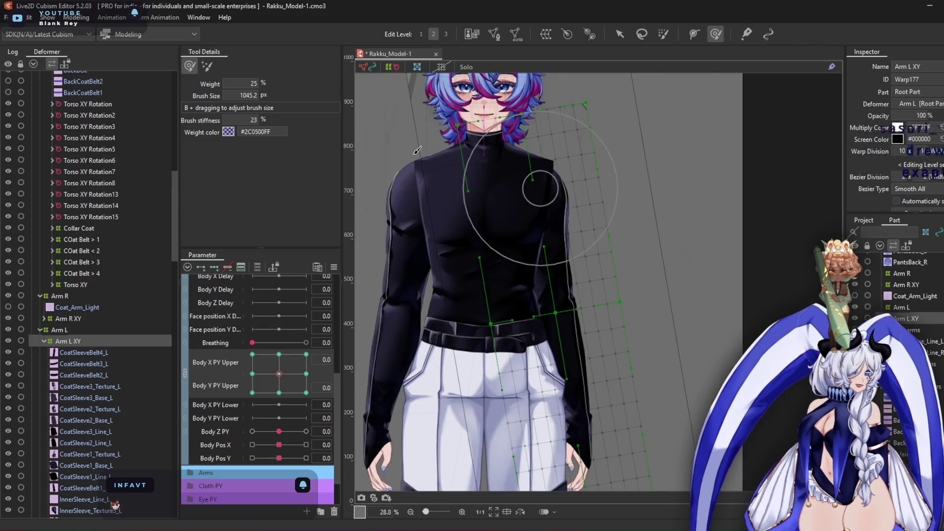
pyautogui.click(77, 18)
pyautogui.moveTo(101, 111)
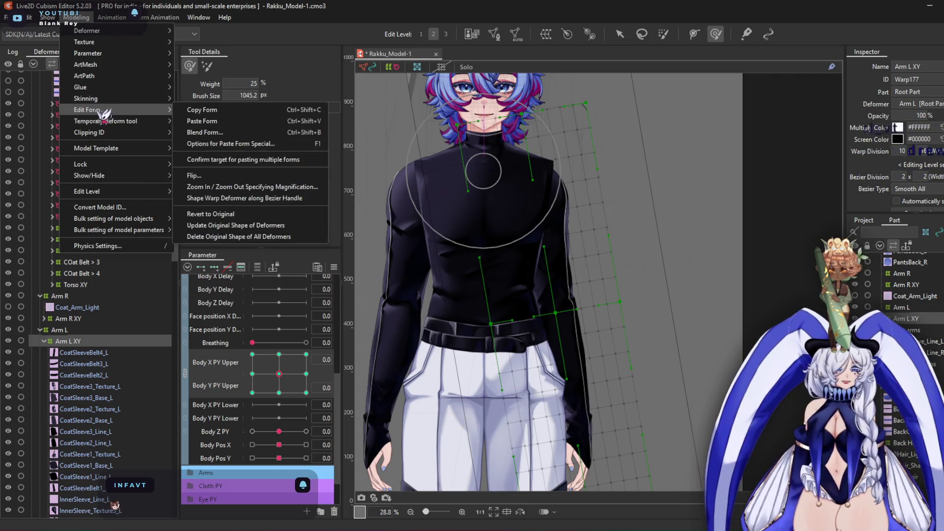
# Revert Arm L XY to its original shape, turn to Body X -10, and reshape the left sleeve warp
pyautogui.click(228, 216)
pyautogui.scroll(4, 544, 179)
pyautogui.click(271, 376)
pyautogui.moveTo(274, 381)
pyautogui.mouseDown()
pyautogui.moveTo(233, 365)
pyautogui.moveTo(253, 374)
pyautogui.mouseUp()
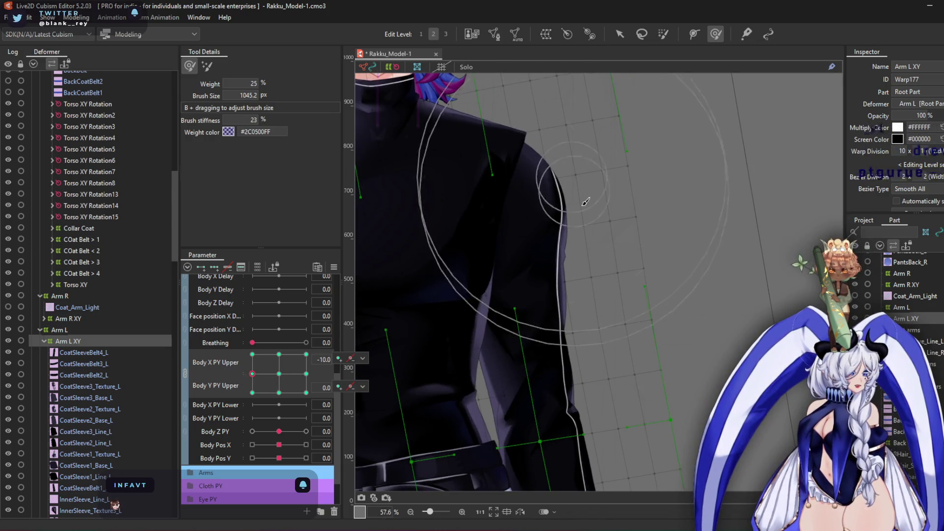
pyautogui.moveTo(585, 202); pyautogui.dragTo(610, 202)
pyautogui.moveTo(517, 317)
pyautogui.mouseDown()
pyautogui.moveTo(590, 311)
pyautogui.moveTo(583, 147)
pyautogui.moveTo(600, 131)
pyautogui.mouseUp()
pyautogui.scroll(-4, 646, 268)
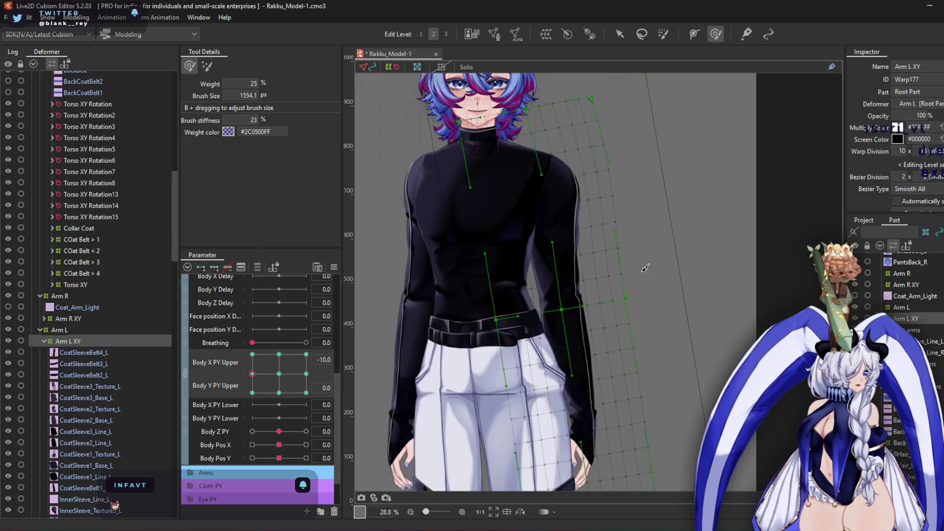
pyautogui.scroll(-3, 634, 290)
# Enlarge the brush, check the corner poses, and brush the left arm warp down-left at (-10,-10)
pyautogui.moveTo(598, 246); pyautogui.dragTo(637, 327)
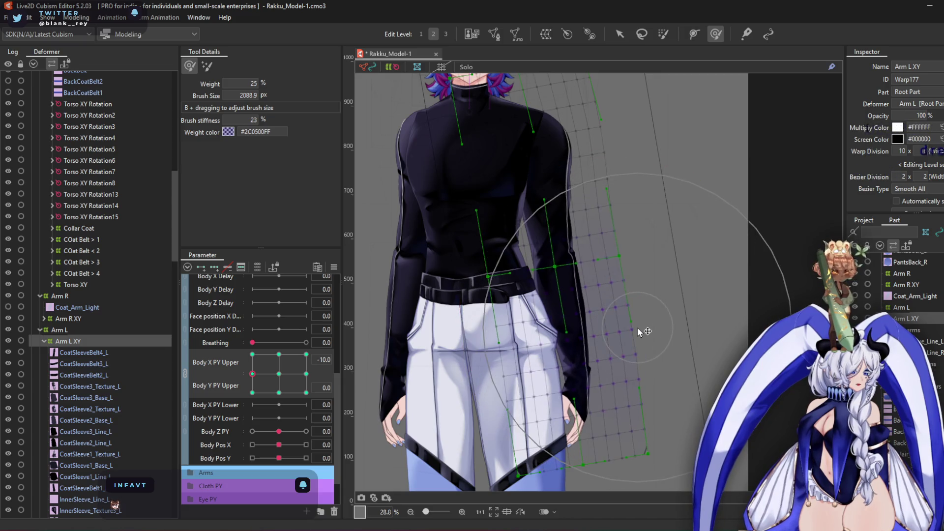
pyautogui.click(252, 354)
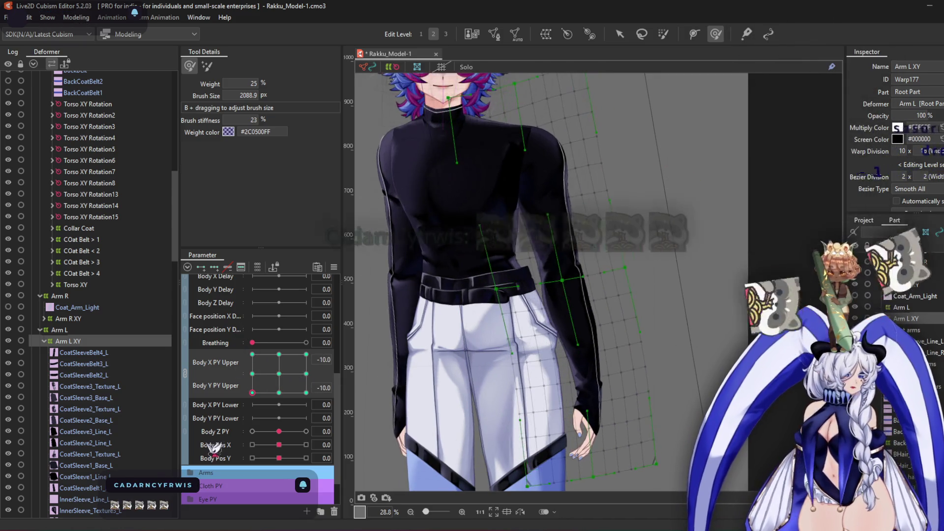
pyautogui.moveTo(252, 354)
pyautogui.mouseDown()
pyautogui.moveTo(307, 378)
pyautogui.moveTo(306, 393)
pyautogui.mouseUp()
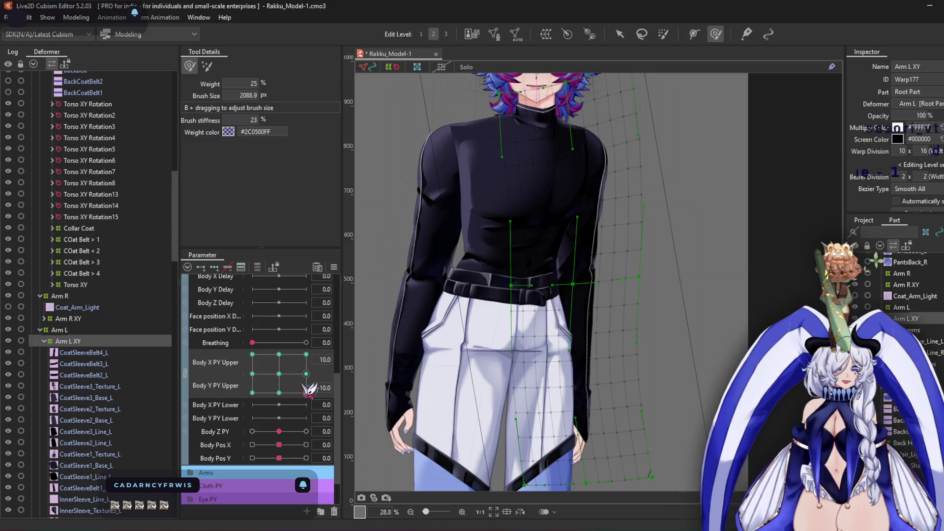
pyautogui.moveTo(309, 392)
pyautogui.mouseDown()
pyautogui.moveTo(228, 418)
pyautogui.moveTo(213, 334)
pyautogui.moveTo(231, 383)
pyautogui.moveTo(197, 367)
pyautogui.moveTo(319, 328)
pyautogui.moveTo(198, 342)
pyautogui.moveTo(285, 311)
pyautogui.moveTo(178, 327)
pyautogui.mouseUp()
pyautogui.moveTo(492, 315)
pyautogui.mouseDown()
pyautogui.moveTo(599, 336)
pyautogui.moveTo(580, 335)
pyautogui.moveTo(596, 343)
pyautogui.moveTo(562, 323)
pyautogui.mouseUp()
pyautogui.click(306, 354)
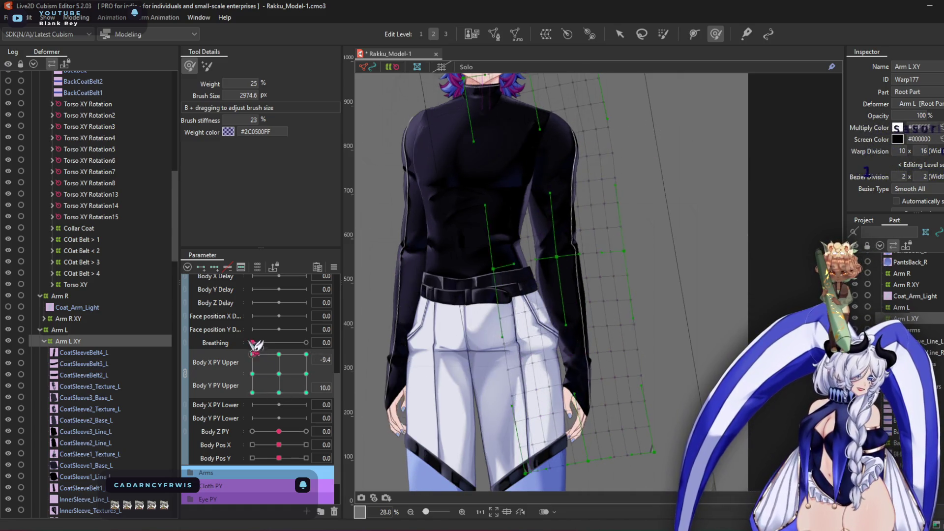
pyautogui.click(306, 393)
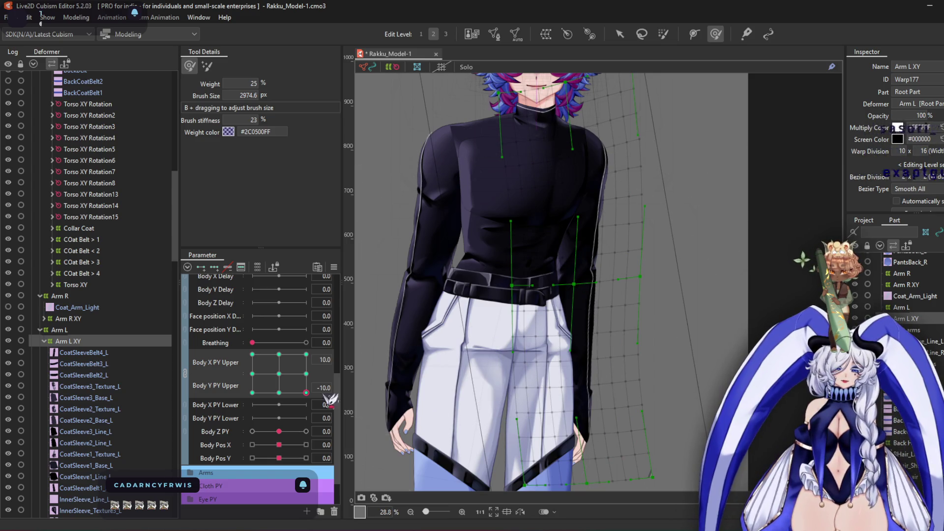
pyautogui.click(252, 392)
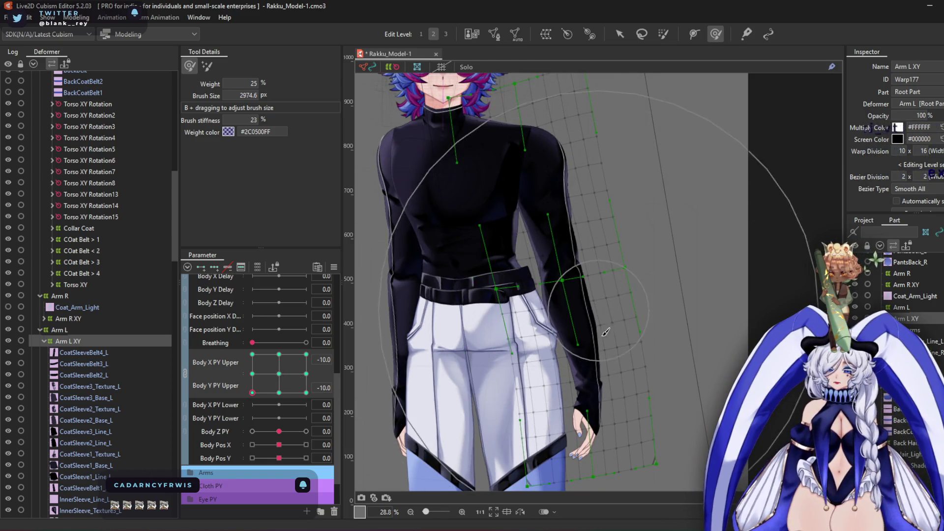
pyautogui.moveTo(606, 333)
pyautogui.mouseDown()
pyautogui.moveTo(619, 390)
pyautogui.moveTo(589, 385)
pyautogui.moveTo(581, 364)
pyautogui.moveTo(587, 354)
pyautogui.mouseUp()
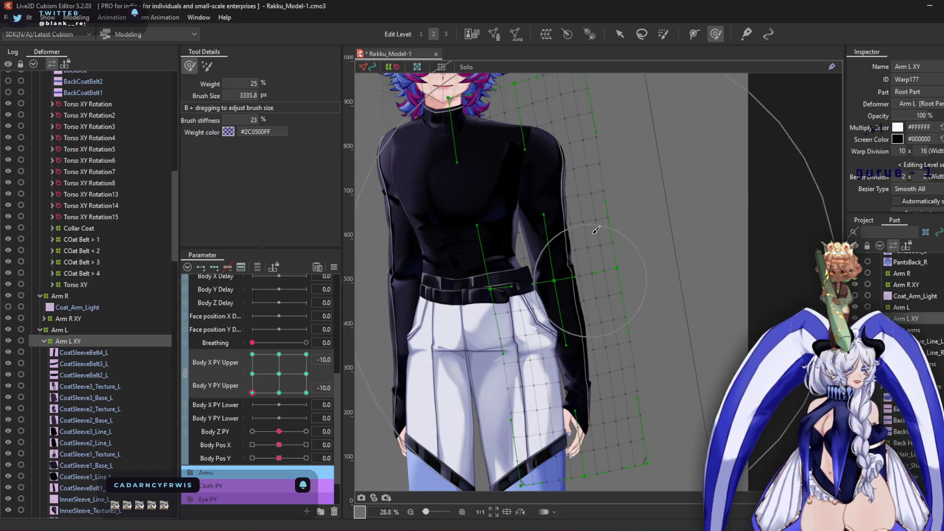
pyautogui.scroll(3, 596, 229)
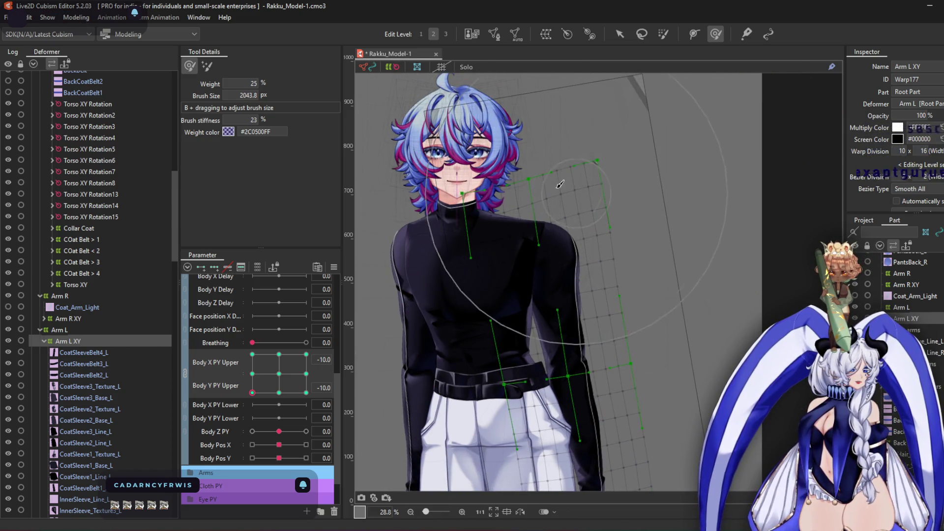
# Nudge the Torso XY grid left, then reshape the Collar Undershirt XY warp to fit the pose
pyautogui.click(431, 228)
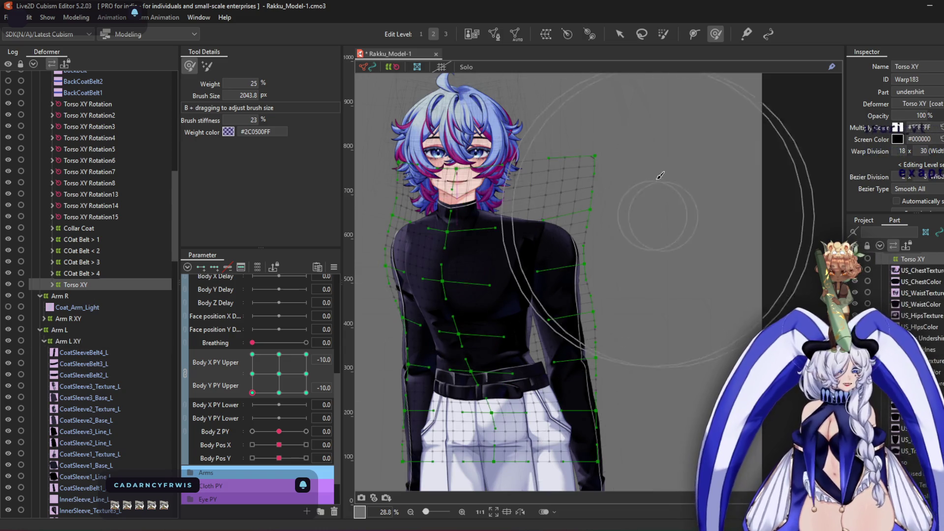
pyautogui.scroll(2, 602, 185)
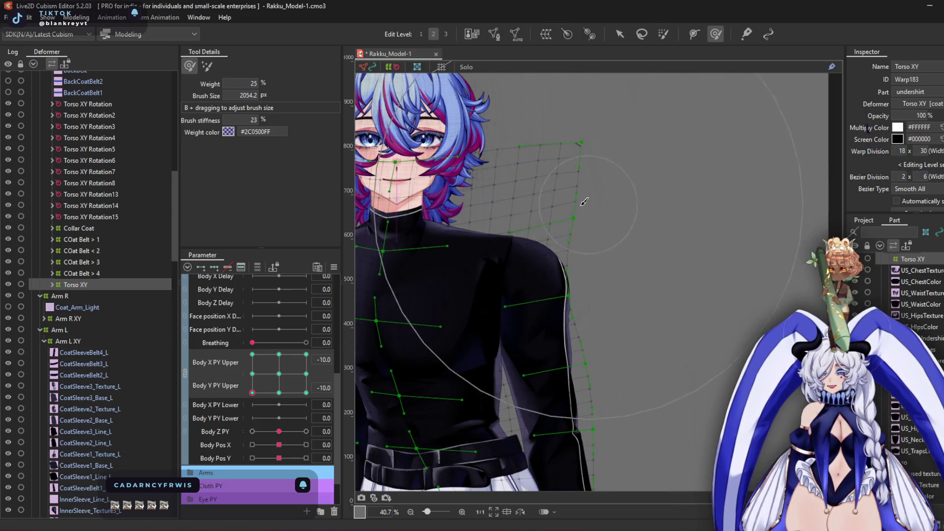
pyautogui.moveTo(575, 196)
pyautogui.mouseDown()
pyautogui.moveTo(498, 168)
pyautogui.moveTo(605, 210)
pyautogui.mouseUp()
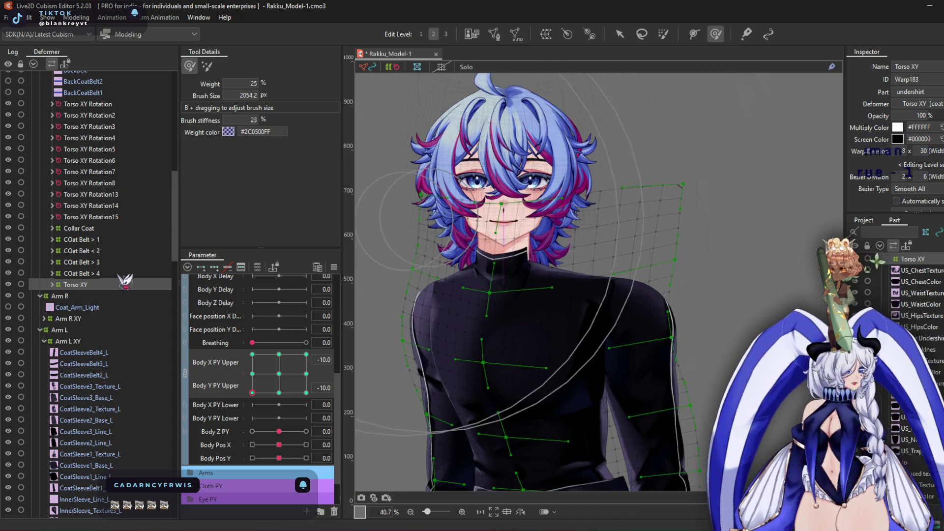
pyautogui.doubleClick(90, 287)
pyautogui.click(93, 477)
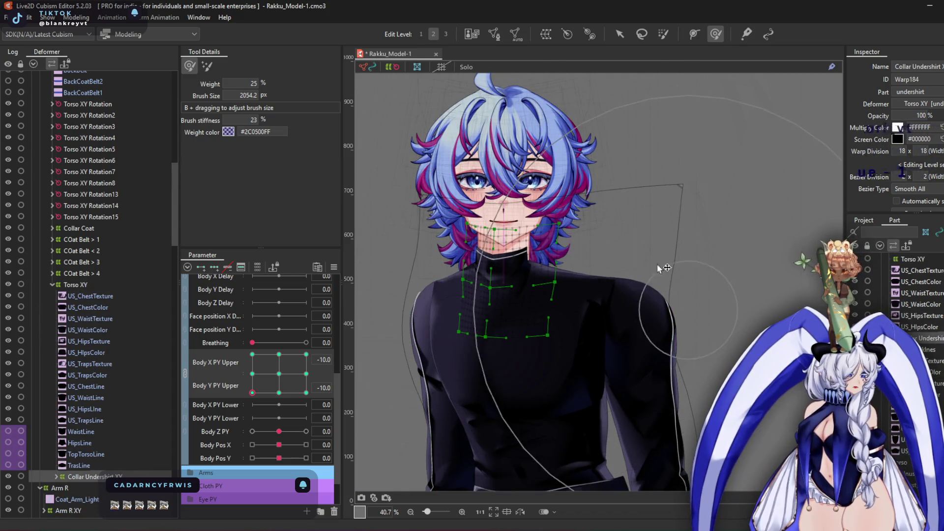
pyautogui.scroll(2, 588, 226)
pyautogui.moveTo(588, 226)
pyautogui.mouseDown()
pyautogui.moveTo(681, 196)
pyautogui.moveTo(653, 333)
pyautogui.moveTo(502, 106)
pyautogui.moveTo(492, 246)
pyautogui.moveTo(419, 197)
pyautogui.moveTo(449, 367)
pyautogui.moveTo(476, 316)
pyautogui.moveTo(390, 306)
pyautogui.moveTo(375, 171)
pyautogui.mouseUp()
# At Body X 10, Y -10, brush Torso XY along the left arm, reselect Collar Undershirt XY, and set Body X to -10
pyautogui.scroll(-3, 656, 245)
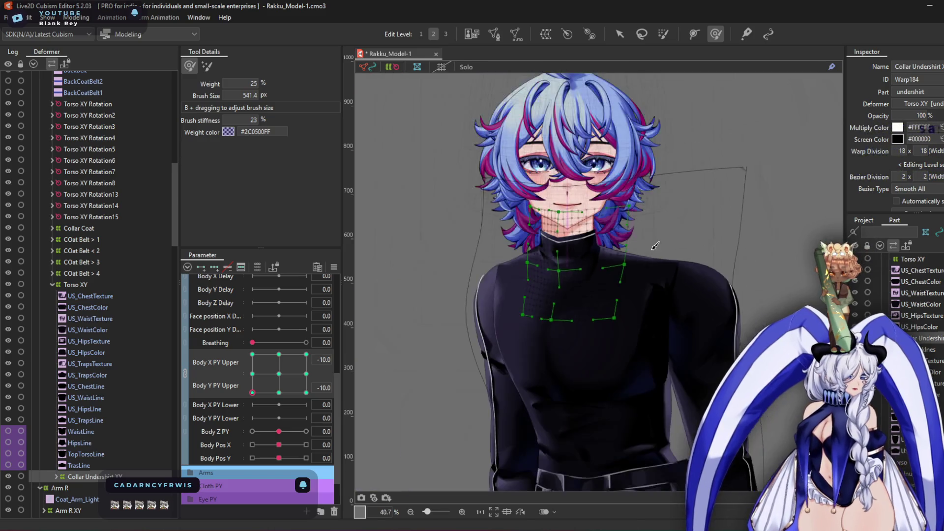
pyautogui.moveTo(271, 391); pyautogui.dragTo(306, 392)
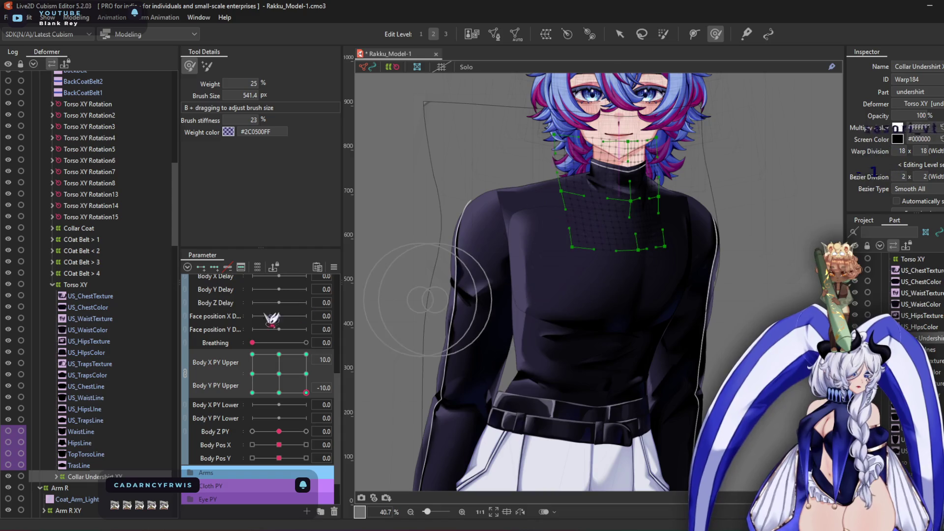
pyautogui.click(99, 285)
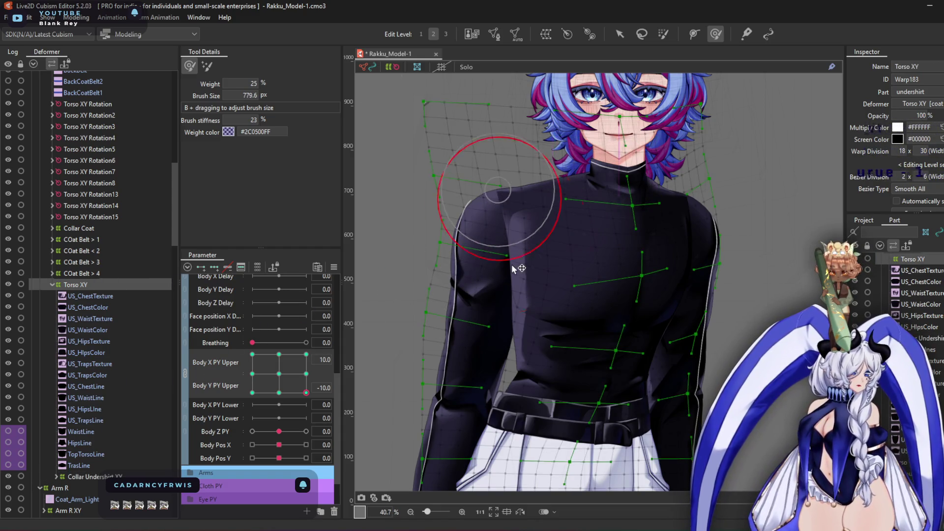
pyautogui.moveTo(464, 254); pyautogui.dragTo(454, 308)
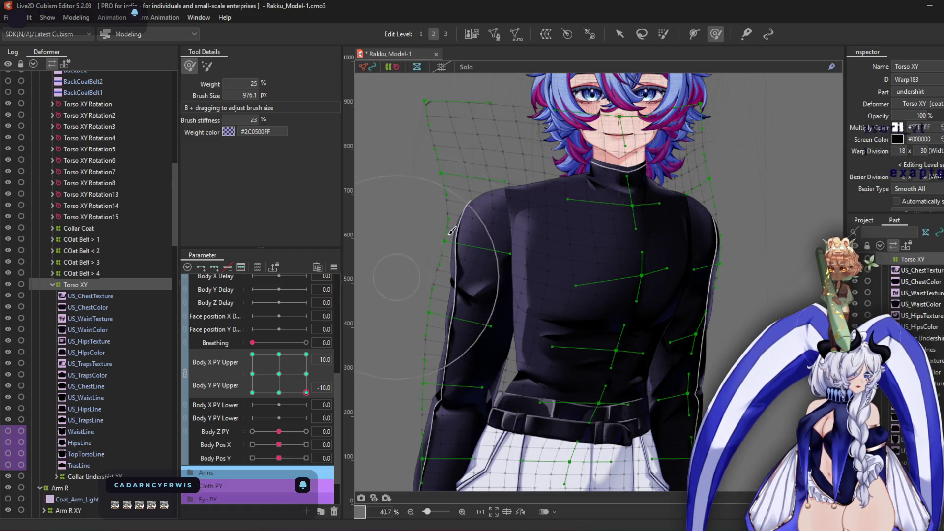
pyautogui.scroll(6, 621, 167)
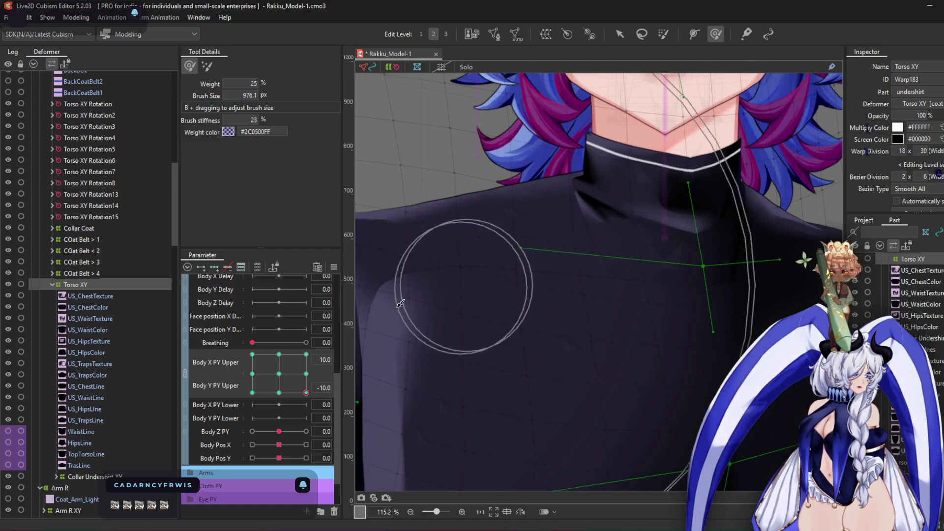
pyautogui.click(91, 476)
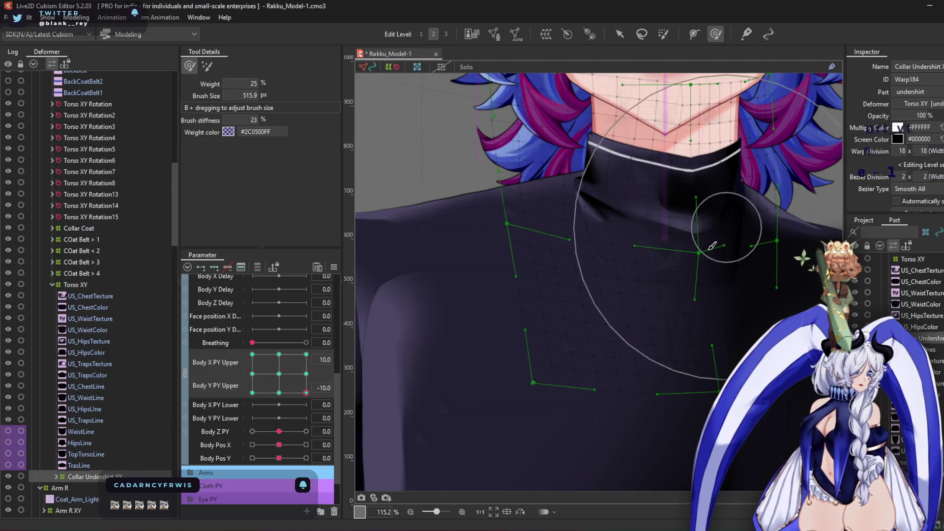
pyautogui.scroll(-5, 679, 218)
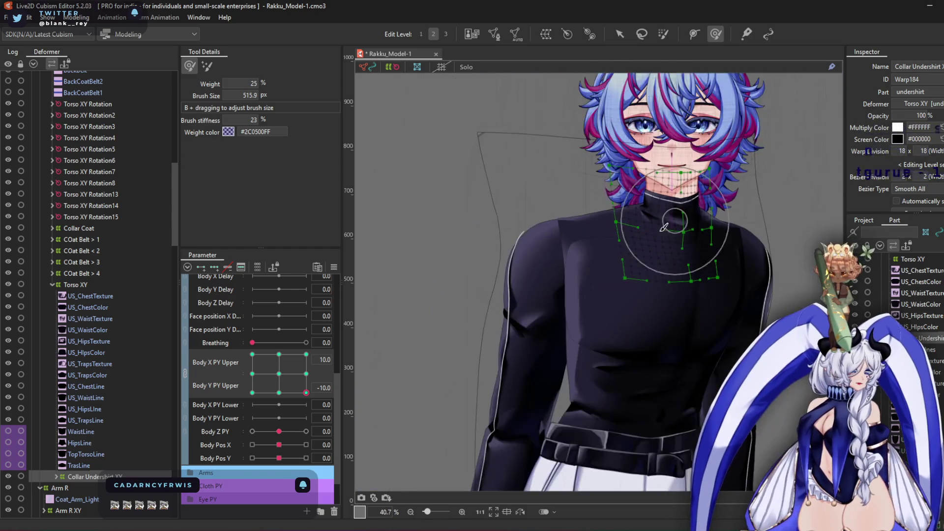
pyautogui.moveTo(306, 393); pyautogui.dragTo(301, 393)
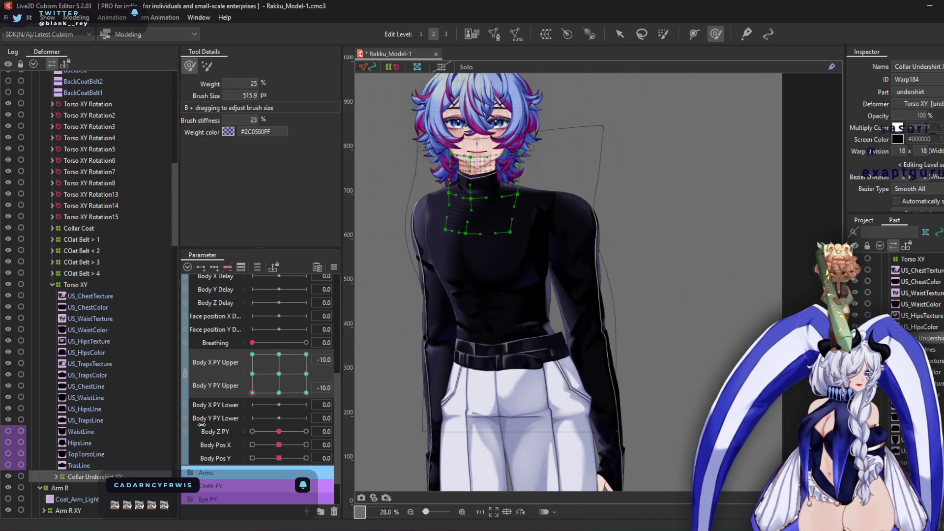
pyautogui.moveTo(359, 441); pyautogui.dragTo(129, 443)
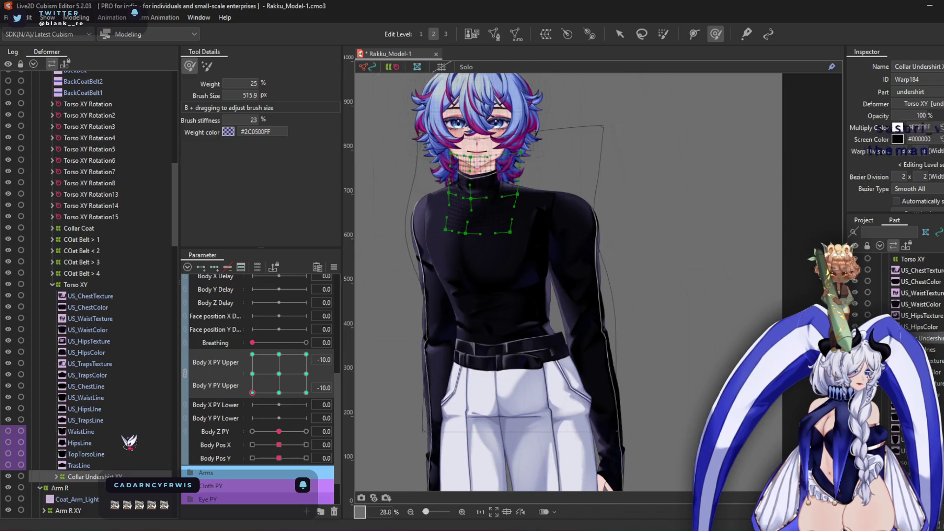
pyautogui.scroll(-5, 94, 382)
# Enlarge the brush and reshape the Arm L XY left sleeve, then pose Body X 10, Y -10
pyautogui.click(91, 411)
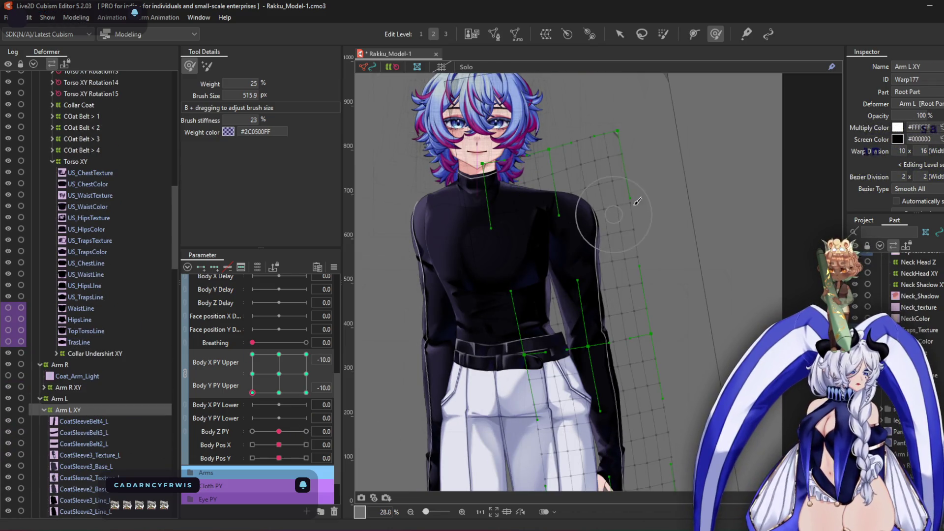
pyautogui.scroll(3, 619, 196)
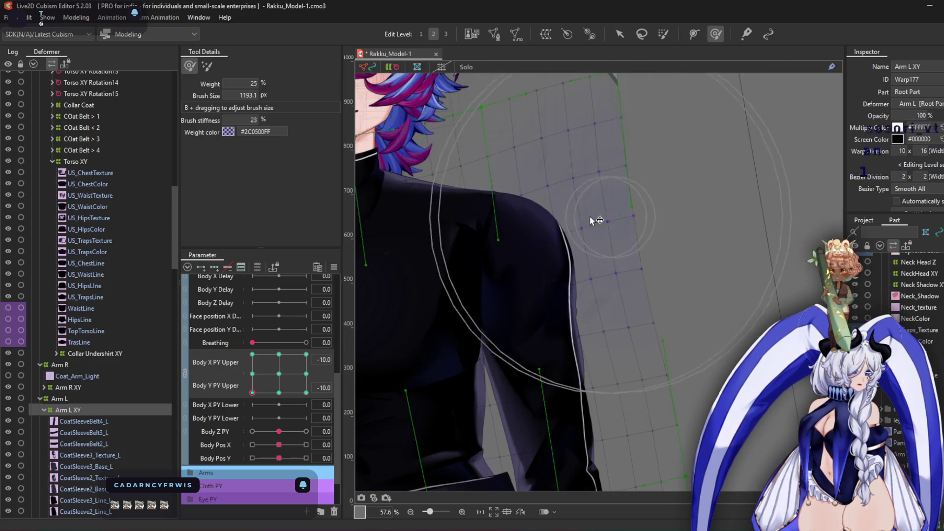
pyautogui.scroll(-2, 436, 210)
pyautogui.moveTo(485, 221); pyautogui.dragTo(538, 137)
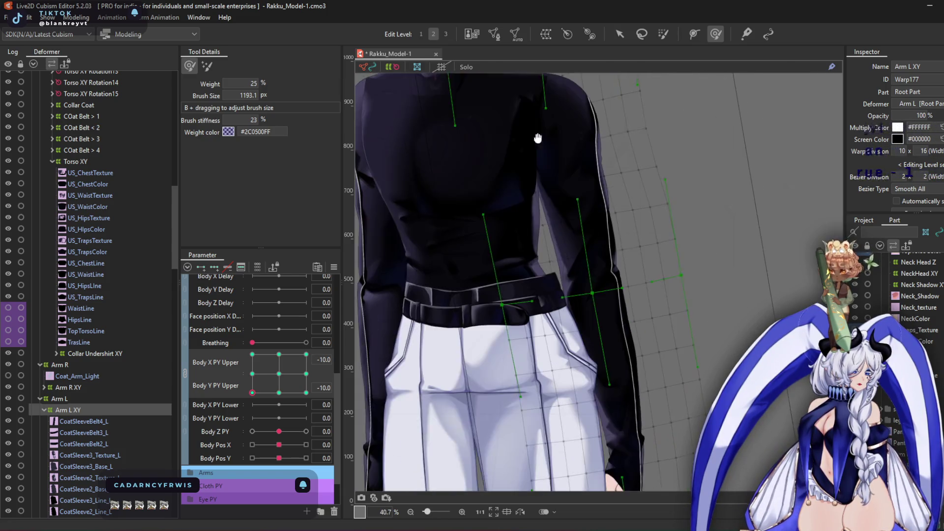
pyautogui.moveTo(600, 252)
pyautogui.mouseDown()
pyautogui.moveTo(580, 243)
pyautogui.moveTo(642, 268)
pyautogui.moveTo(615, 320)
pyautogui.moveTo(662, 390)
pyautogui.mouseUp()
pyautogui.scroll(-1, 602, 259)
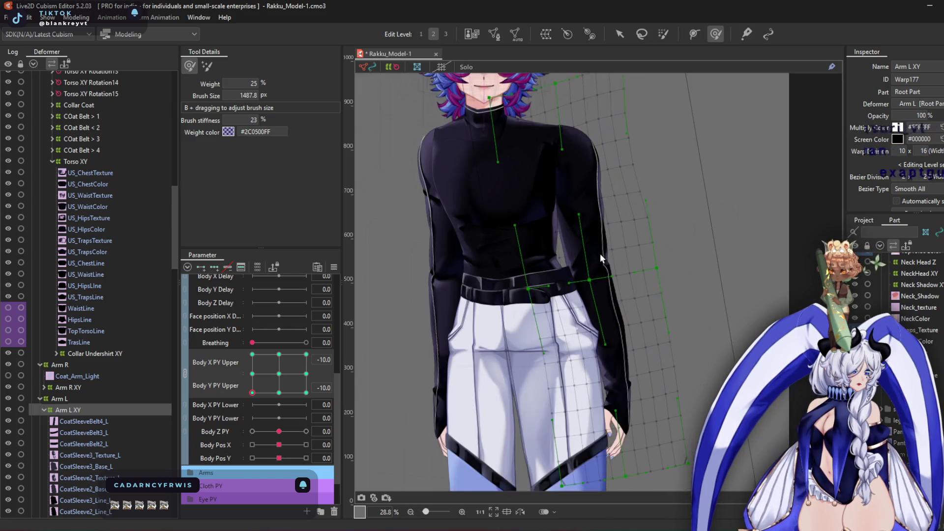
pyautogui.click(306, 392)
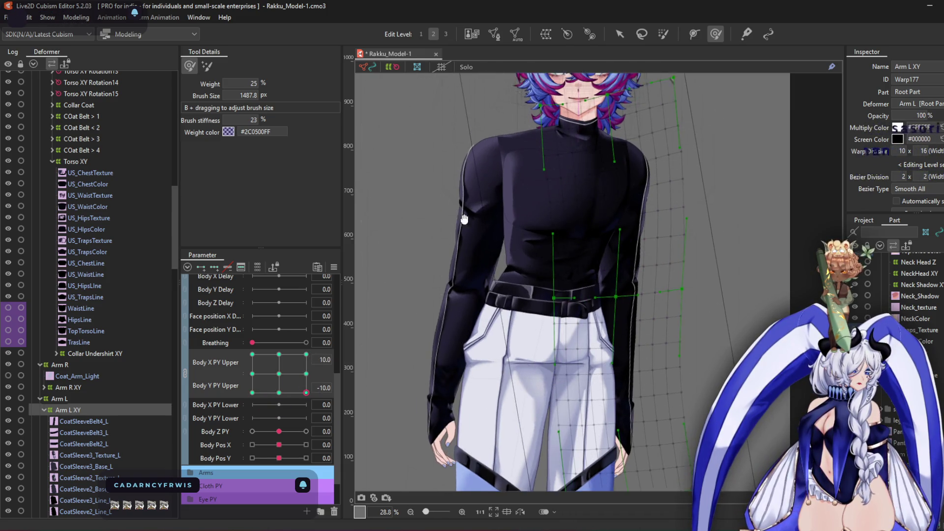
pyautogui.scroll(2, 484, 274)
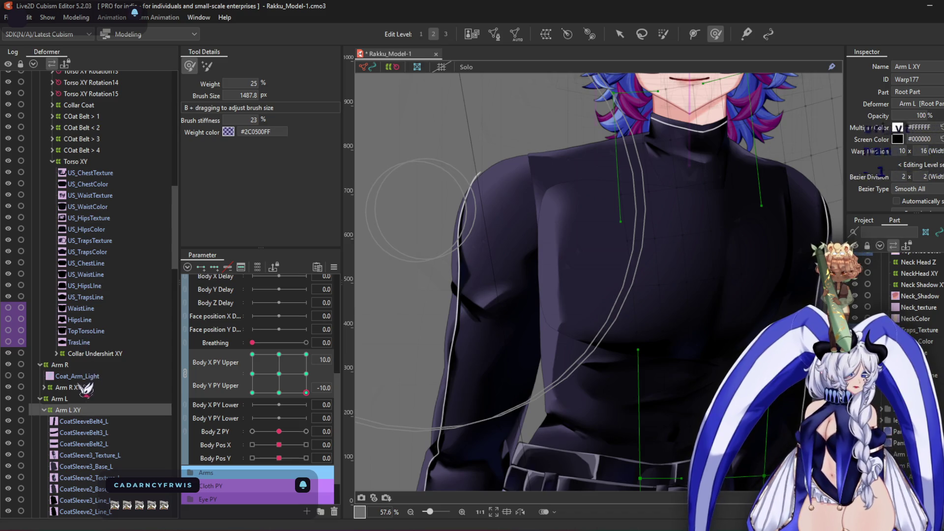
# Check Arm R XY at Body X/Y PY Upper (-10,-10), (-10,10) and (10,10)
pyautogui.click(83, 389)
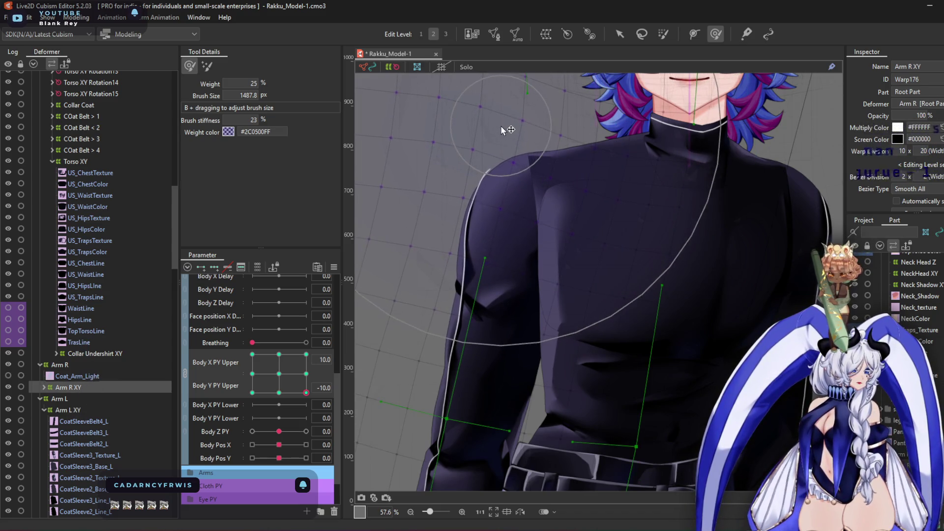
pyautogui.scroll(-1, 566, 178)
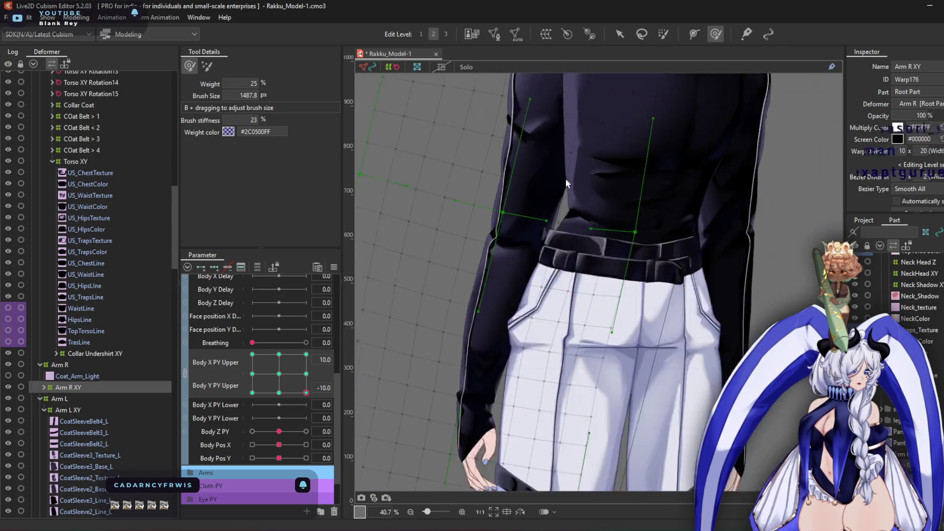
pyautogui.scroll(-1, 565, 179)
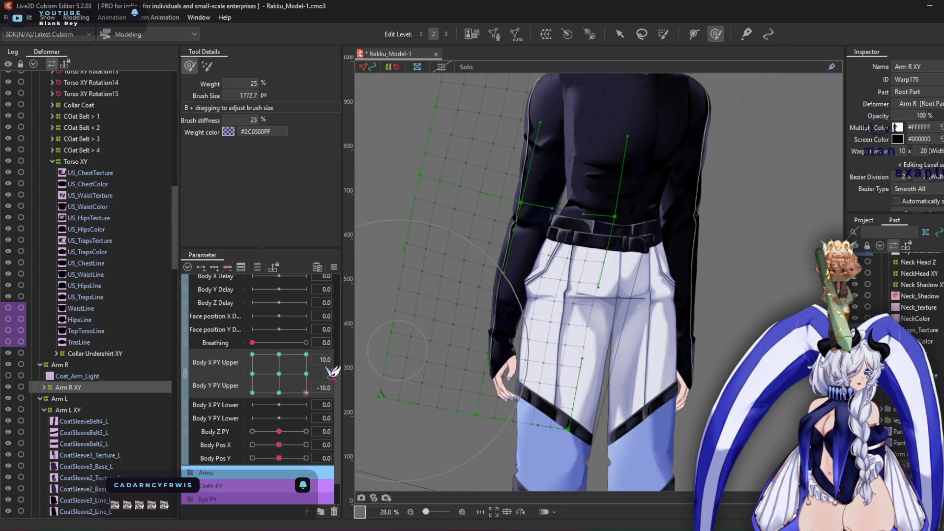
pyautogui.moveTo(306, 392); pyautogui.dragTo(252, 393)
pyautogui.scroll(2, 413, 167)
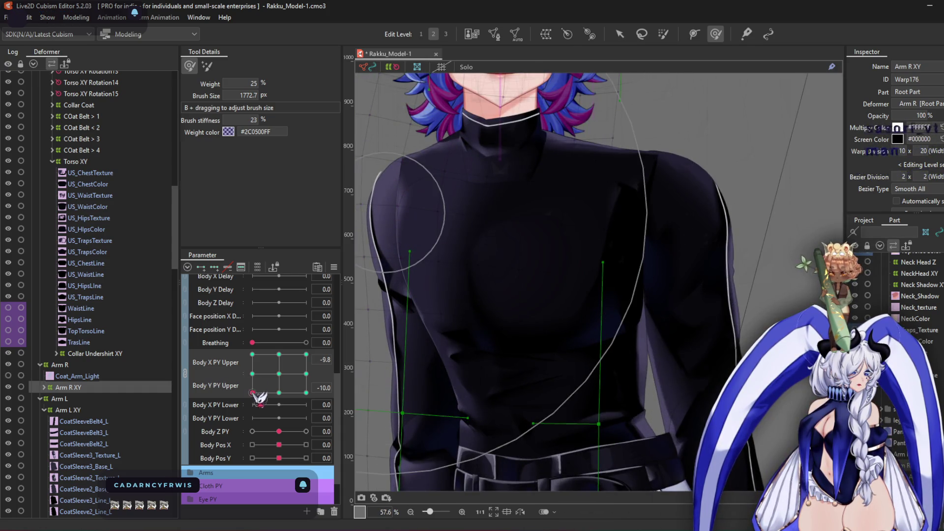
pyautogui.moveTo(259, 397); pyautogui.dragTo(252, 354)
pyautogui.scroll(-2, 501, 275)
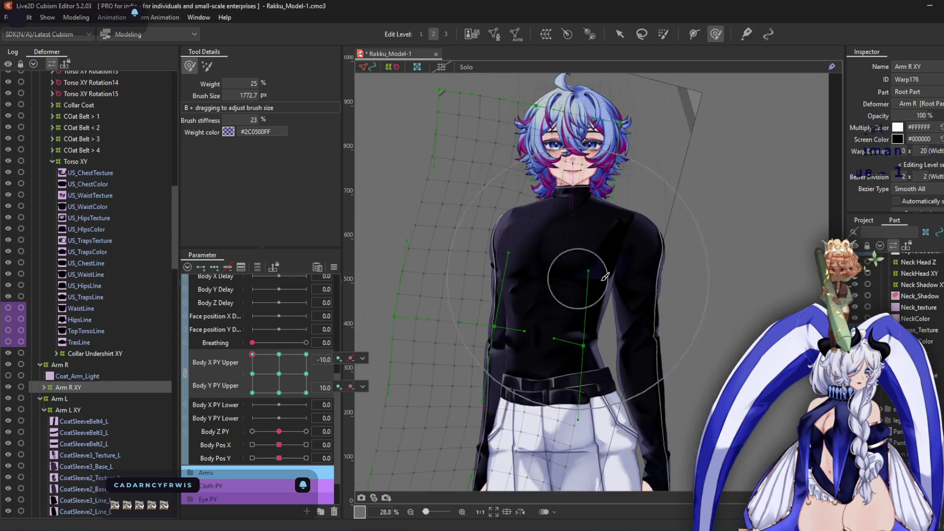
pyautogui.click(306, 354)
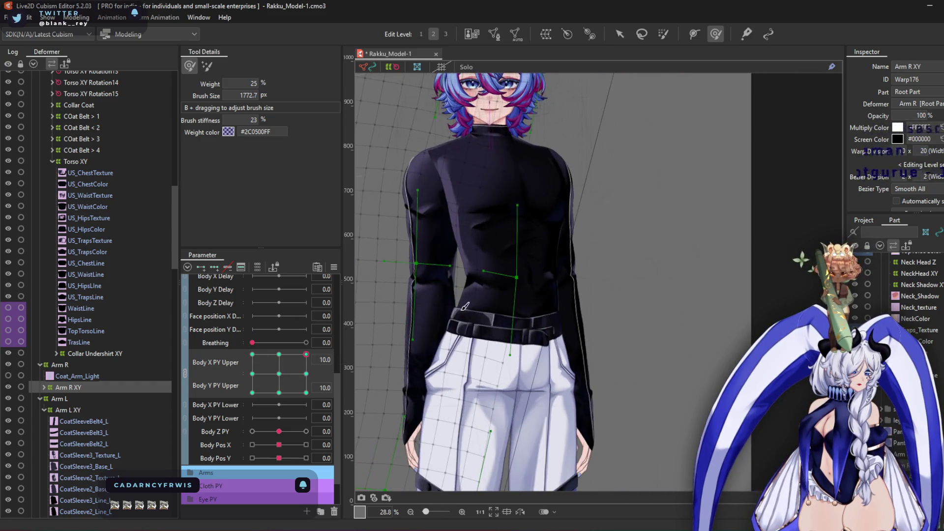
pyautogui.scroll(2, 430, 168)
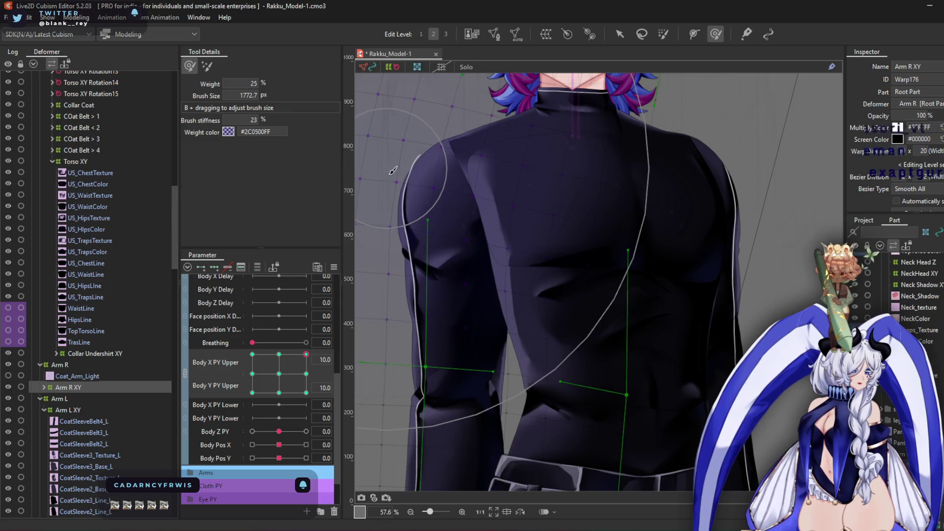
pyautogui.scroll(-1, 655, 224)
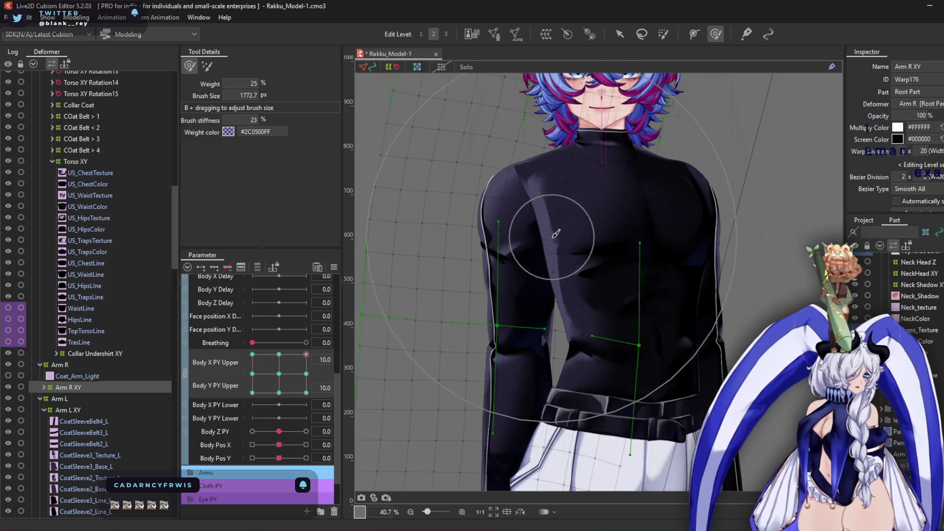
# Test the model's arm motion in the physics preview, then select Arm L XY
pyautogui.hotkey('ctrl', 'shift', 'p')
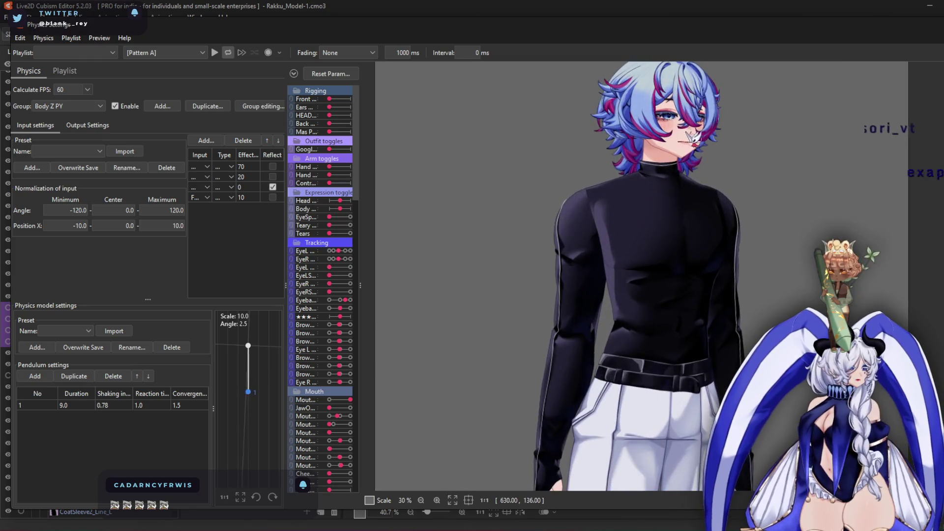
pyautogui.moveTo(691, 135); pyautogui.dragTo(682, 155)
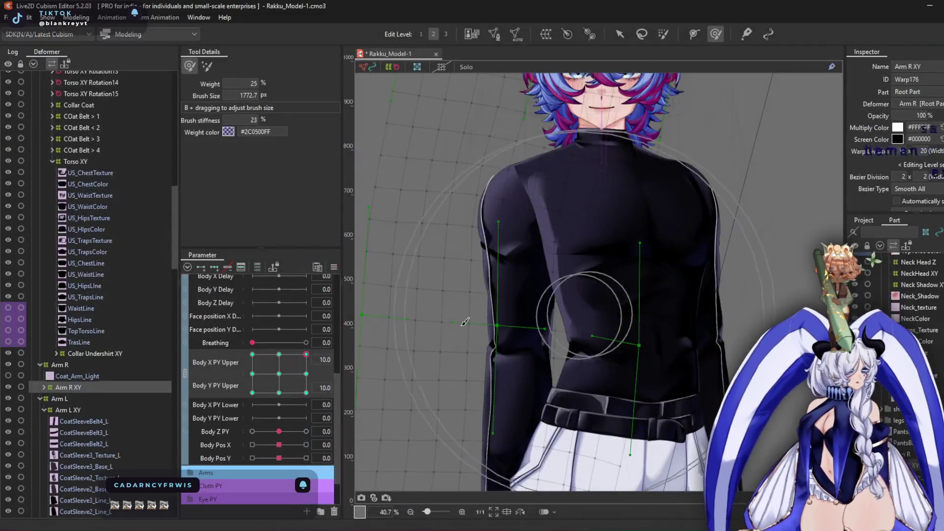
pyautogui.click(96, 412)
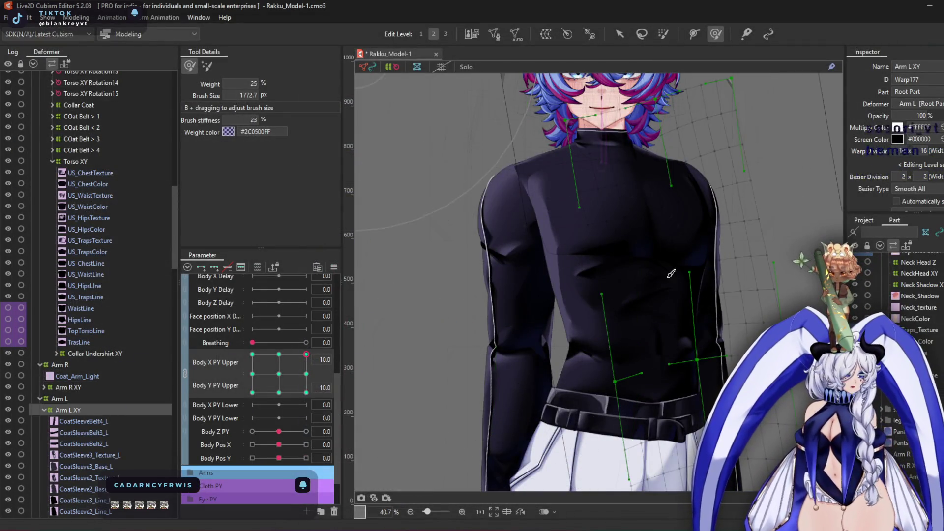
# Push the left shoulder and sleeve mesh outward at the Body Y Upper -10 pose
pyautogui.scroll(5, 679, 217)
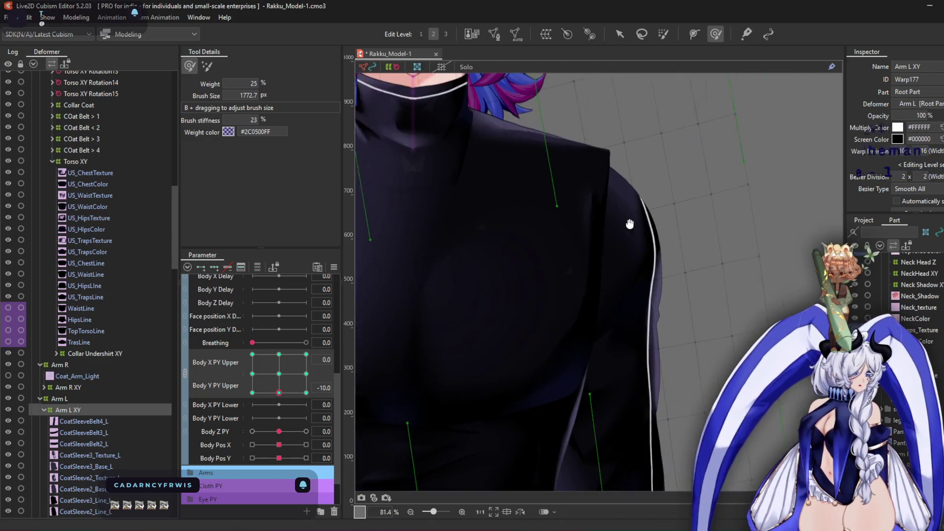
pyautogui.moveTo(512, 164)
pyautogui.mouseDown()
pyautogui.moveTo(559, 194)
pyautogui.moveTo(723, 236)
pyautogui.mouseUp()
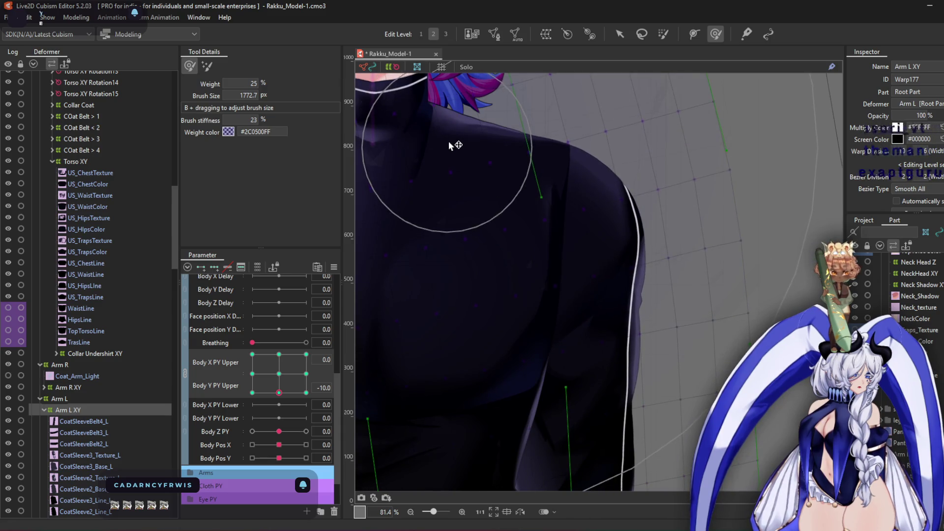
pyautogui.scroll(-5, 561, 248)
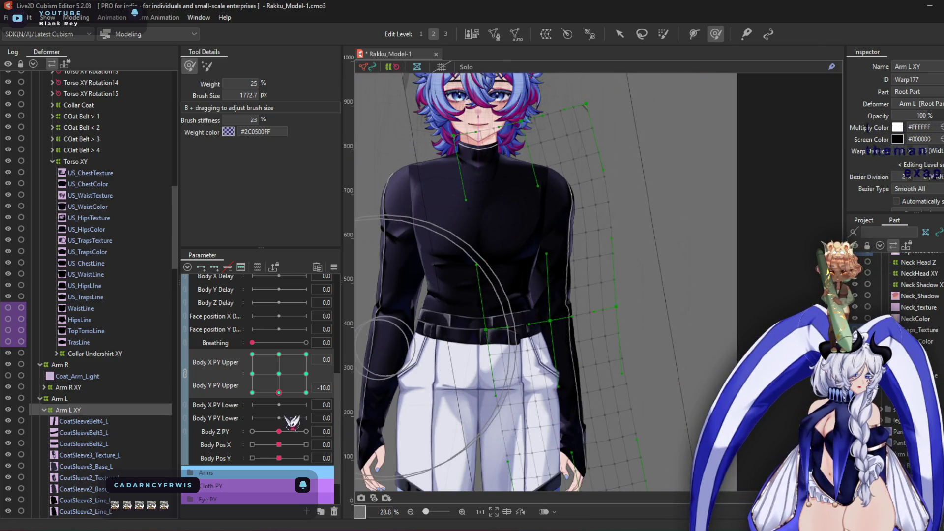
pyautogui.click(284, 381)
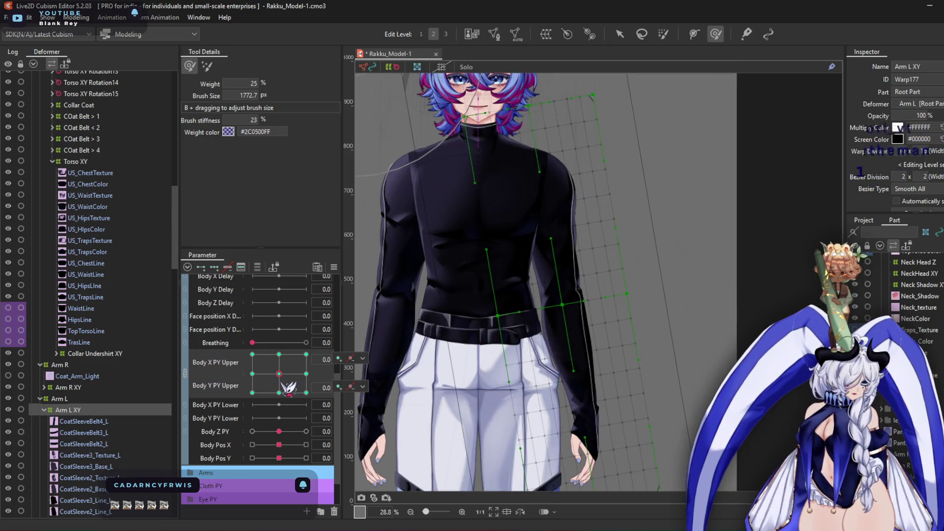
pyautogui.click(279, 393)
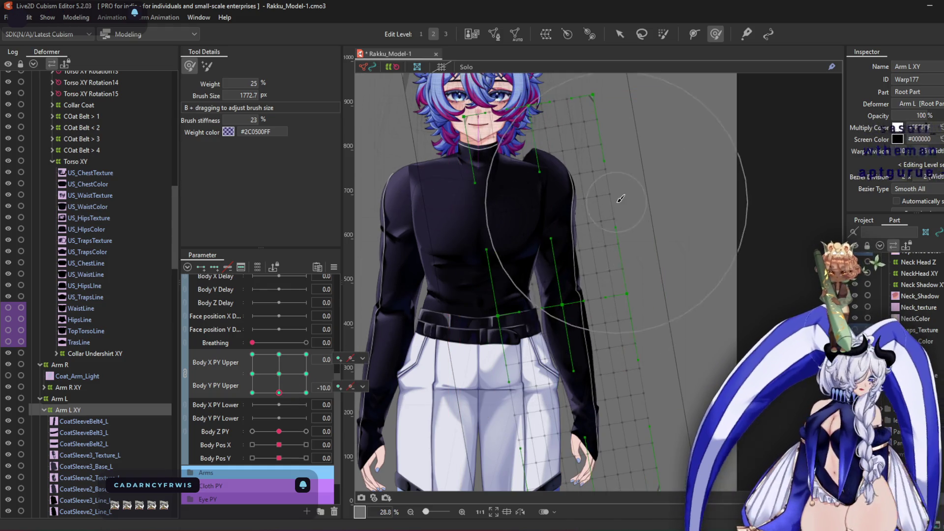
# Lower the whole Arm L XY deformer slightly, then recentre the model in view
pyautogui.click(619, 34)
pyautogui.moveTo(562, 305); pyautogui.dragTo(566, 317)
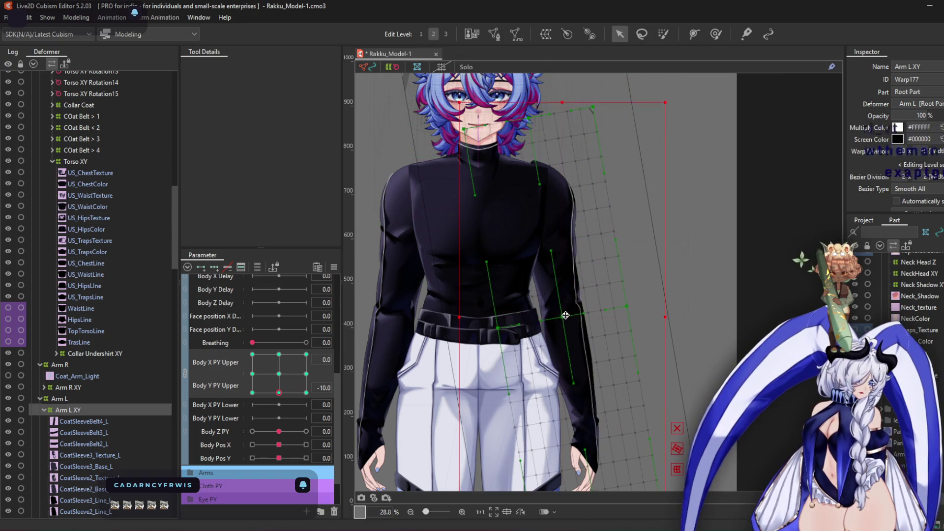
pyautogui.click(716, 34)
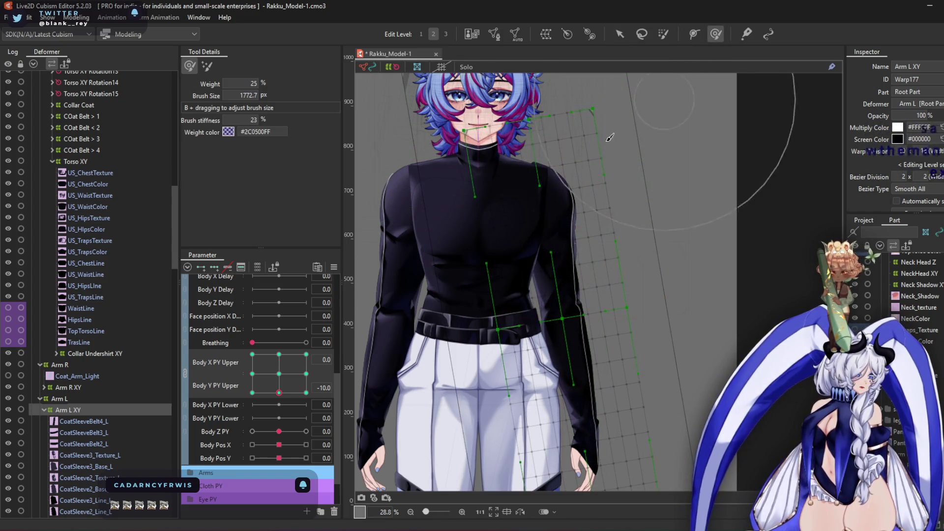
pyautogui.scroll(2, 448, 155)
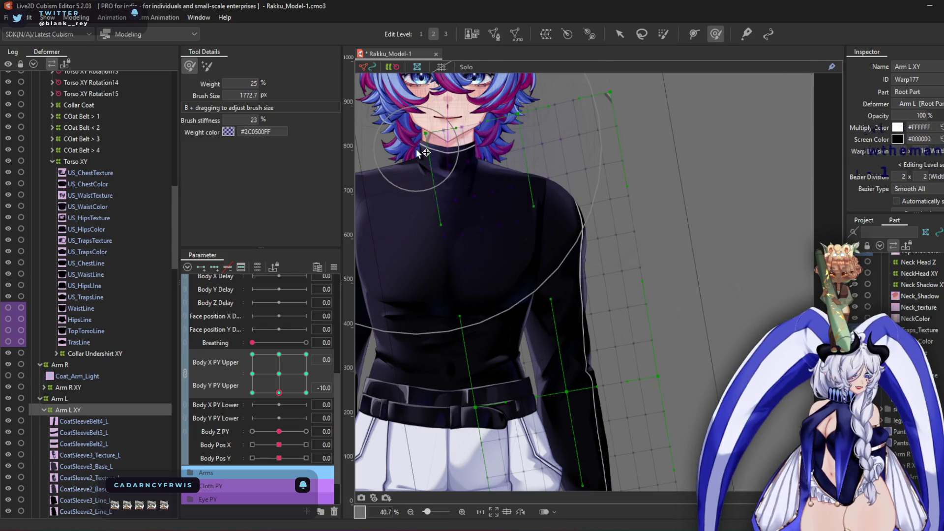
pyautogui.scroll(-2, 442, 158)
pyautogui.moveTo(474, 190); pyautogui.dragTo(519, 179)
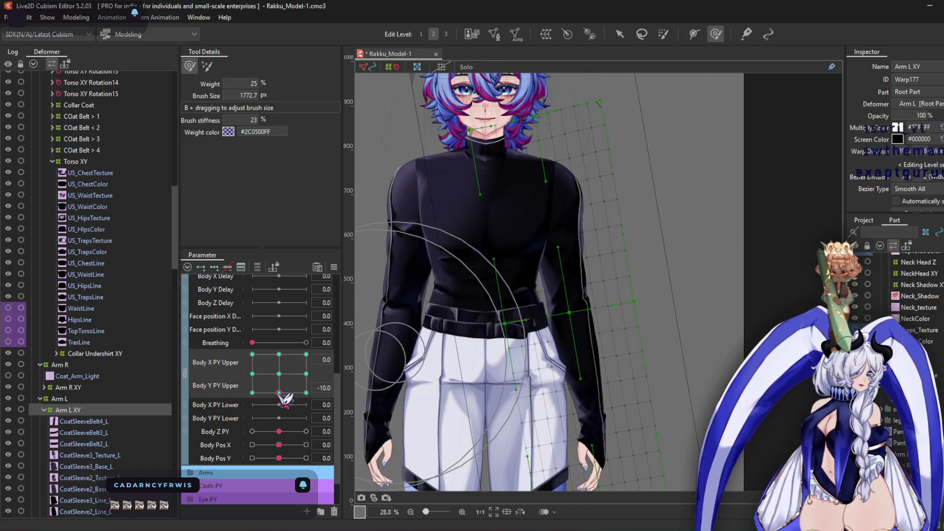
# Switch to the Body Y Upper +10 pose and resize the deform brush to about 1443 px
pyautogui.moveTo(279, 392); pyautogui.dragTo(285, 363)
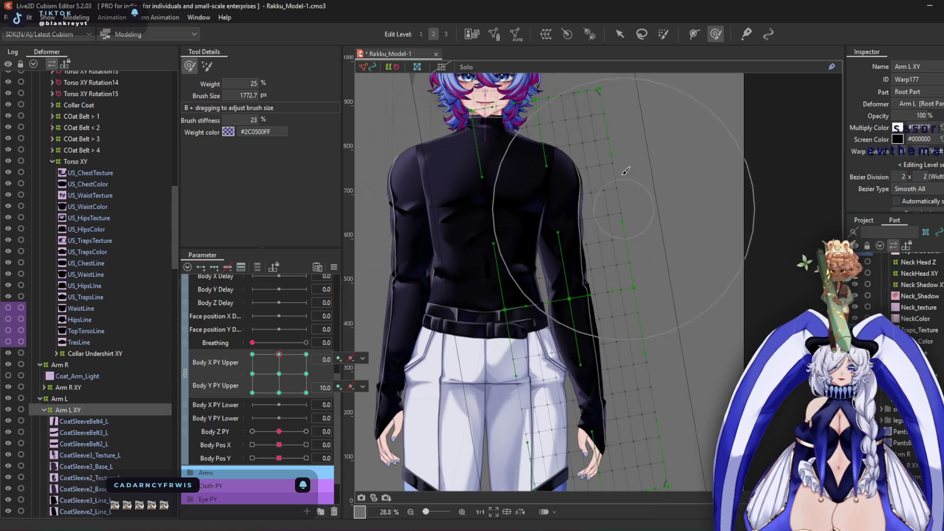
pyautogui.scroll(2, 556, 130)
pyautogui.moveTo(548, 194)
pyautogui.mouseDown()
pyautogui.moveTo(616, 232)
pyautogui.moveTo(610, 261)
pyautogui.mouseUp()
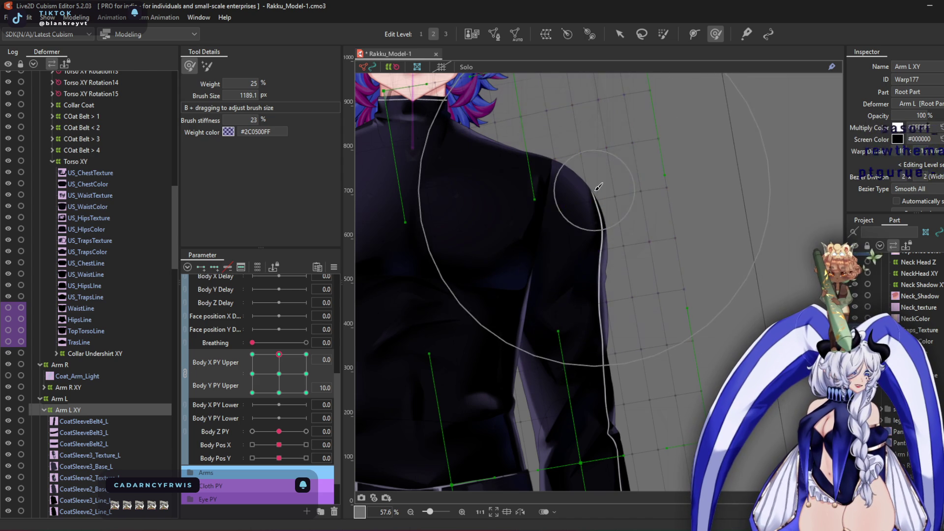
pyautogui.scroll(-3, 601, 194)
pyautogui.scroll(2, 567, 268)
pyautogui.moveTo(536, 307); pyautogui.dragTo(551, 341)
# Preview the Body X Upper +10 pose, return to Body Y Upper -10, then open the physics preview
pyautogui.moveTo(433, 324); pyautogui.dragTo(448, 211)
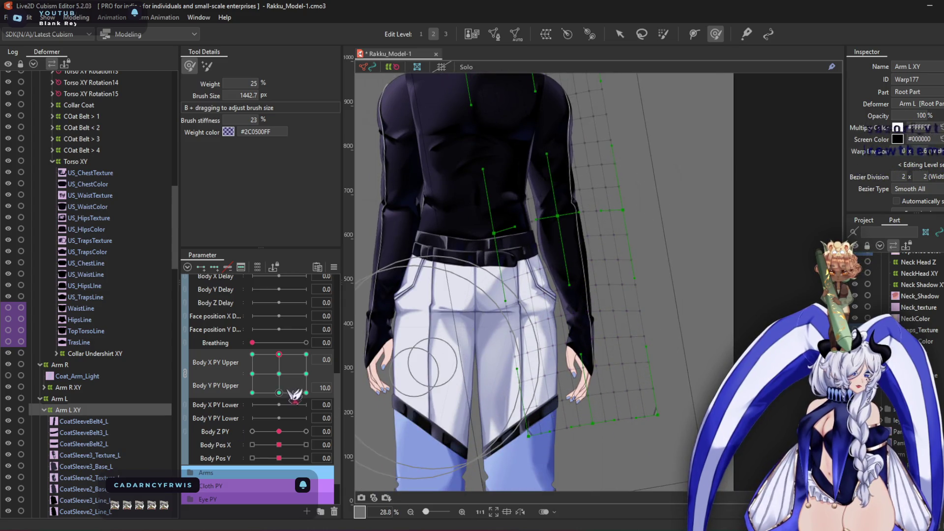
pyautogui.click(306, 374)
pyautogui.click(279, 393)
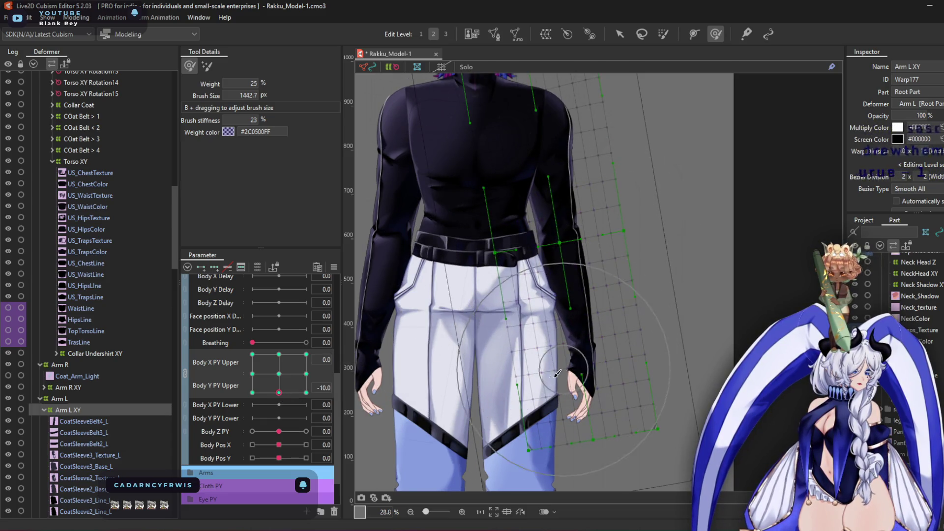
pyautogui.moveTo(560, 327); pyautogui.dragTo(558, 406)
pyautogui.hotkey('ctrl', 'shift', 'p')
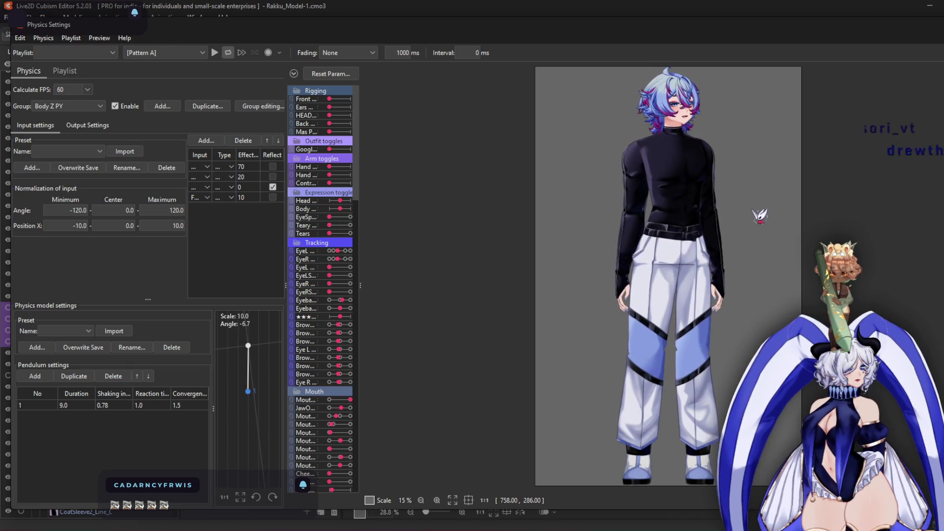
pyautogui.scroll(3, 716, 179)
pyautogui.moveTo(701, 204)
pyautogui.mouseDown()
pyautogui.moveTo(664, 217)
pyautogui.moveTo(666, 266)
pyautogui.moveTo(664, 256)
pyautogui.mouseUp()
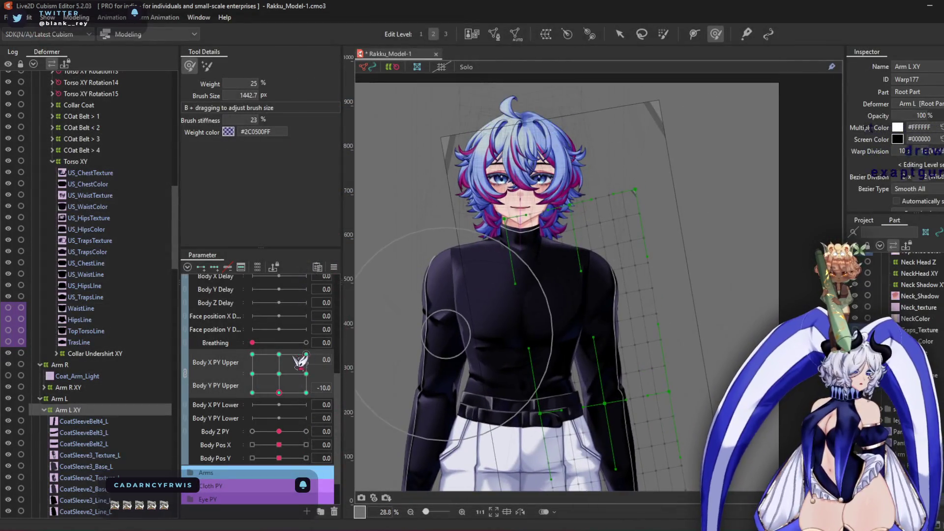
# Shrink the brush to about 961 px and nudge the Collar Undershirt XY mesh points
pyautogui.scroll(5, 615, 303)
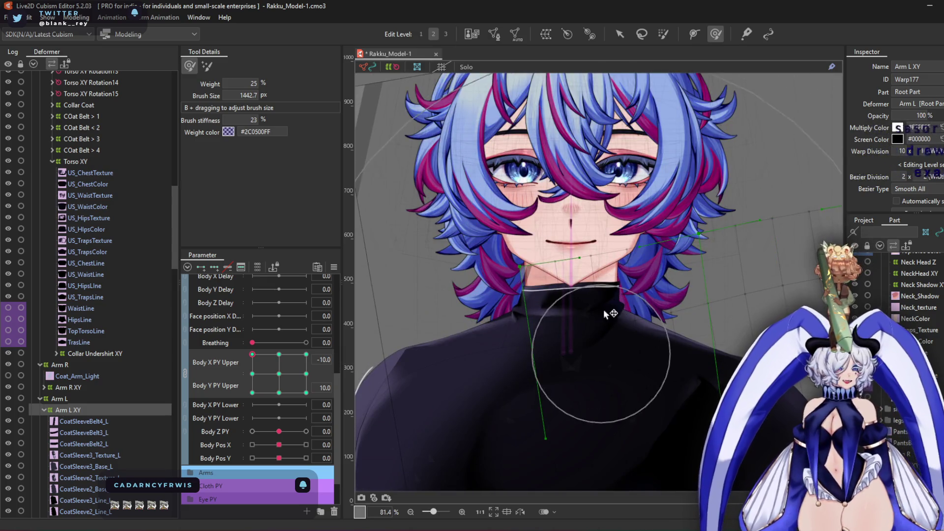
pyautogui.moveTo(618, 299); pyautogui.dragTo(398, 335)
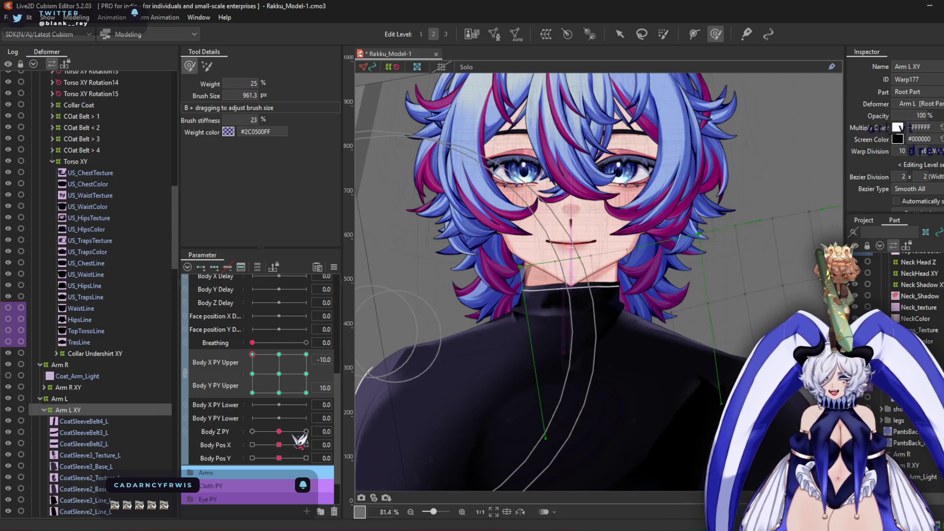
pyautogui.click(99, 354)
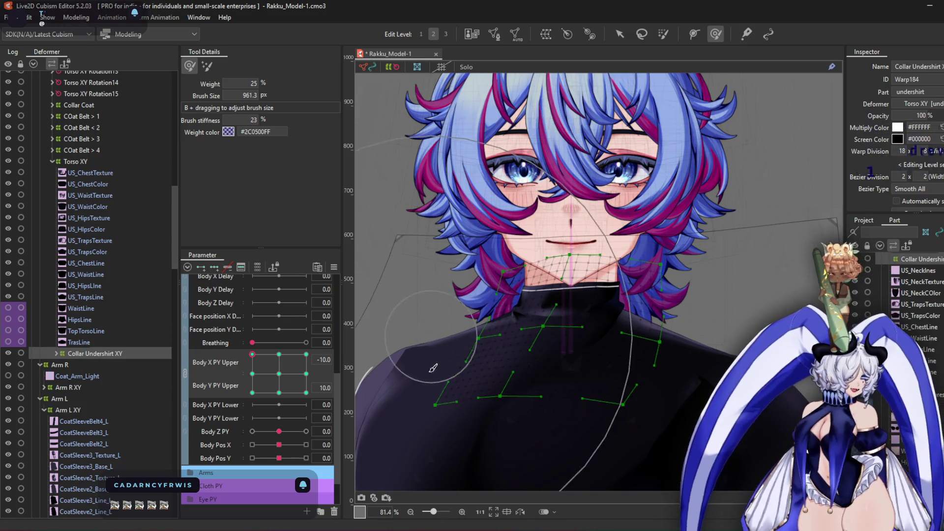
pyautogui.scroll(2, 556, 394)
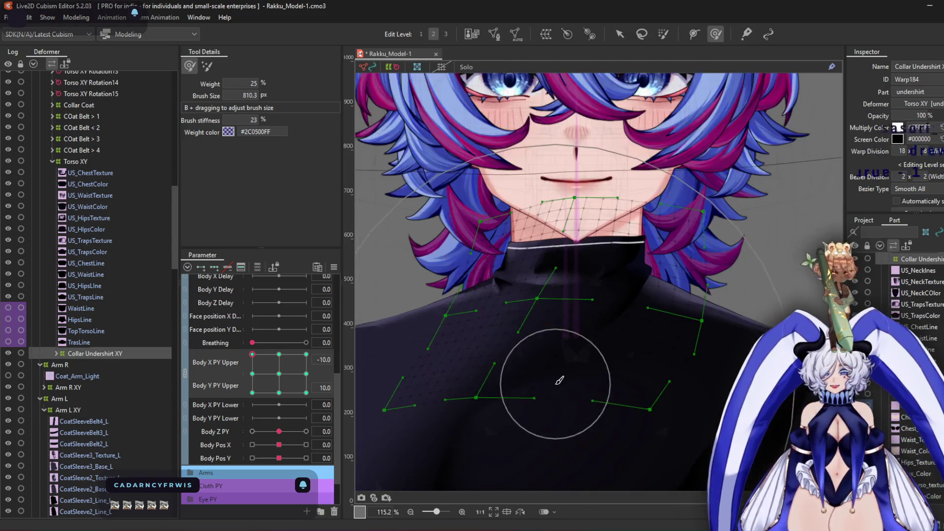
pyautogui.moveTo(530, 400); pyautogui.dragTo(553, 401)
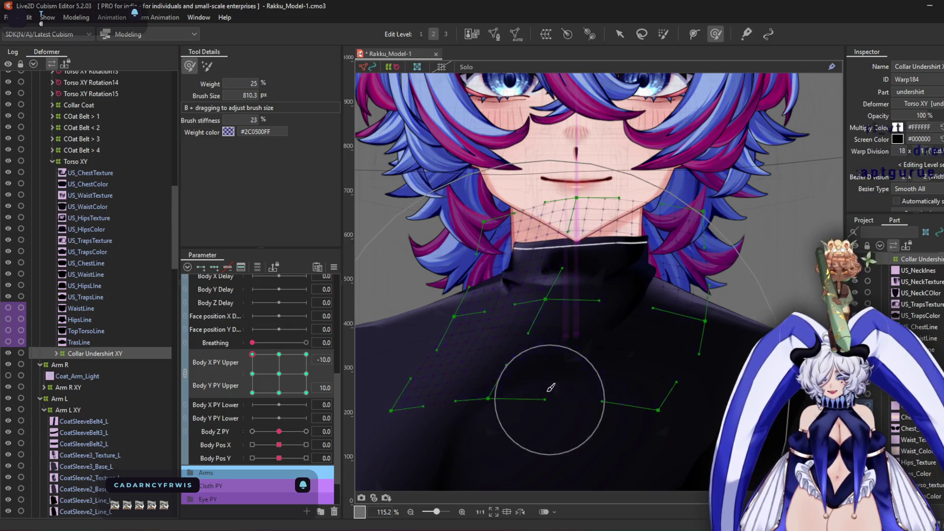
pyautogui.moveTo(557, 159)
pyautogui.mouseDown()
pyautogui.moveTo(542, 236)
pyautogui.moveTo(483, 305)
pyautogui.moveTo(374, 344)
pyautogui.mouseUp()
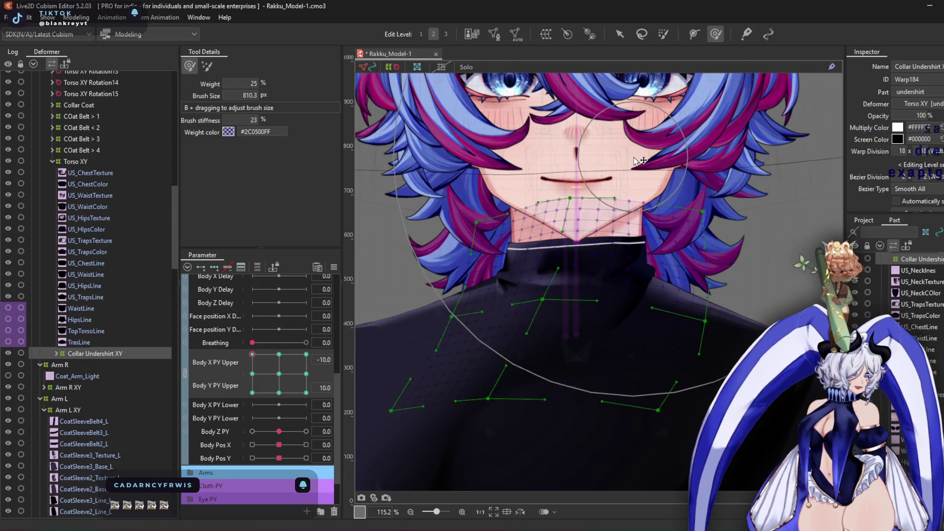
# Reshape the collar warp at the Body X Upper +10 and Body Y Upper +10 poses
pyautogui.click(306, 355)
pyautogui.moveTo(653, 191); pyautogui.dragTo(719, 158)
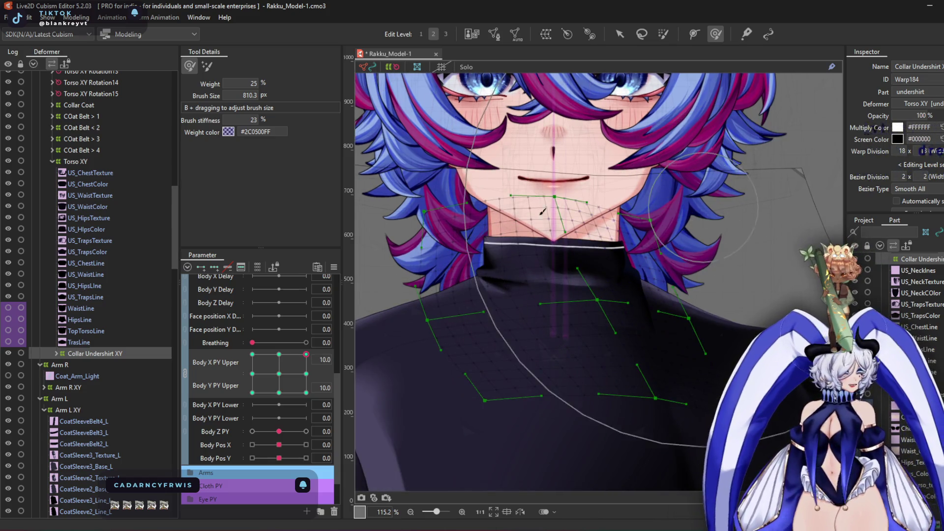
pyautogui.click(279, 355)
pyautogui.moveTo(286, 363); pyautogui.dragTo(347, 484)
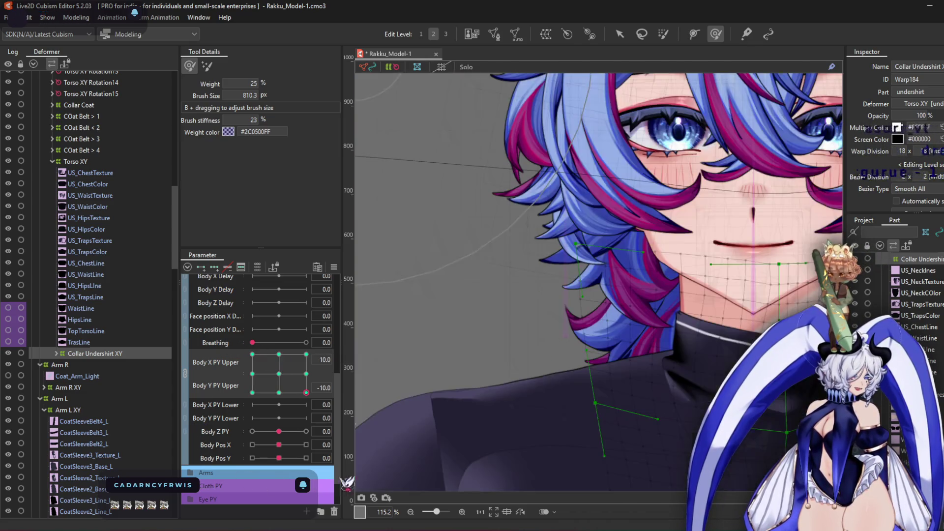
# Reset Body X/Y Upper to neutral and set Body Z PY to -10
pyautogui.scroll(-5, 390, 394)
pyautogui.click(278, 374)
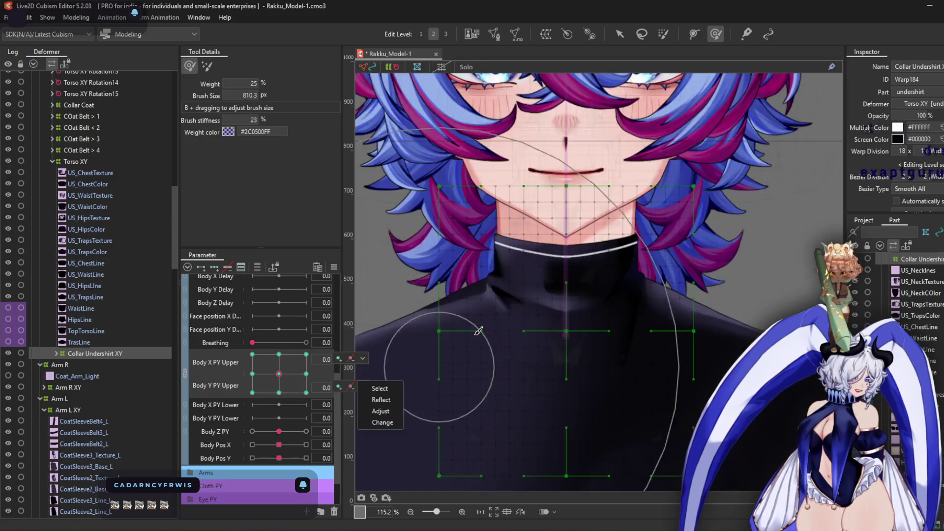
pyautogui.moveTo(279, 431); pyautogui.dragTo(209, 433)
pyautogui.scroll(-5, 443, 283)
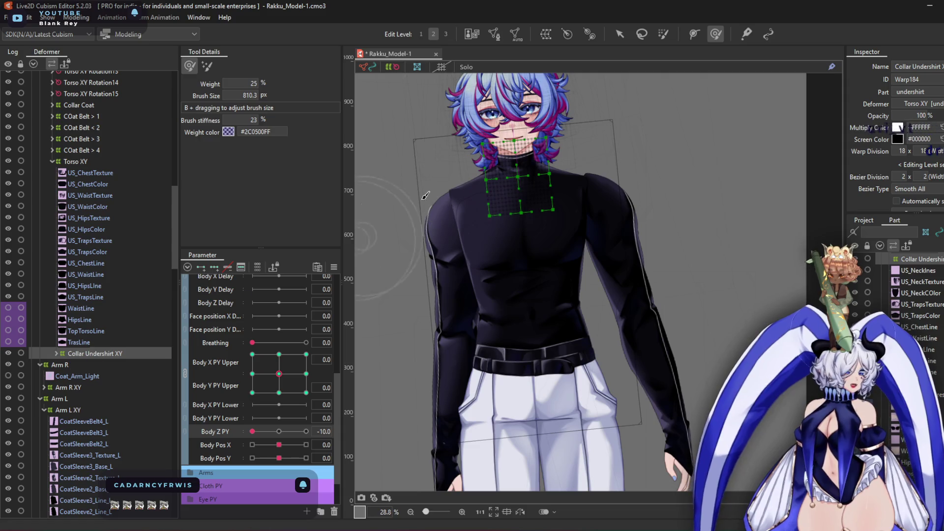
# Stretch the Arm R warp's bottom-right corner wider to the right at Body Z -10
pyautogui.click(59, 365)
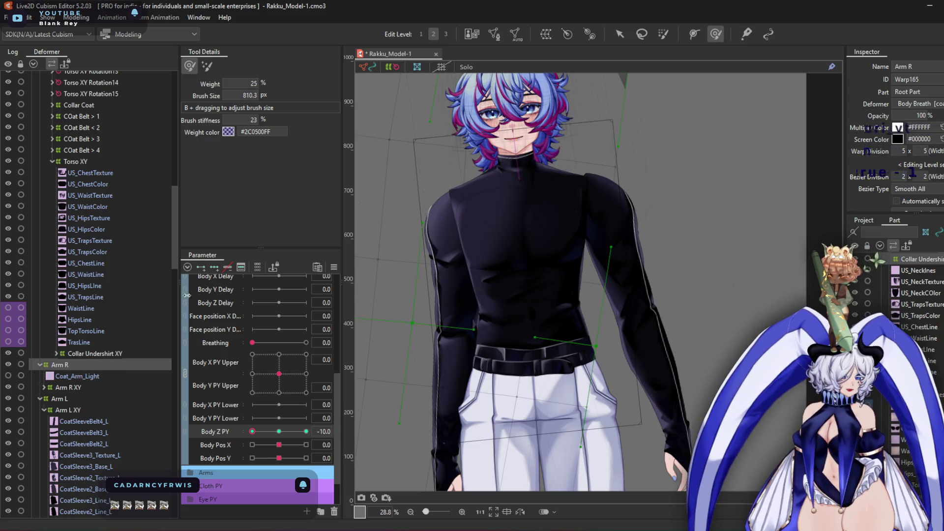
pyautogui.click(620, 34)
pyautogui.scroll(-5, 590, 344)
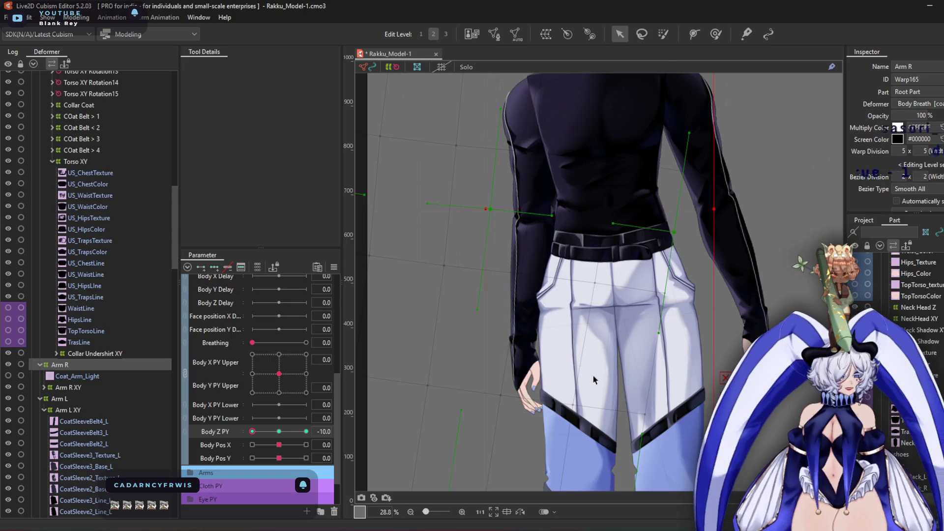
pyautogui.scroll(-2, 679, 396)
pyautogui.moveTo(685, 409); pyautogui.dragTo(691, 409)
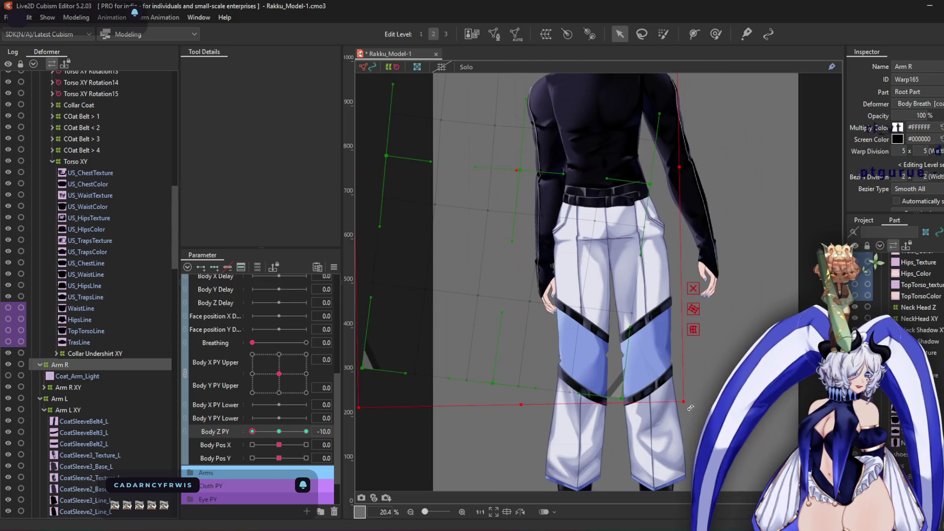
pyautogui.scroll(2, 558, 227)
pyautogui.scroll(2, 493, 268)
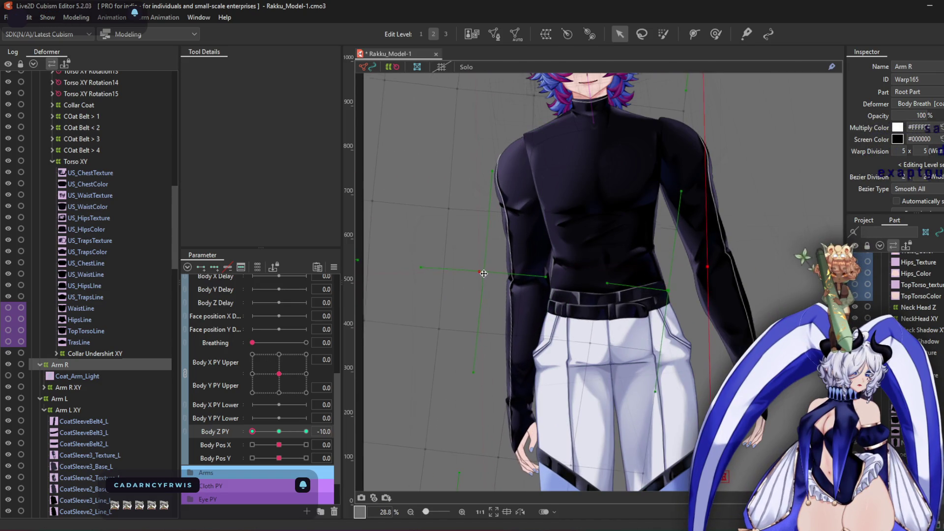
# Select Torso XY, collapse its children in the deformer list, and reset Body Z PY to 0
pyautogui.moveTo(607, 137); pyautogui.dragTo(582, 196)
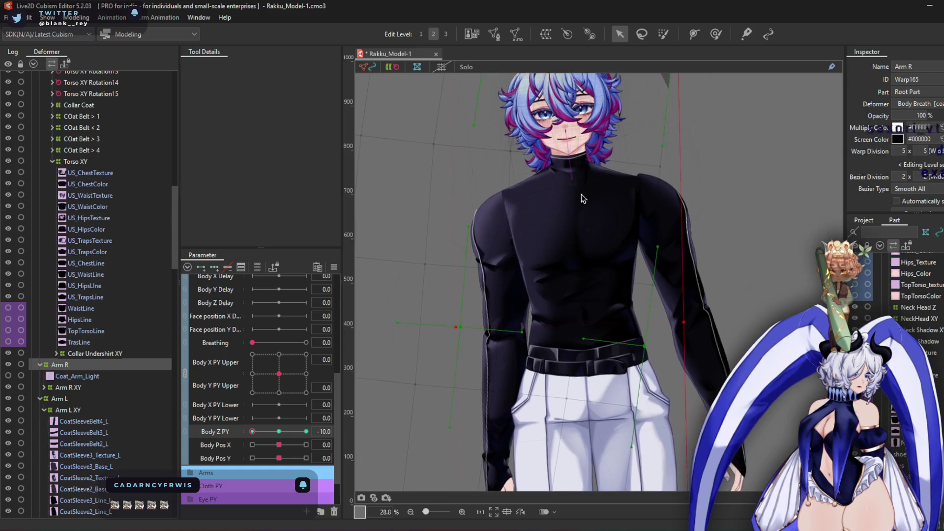
pyautogui.scroll(2, 513, 200)
pyautogui.scroll(-2, 513, 200)
pyautogui.press('g')
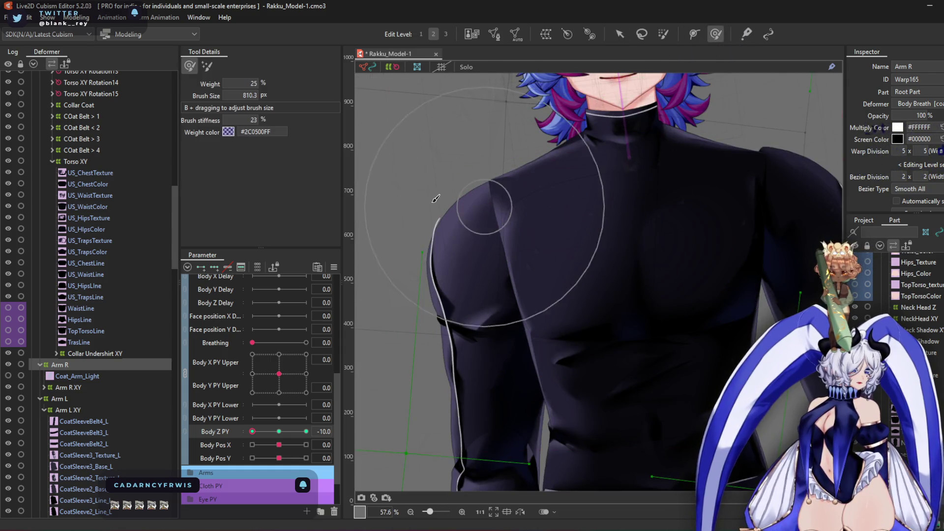
pyautogui.moveTo(402, 160); pyautogui.dragTo(402, 224)
pyautogui.click(89, 163)
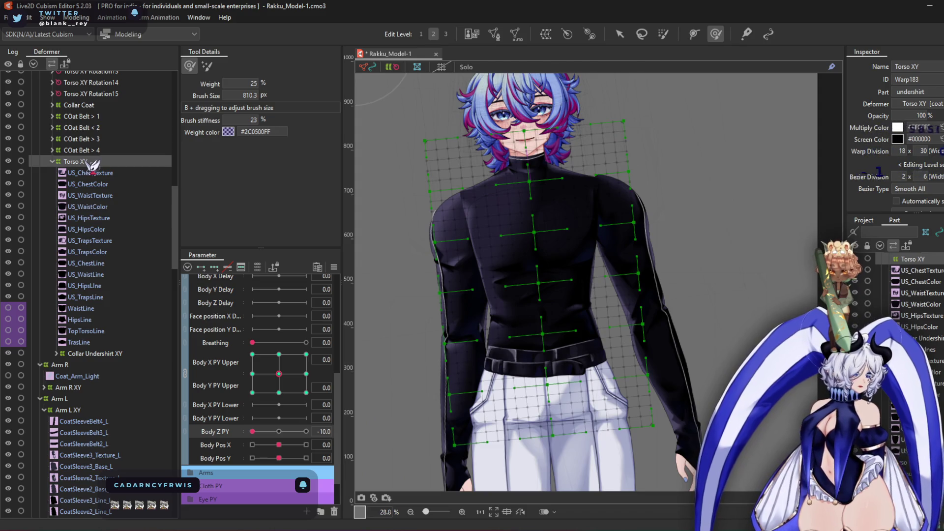
pyautogui.click(52, 161)
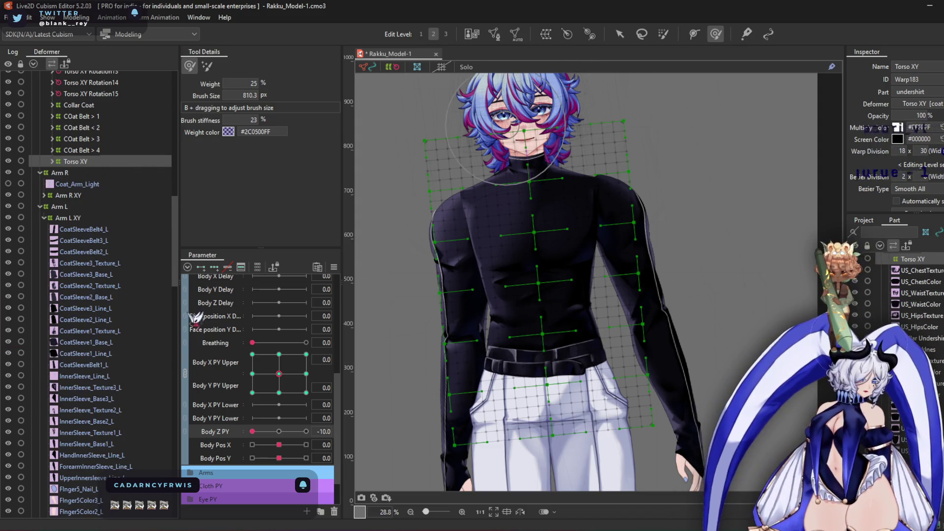
pyautogui.click(279, 432)
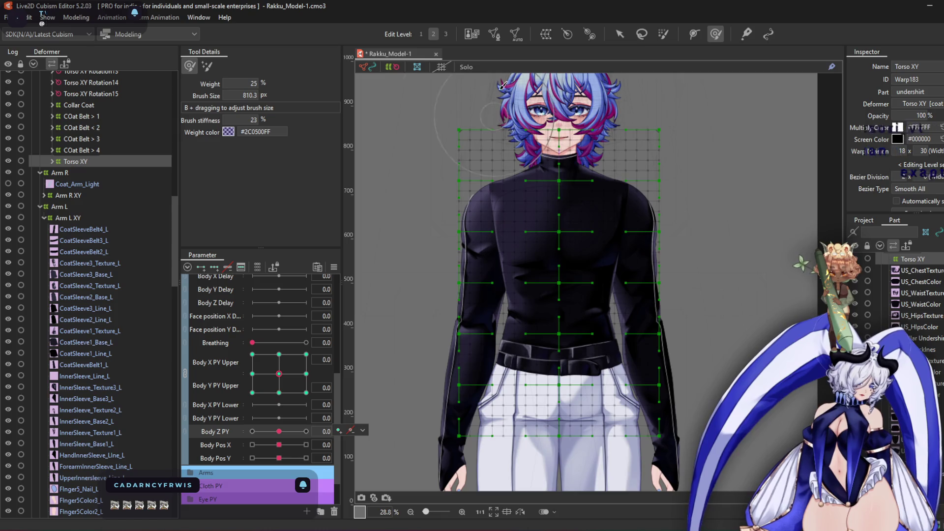
pyautogui.click(547, 35)
# Create a warp deformer named Torso Z as parent of Torso XY and select all its points
pyautogui.click(392, 71)
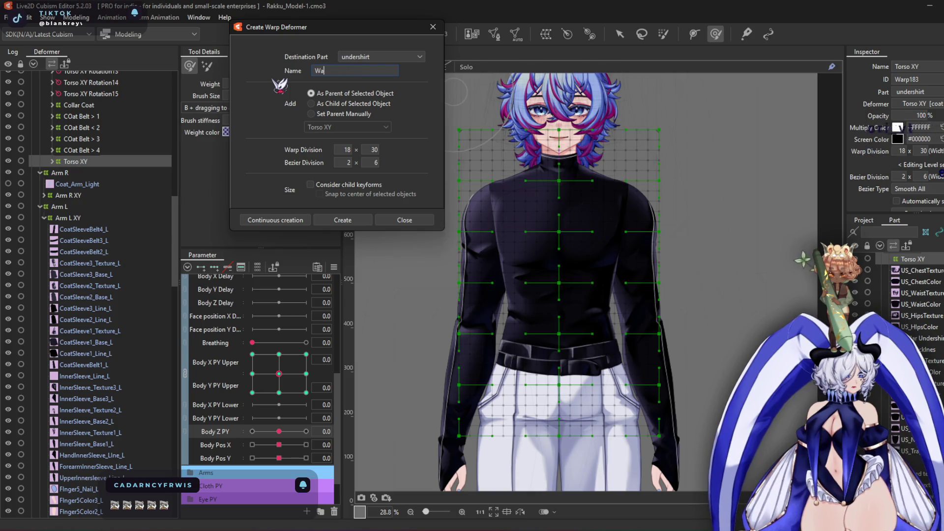
pyautogui.write('Torso Z')
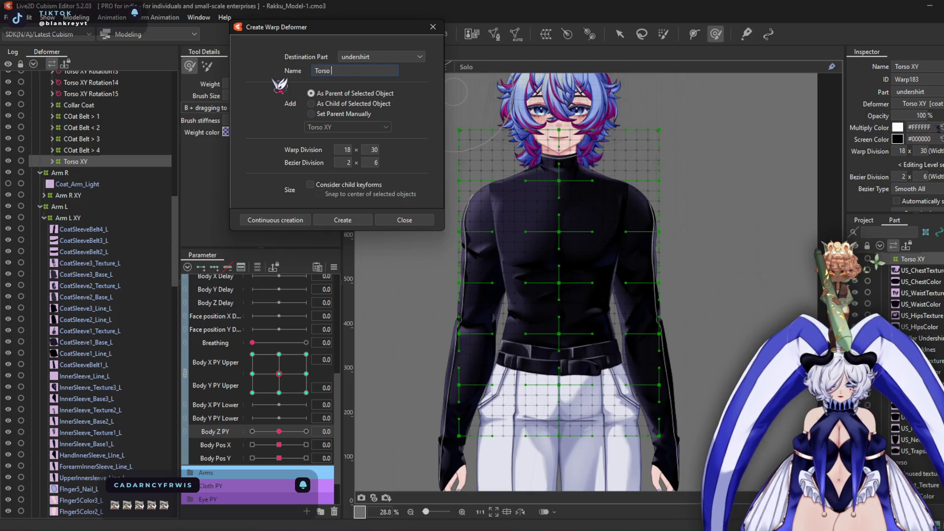
pyautogui.click(361, 216)
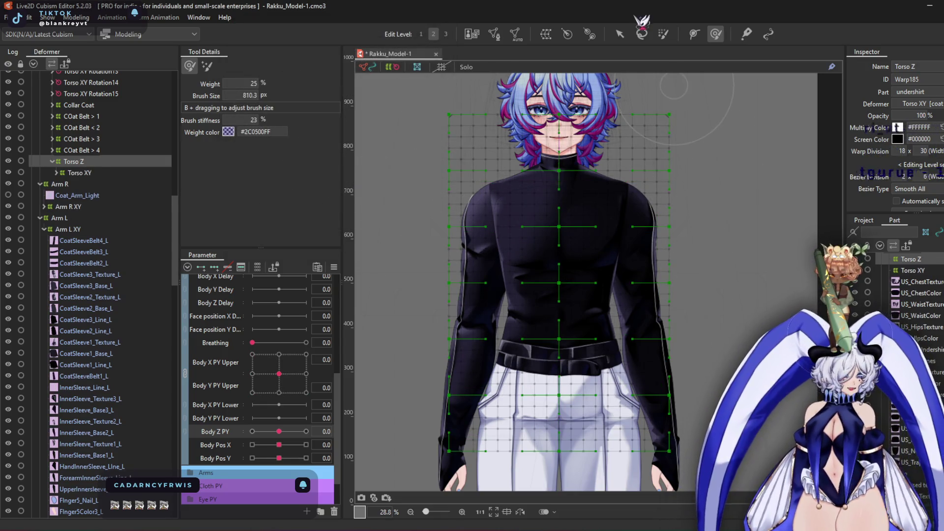
pyautogui.press('v')
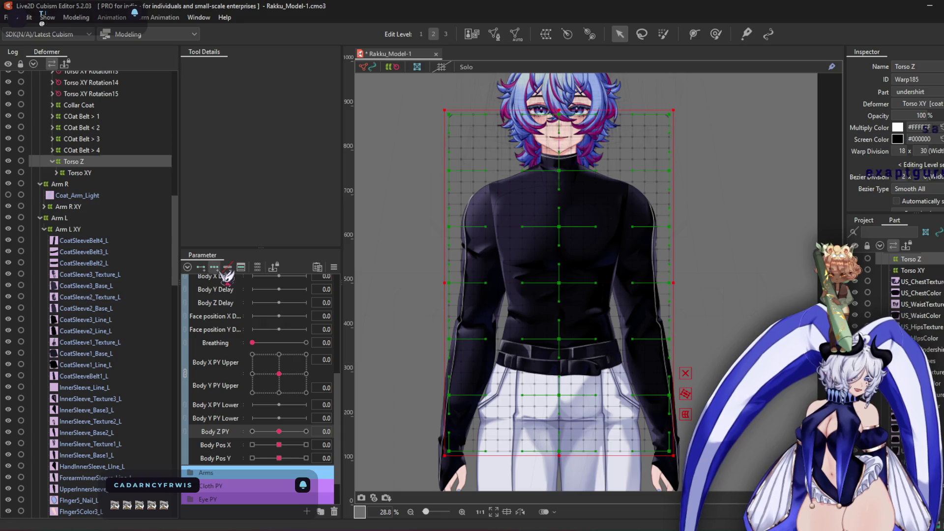
pyautogui.moveTo(397, 78)
pyautogui.mouseDown()
pyautogui.moveTo(738, 305)
pyautogui.moveTo(737, 350)
pyautogui.mouseUp()
# At Body Z PY -10, rotate the Torso Z warp clockwise and nudge it slightly left
pyautogui.click(252, 432)
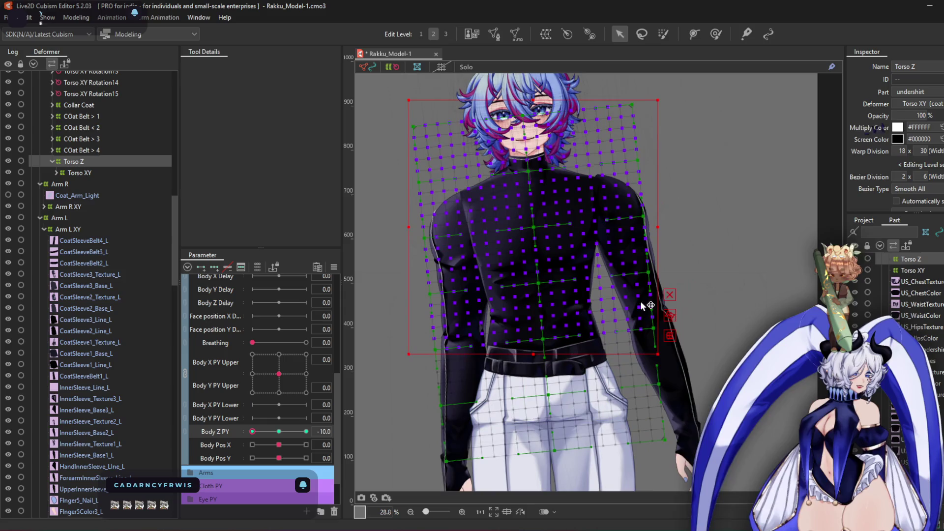
pyautogui.moveTo(662, 358); pyautogui.dragTo(681, 354)
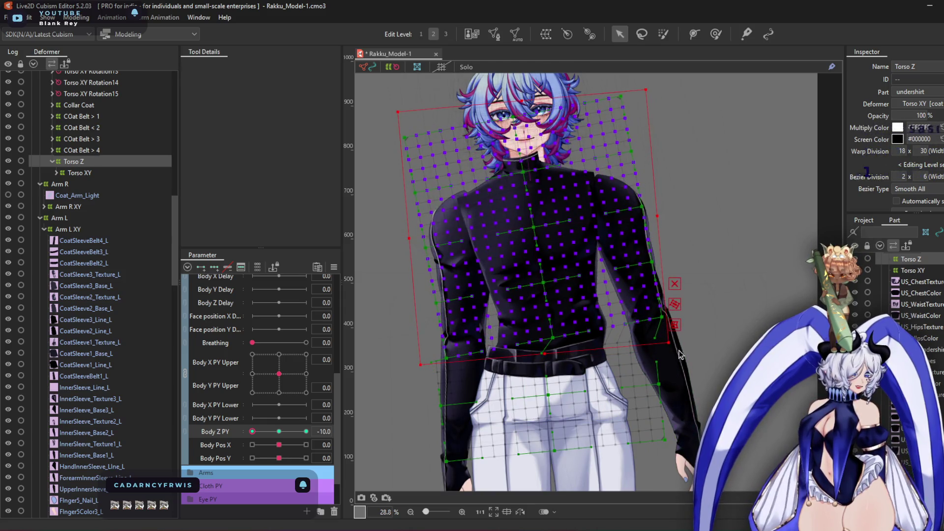
pyautogui.moveTo(534, 235); pyautogui.dragTo(524, 235)
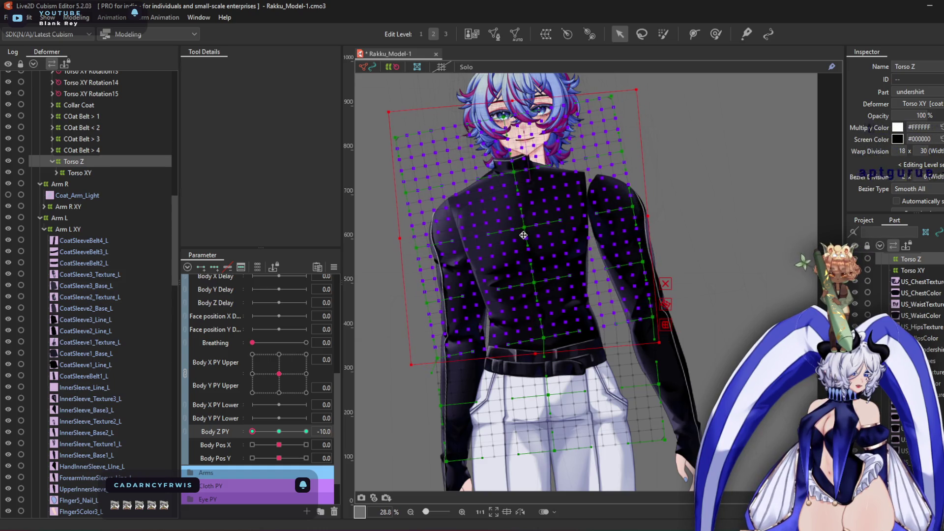
pyautogui.click(317, 439)
# At Body Z PY 10, rotate Torso Z the opposite way and shift it right
pyautogui.click(306, 431)
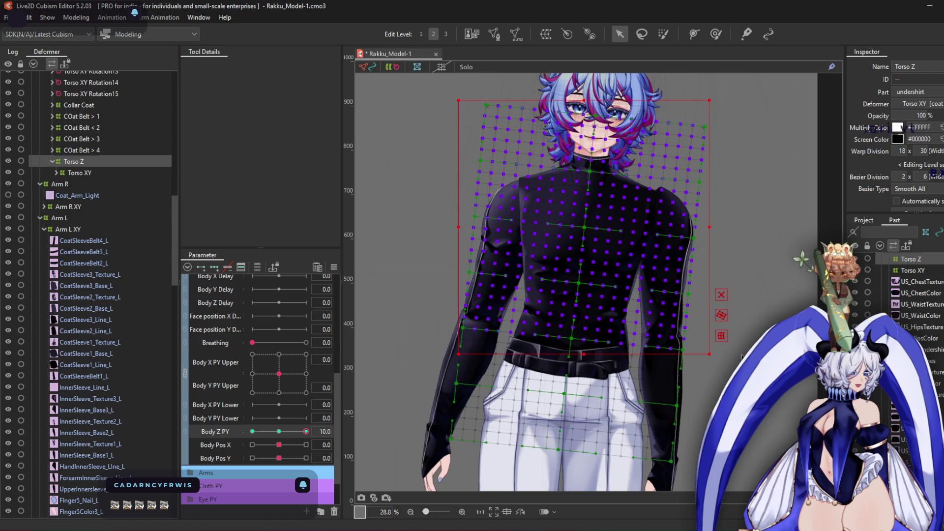
pyautogui.moveTo(713, 364); pyautogui.dragTo(698, 376)
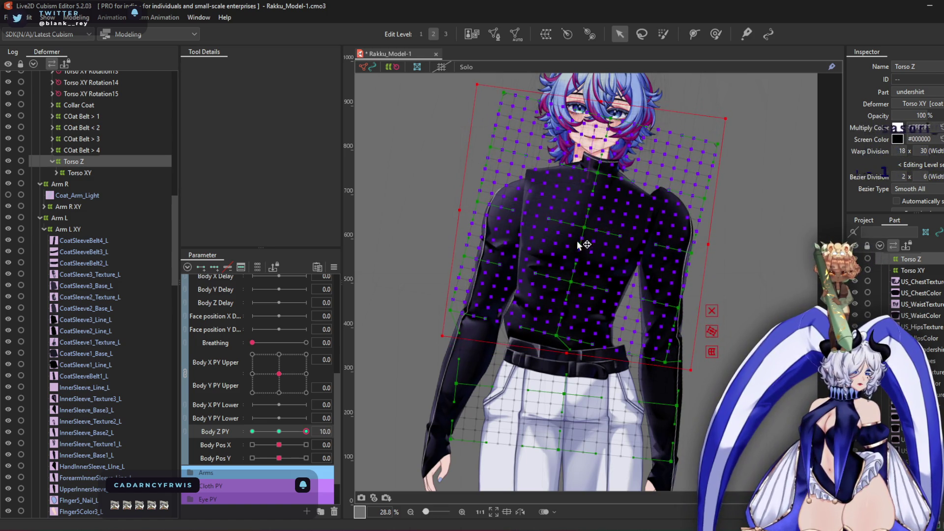
pyautogui.moveTo(582, 225); pyautogui.dragTo(596, 225)
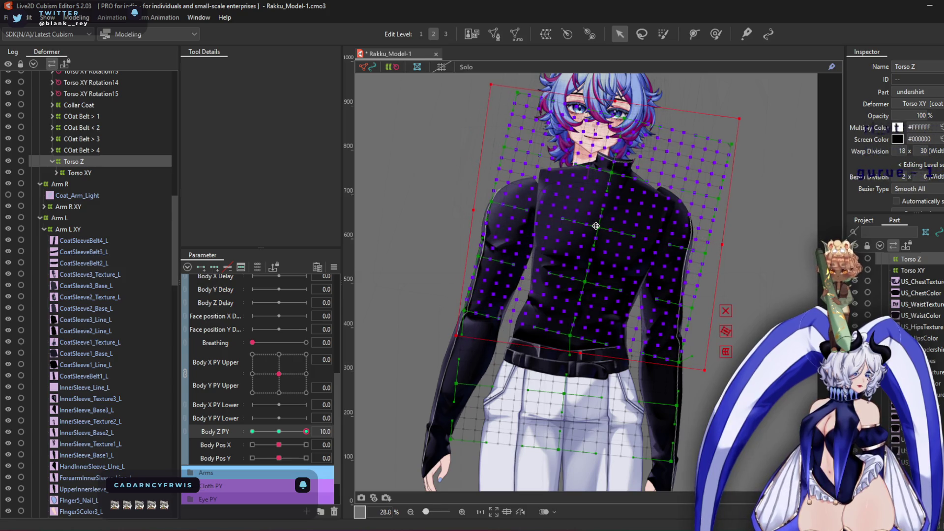
pyautogui.click(253, 431)
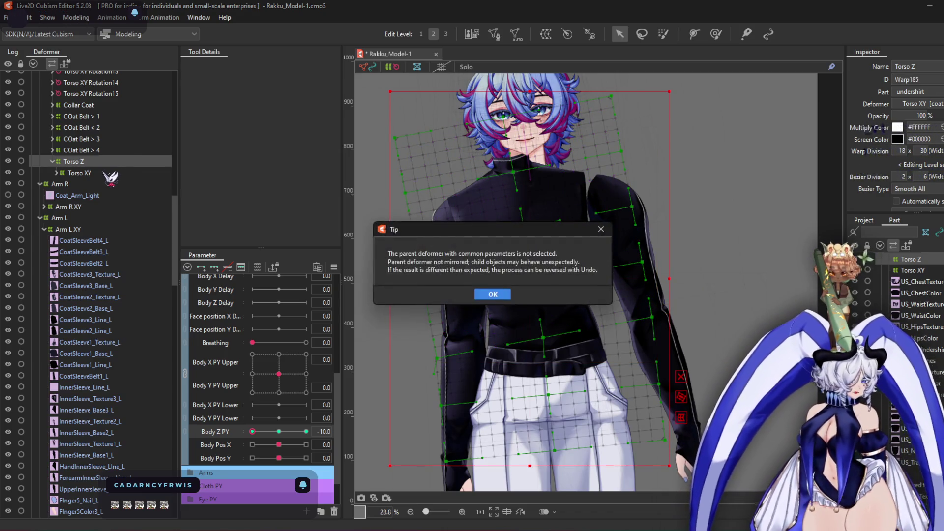
# Brush-bend the Torso Z mesh leftward at Body Z PY 10 and reshape its lower-right points at -10
pyautogui.moveTo(260, 436); pyautogui.dragTo(306, 432)
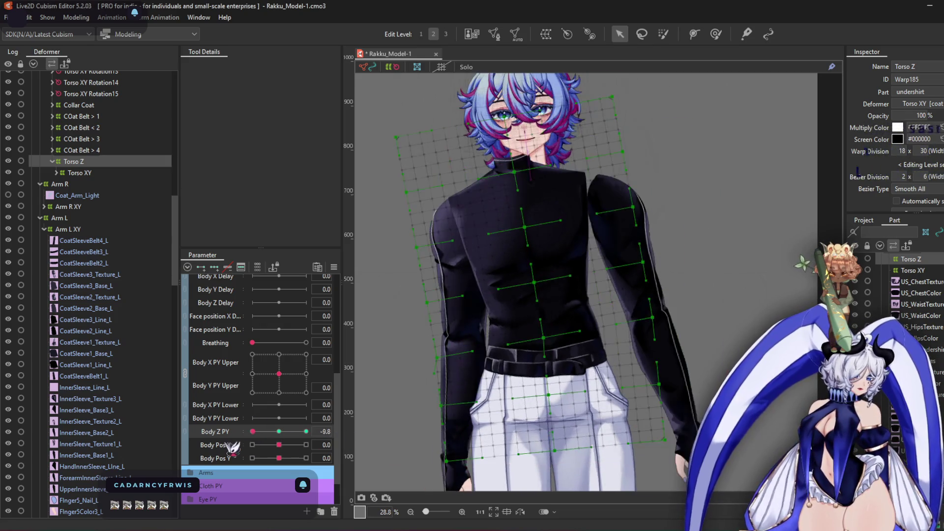
pyautogui.click(717, 35)
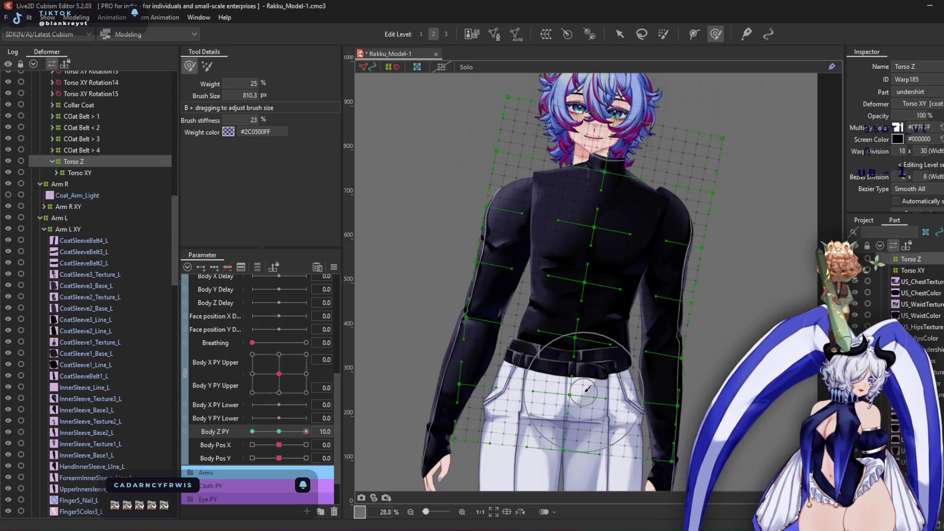
pyautogui.scroll(2, 556, 345)
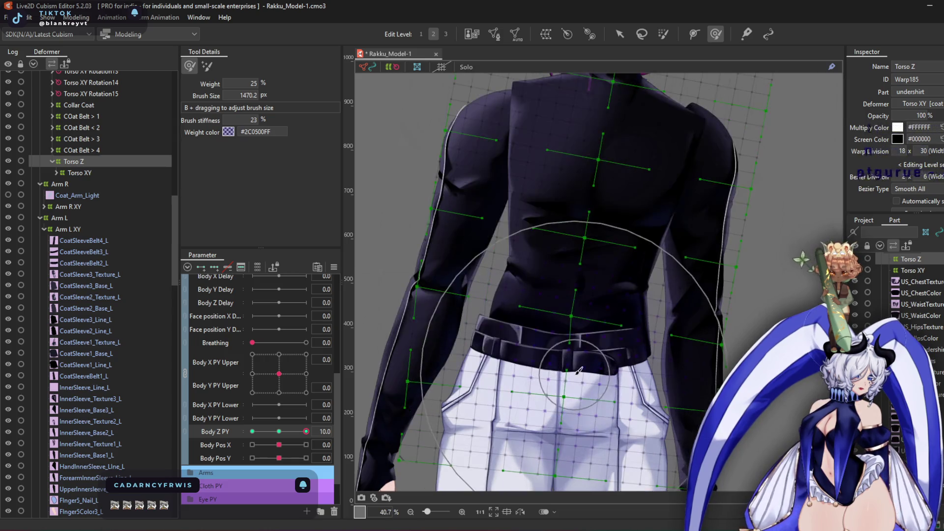
pyautogui.moveTo(551, 378)
pyautogui.mouseDown()
pyautogui.moveTo(541, 295)
pyautogui.moveTo(492, 275)
pyautogui.moveTo(408, 376)
pyautogui.mouseUp()
pyautogui.moveTo(305, 431); pyautogui.dragTo(252, 431)
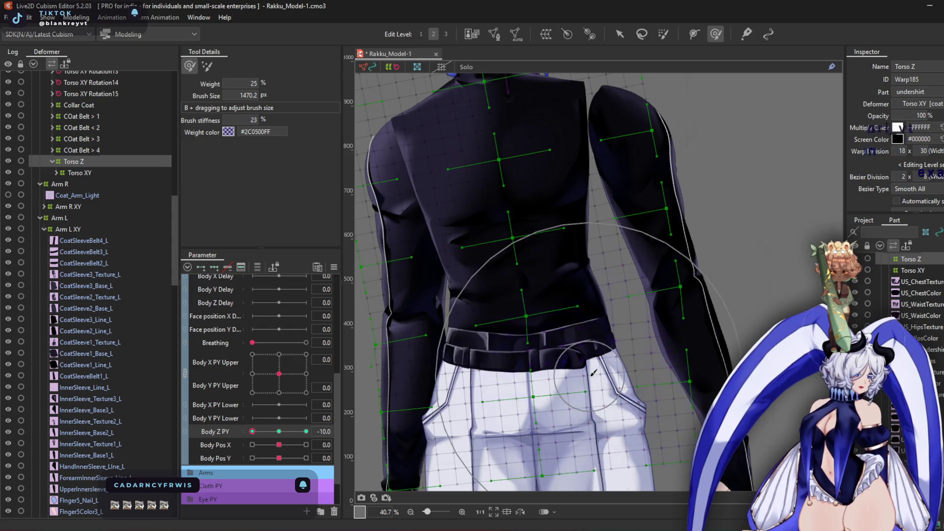
pyautogui.moveTo(628, 337); pyautogui.dragTo(539, 228)
pyautogui.scroll(3, 546, 256)
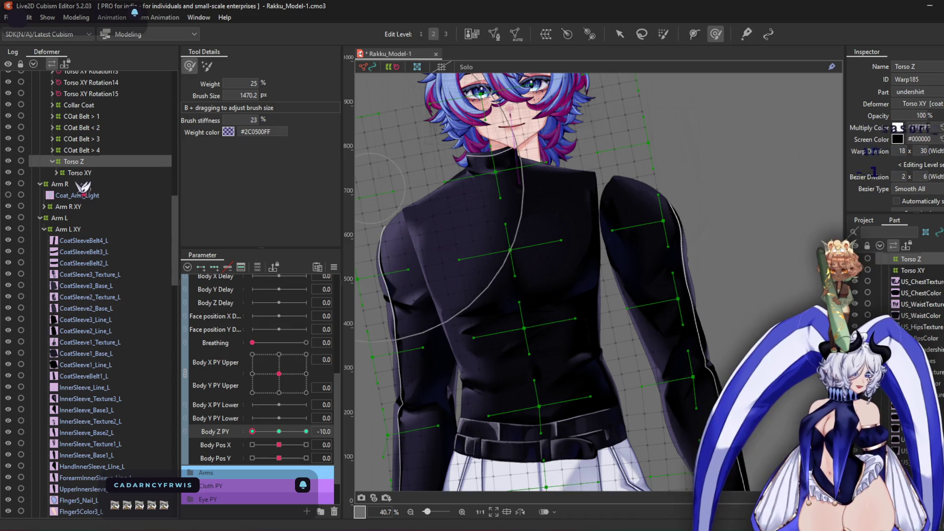
pyautogui.scroll(3, 88, 183)
pyautogui.scroll(5, 88, 183)
pyautogui.scroll(15, 101, 183)
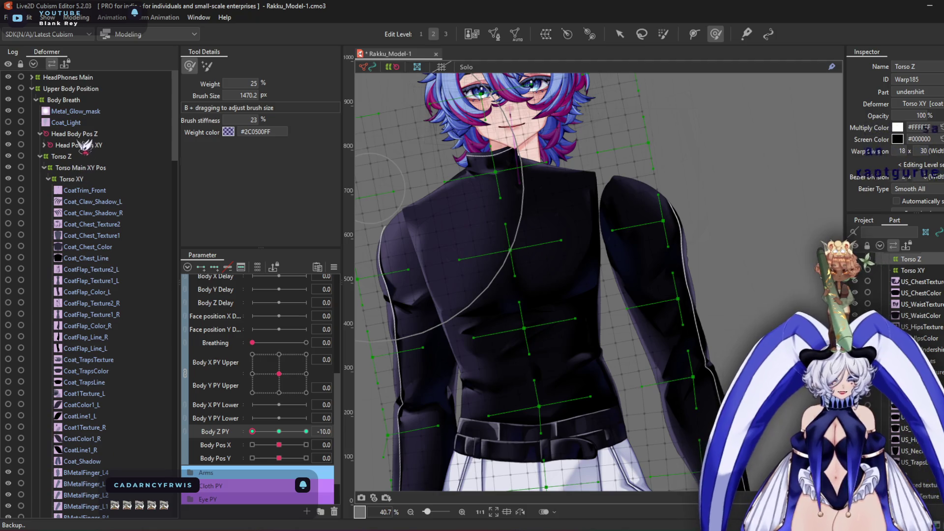
# Select Head Body Pos Z, then move the head left and tilt it for the Body Z -10 turn
pyautogui.click(74, 134)
pyautogui.click(620, 34)
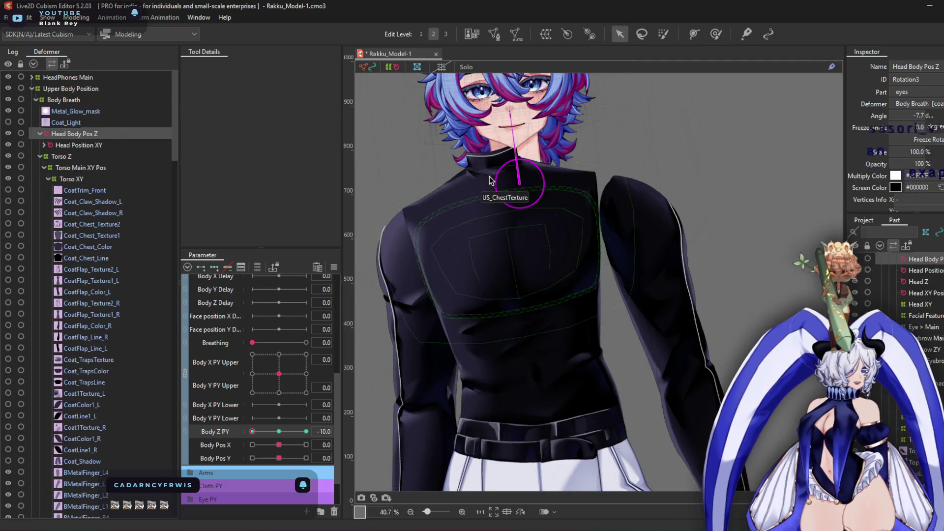
pyautogui.scroll(5, 513, 198)
pyautogui.moveTo(566, 227)
pyautogui.mouseDown()
pyautogui.moveTo(501, 234)
pyautogui.moveTo(505, 353)
pyautogui.mouseUp()
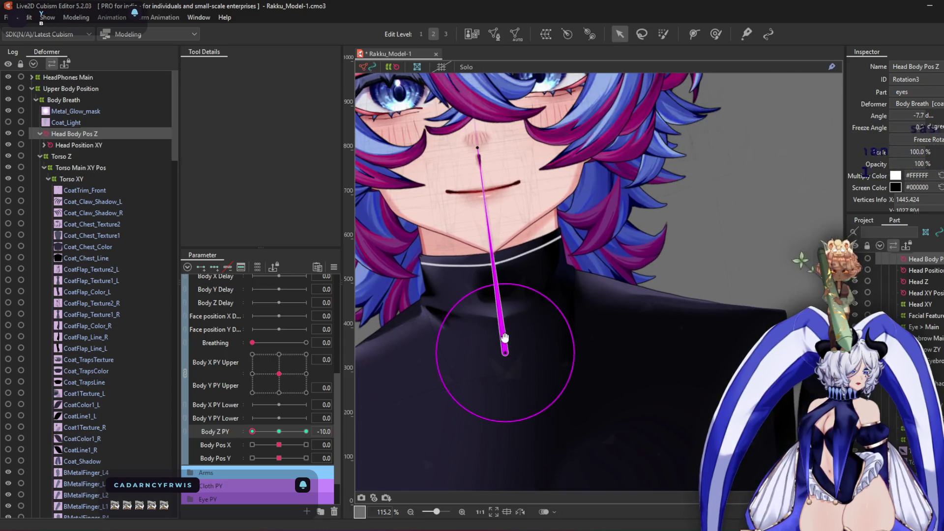
pyautogui.moveTo(472, 150); pyautogui.dragTo(470, 149)
pyautogui.moveTo(509, 355); pyautogui.dragTo(511, 355)
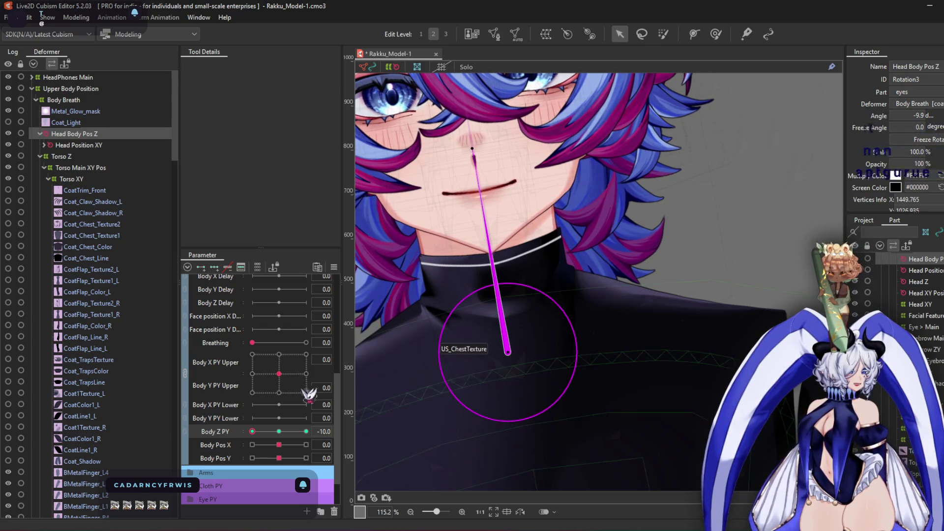
# At Body Z PY 10, move the head right and tilt it, then check -10 and recentre
pyautogui.moveTo(279, 432); pyautogui.dragTo(306, 431)
pyautogui.moveTo(528, 314); pyautogui.dragTo(594, 324)
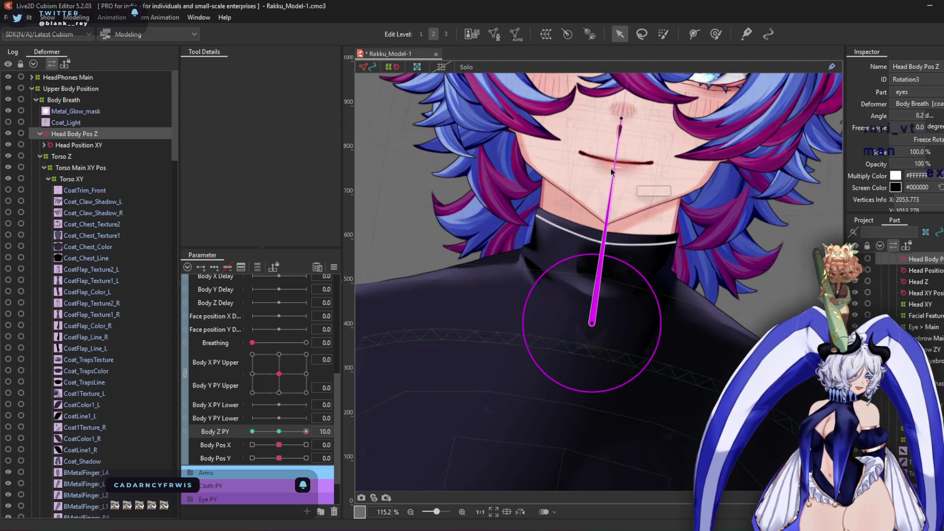
pyautogui.moveTo(621, 118); pyautogui.dragTo(625, 118)
pyautogui.scroll(-5, 599, 268)
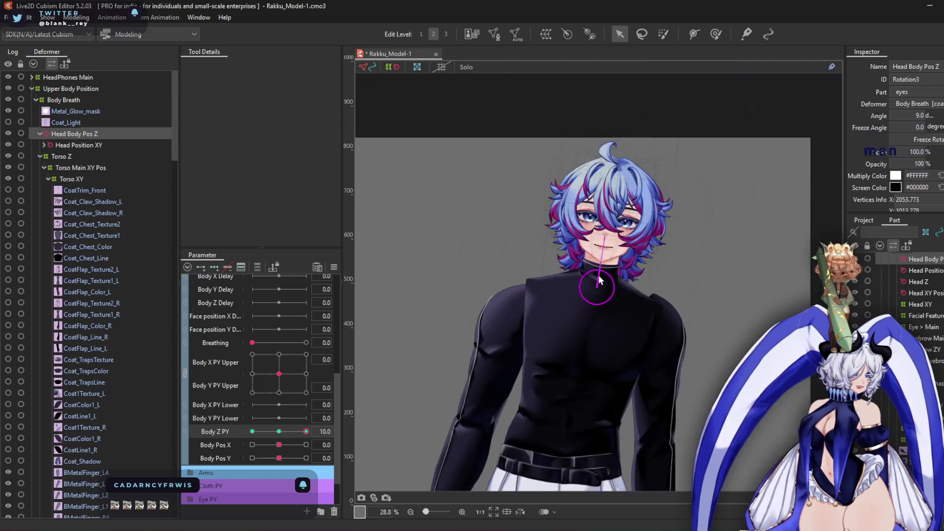
pyautogui.moveTo(306, 432)
pyautogui.mouseDown()
pyautogui.moveTo(246, 433)
pyautogui.moveTo(388, 438)
pyautogui.moveTo(116, 450)
pyautogui.mouseUp()
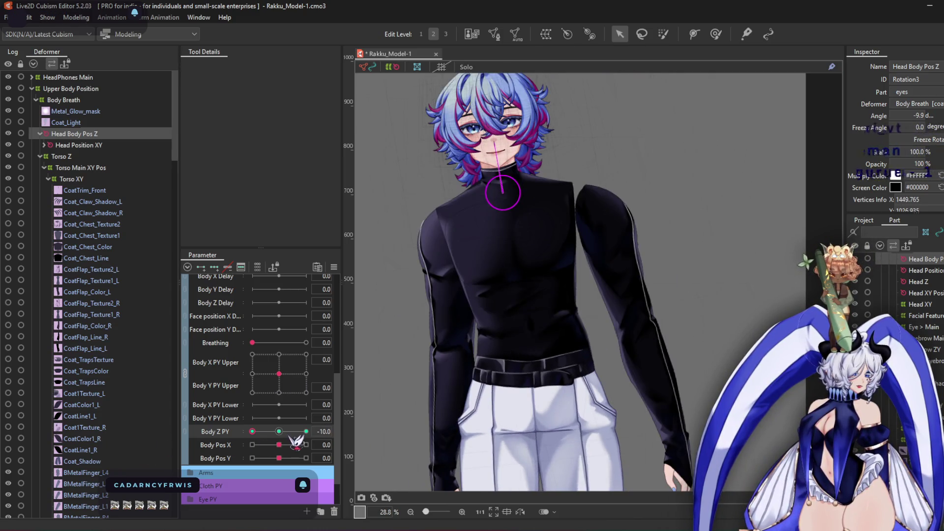
pyautogui.click(279, 432)
pyautogui.scroll(-10, 89, 231)
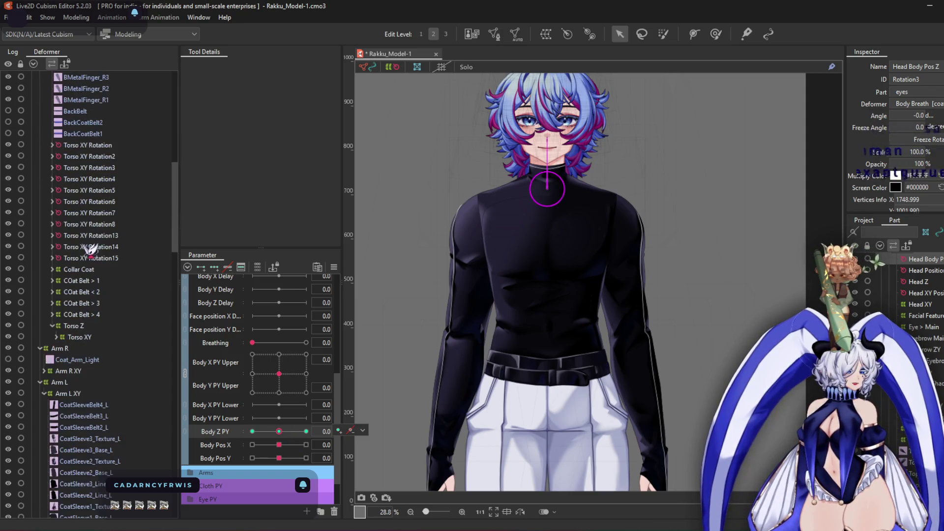
# Select the Arm R warp, turn the body to Body Z PY -10, and enlarge the deform brush
pyautogui.click(80, 337)
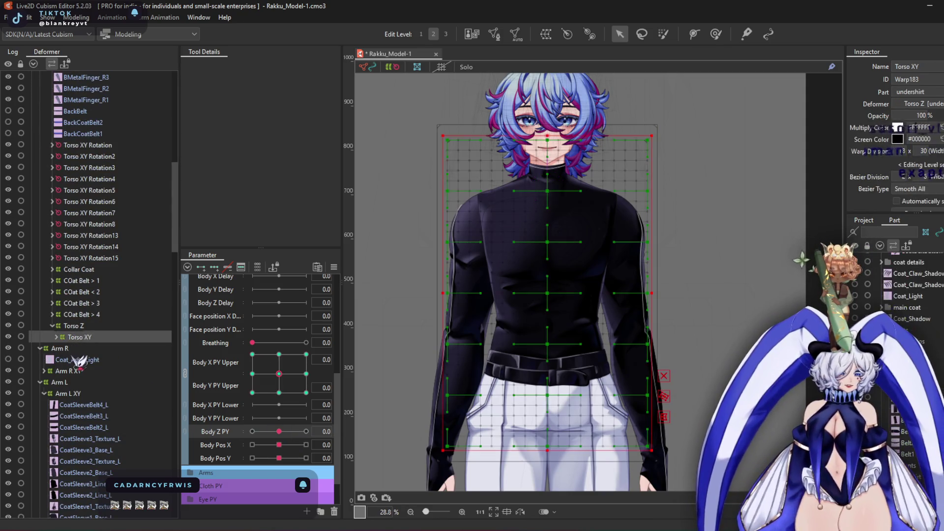
pyautogui.click(77, 359)
pyautogui.click(94, 348)
pyautogui.click(252, 432)
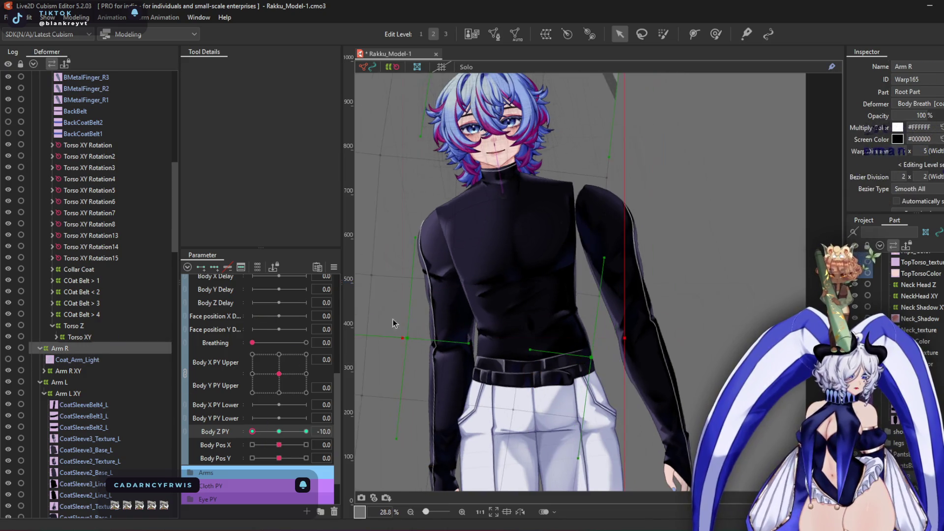
pyautogui.click(719, 35)
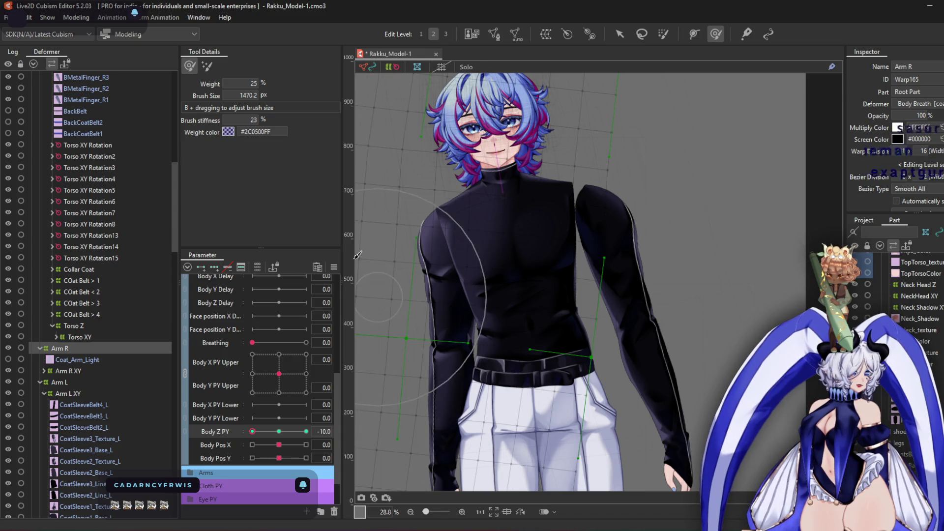
pyautogui.scroll(2, 358, 255)
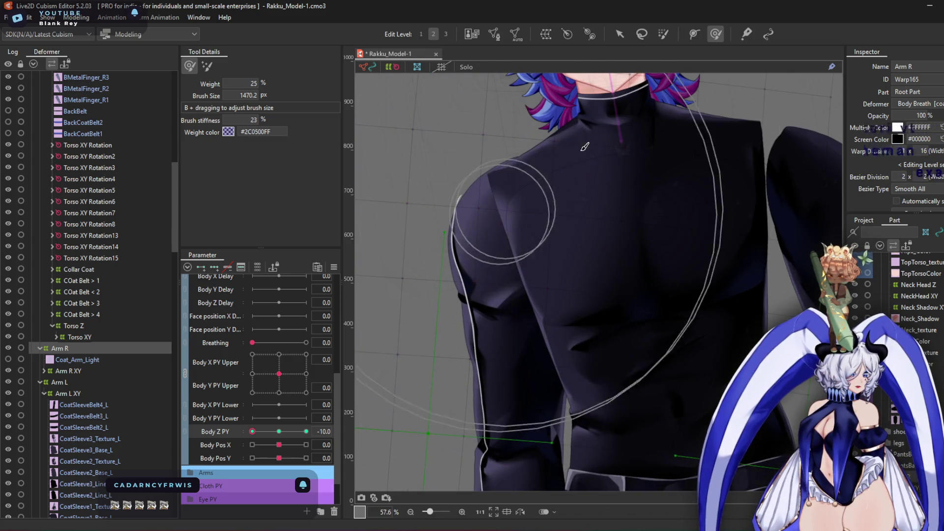
pyautogui.scroll(-1, 565, 172)
pyautogui.moveTo(551, 202); pyautogui.dragTo(506, 95)
pyautogui.moveTo(529, 238); pyautogui.dragTo(561, 235)
# At Body Z PY 10, move the Arm R warp up and to the right
pyautogui.click(306, 432)
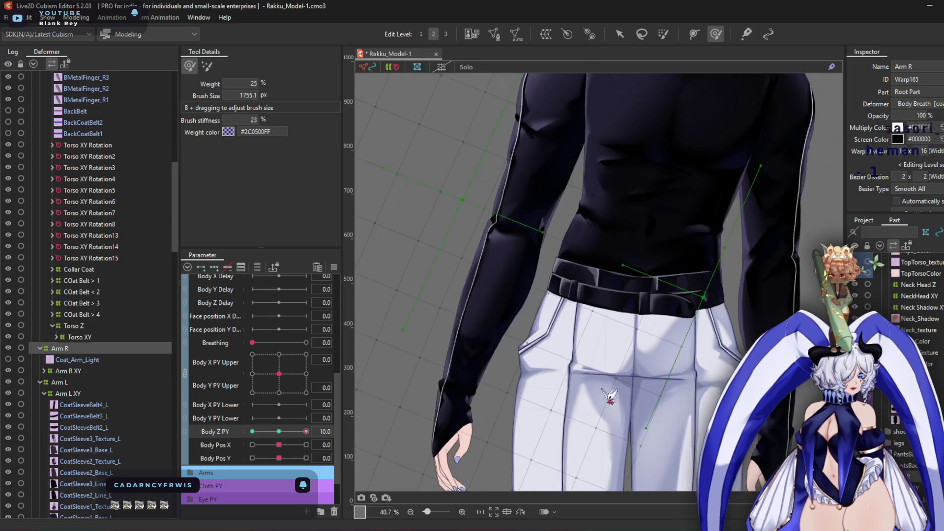
pyautogui.moveTo(580, 200); pyautogui.dragTo(527, 305)
pyautogui.scroll(-2, 503, 236)
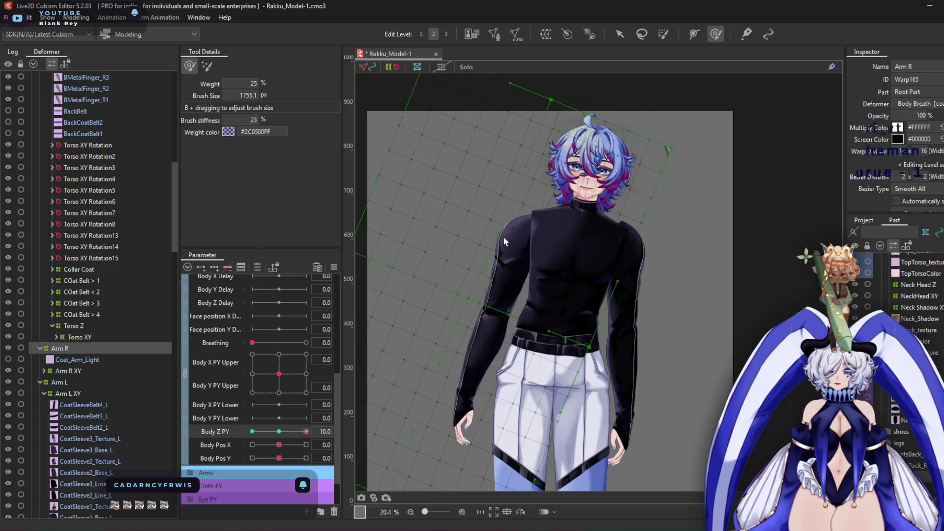
pyautogui.moveTo(503, 236); pyautogui.dragTo(533, 217)
pyautogui.press('v')
pyautogui.moveTo(499, 278); pyautogui.dragTo(506, 270)
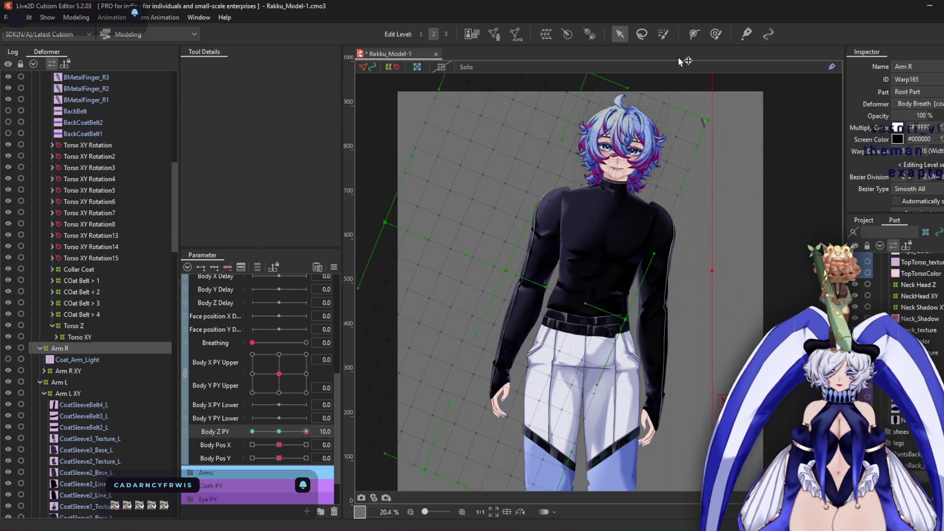
# Brush the right shoulder to follow the turn, shrink the brush to 1263.6 px, and open the physics preview
pyautogui.click(716, 34)
pyautogui.scroll(5, 579, 183)
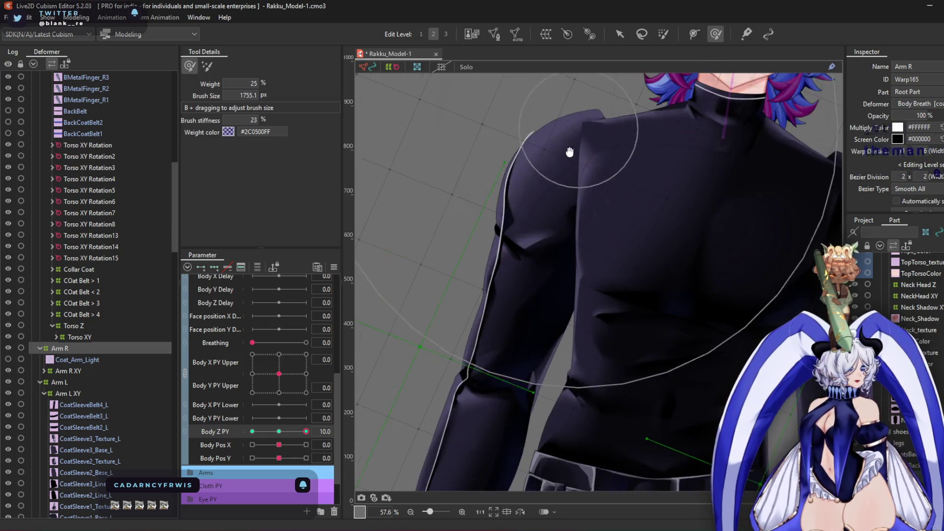
pyautogui.moveTo(578, 183)
pyautogui.mouseDown()
pyautogui.moveTo(601, 170)
pyautogui.moveTo(607, 179)
pyautogui.moveTo(581, 197)
pyautogui.mouseUp()
pyautogui.moveTo(639, 187)
pyautogui.mouseDown()
pyautogui.moveTo(639, 110)
pyautogui.moveTo(656, 157)
pyautogui.mouseUp()
pyautogui.scroll(-3, 604, 309)
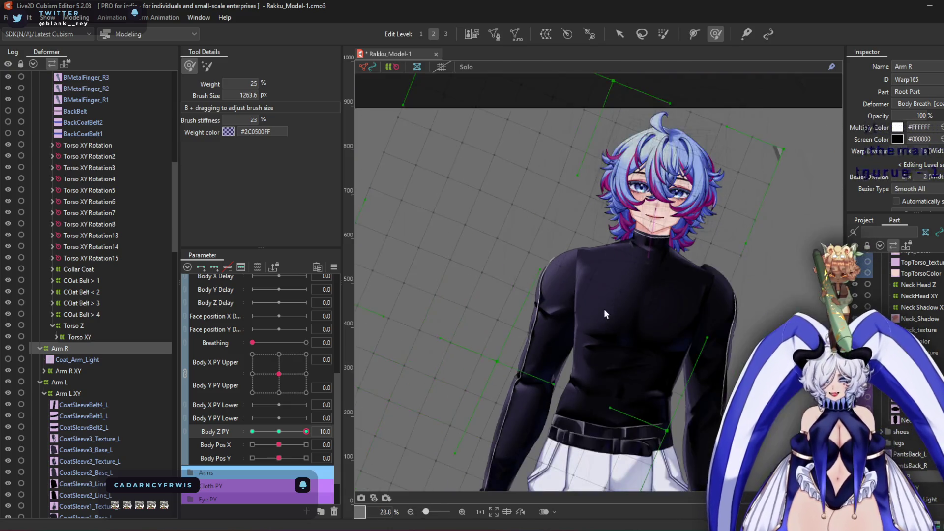
pyautogui.hotkey('ctrl', 'shift', 'p')
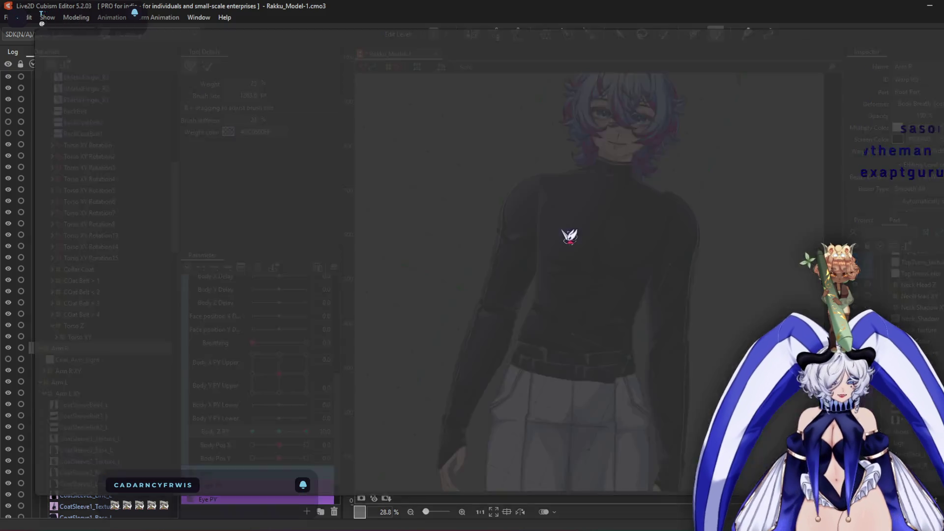
pyautogui.scroll(2, 691, 148)
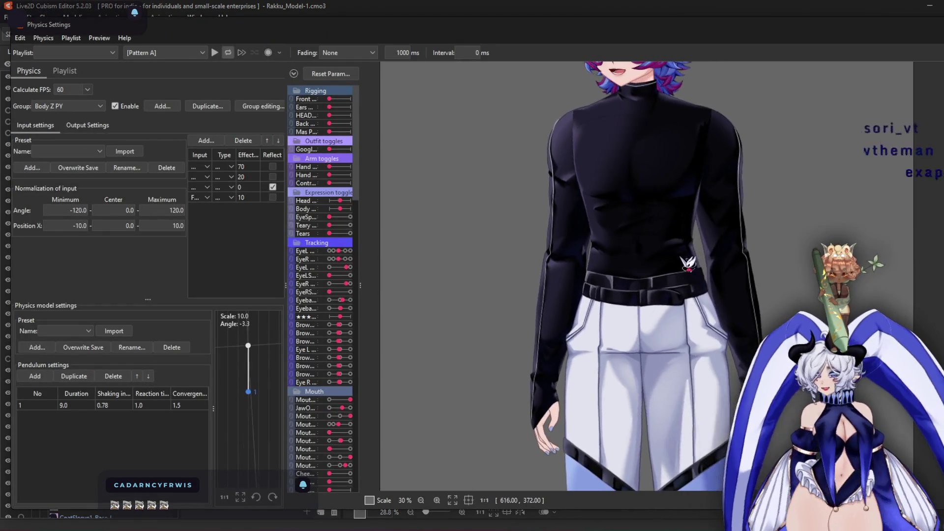
pyautogui.moveTo(688, 263)
pyautogui.mouseDown()
pyautogui.moveTo(667, 285)
pyautogui.moveTo(656, 322)
pyautogui.mouseUp()
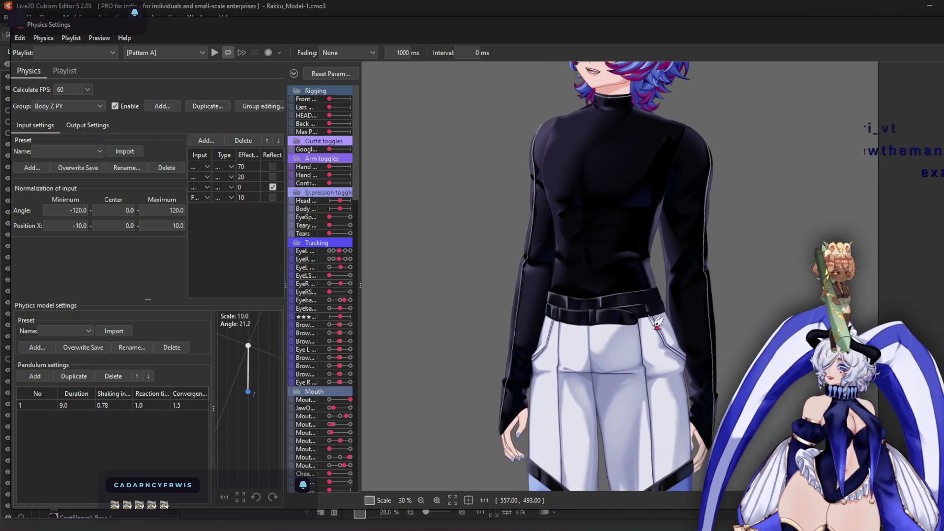
pyautogui.scroll(5, 656, 322)
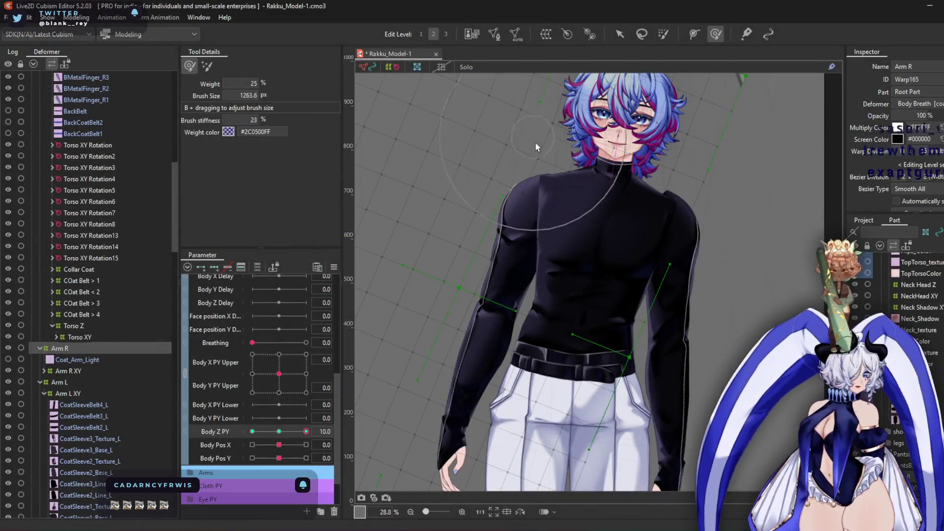
# Frame the chest, scrub Body Z PY, and select the Arm L warp deformer
pyautogui.scroll(2, 535, 142)
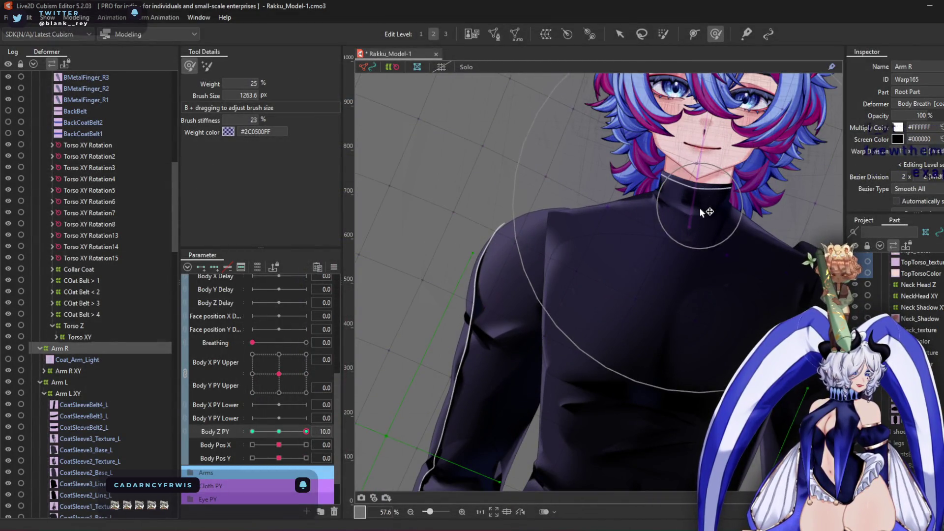
pyautogui.moveTo(532, 342); pyautogui.dragTo(559, 249)
pyautogui.scroll(-2, 559, 249)
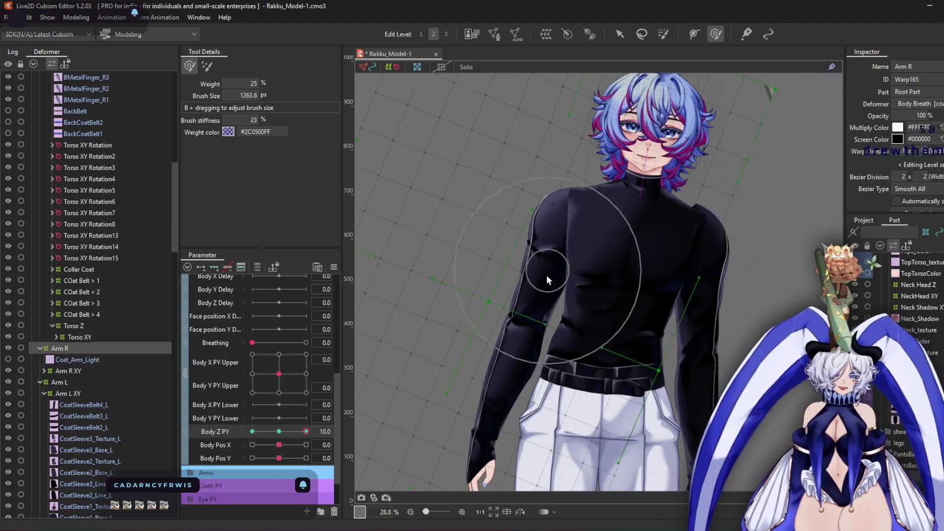
pyautogui.scroll(1, 547, 275)
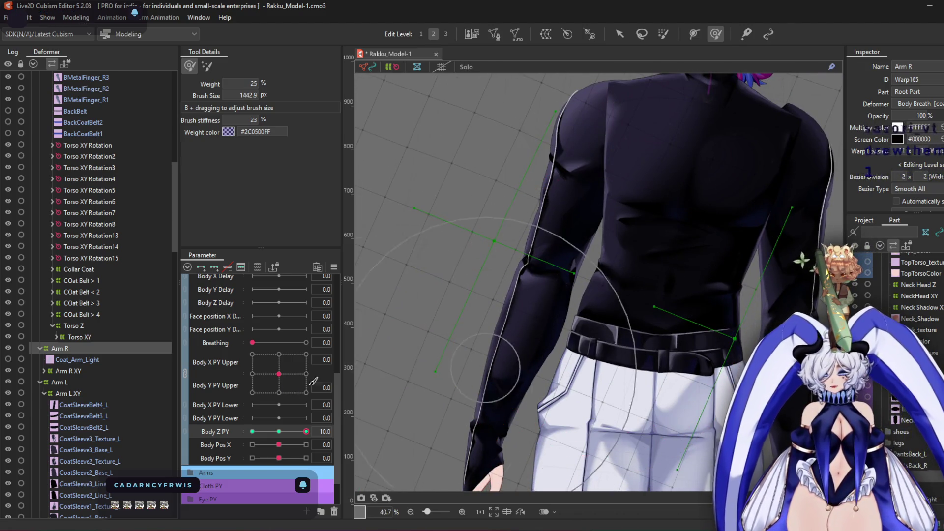
pyautogui.moveTo(306, 432); pyautogui.dragTo(221, 445)
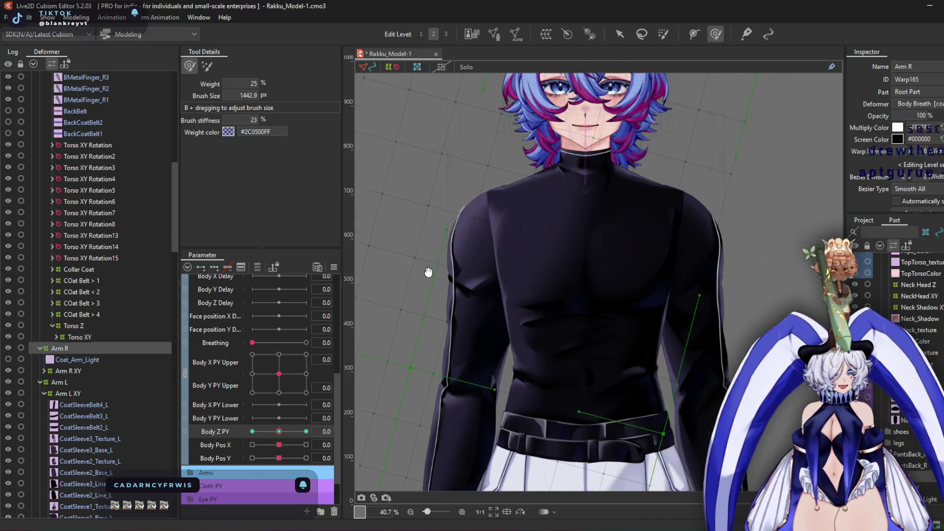
pyautogui.click(90, 382)
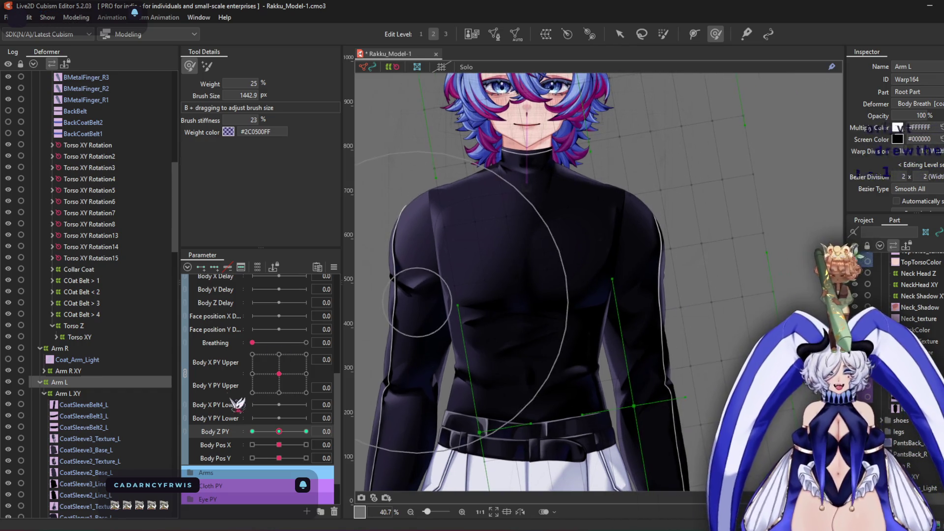
# At Body Z PY -10, move the Arm L warp left and enlarge the deform brush
pyautogui.click(252, 431)
pyautogui.click(620, 34)
pyautogui.moveTo(644, 402); pyautogui.dragTo(617, 399)
pyautogui.click(716, 34)
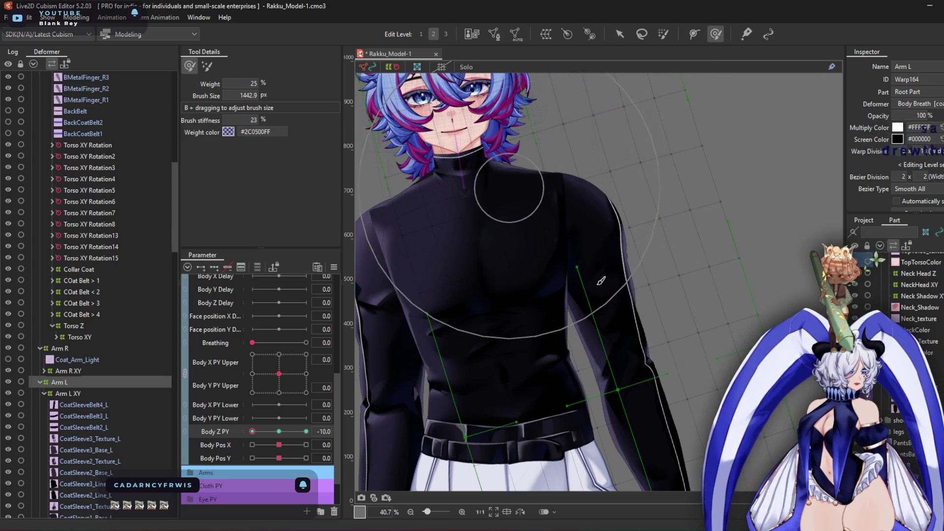
pyautogui.scroll(-3, 646, 340)
pyautogui.moveTo(645, 341)
pyautogui.mouseDown()
pyautogui.moveTo(805, 264)
pyautogui.moveTo(663, 327)
pyautogui.mouseUp()
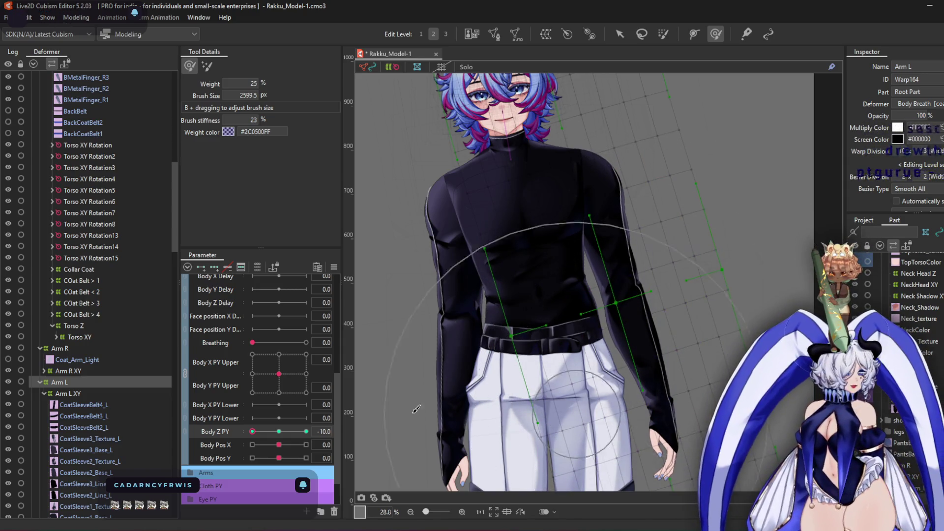
# Turn to Body Z PY 10, frame the waist and hands, and sweep the slider to check the arm
pyautogui.click(306, 431)
pyautogui.scroll(3, 675, 197)
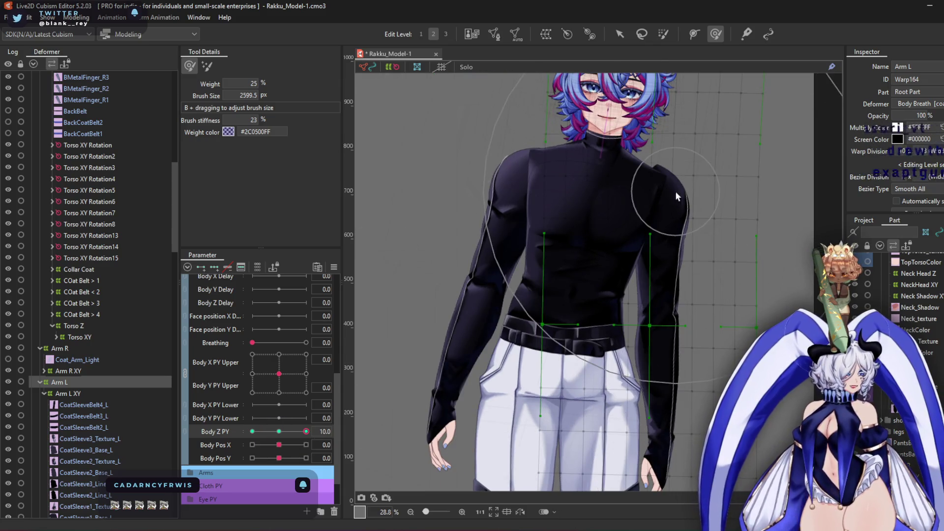
pyautogui.scroll(-3, 679, 322)
pyautogui.scroll(2, 678, 322)
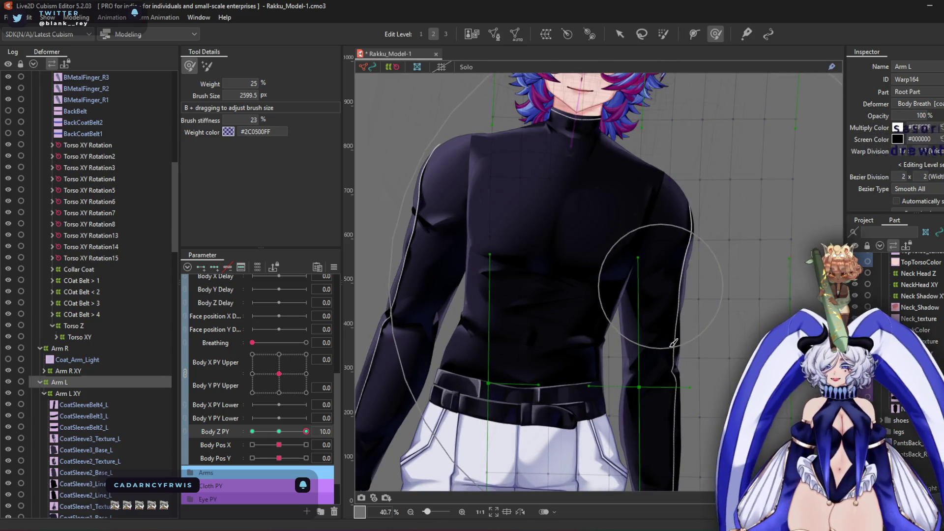
pyautogui.scroll(-2, 647, 231)
pyautogui.moveTo(647, 231); pyautogui.dragTo(648, 108)
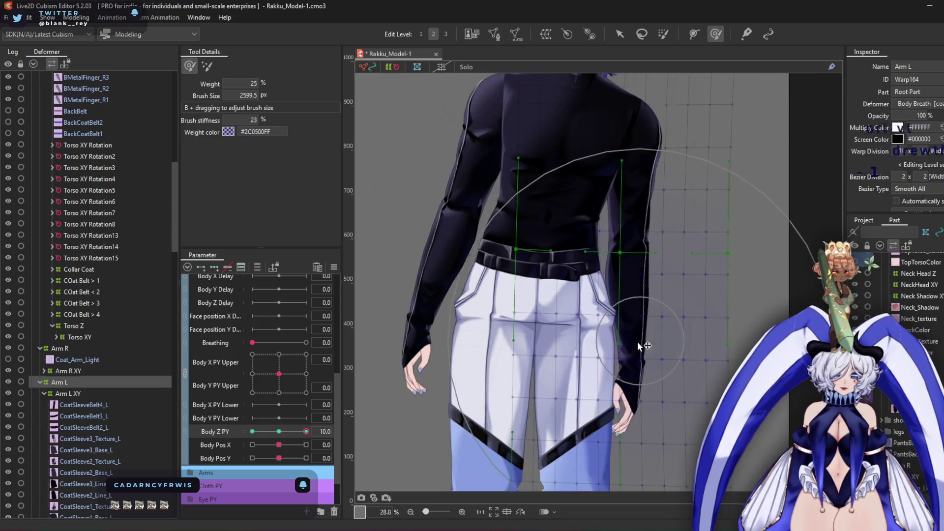
pyautogui.moveTo(306, 431)
pyautogui.mouseDown()
pyautogui.moveTo(113, 436)
pyautogui.moveTo(309, 433)
pyautogui.moveTo(171, 449)
pyautogui.mouseUp()
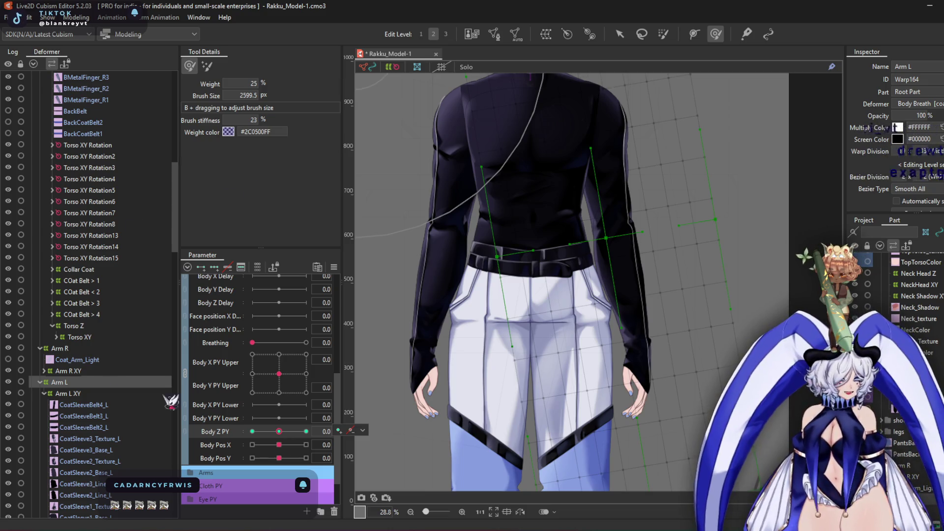
pyautogui.moveTo(305, 433); pyautogui.dragTo(159, 464)
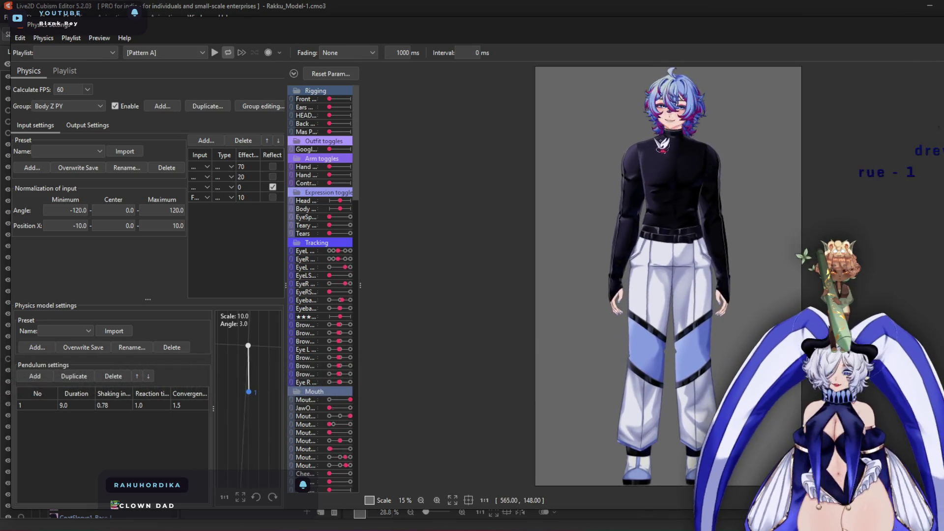
# Move Body Z PY under Breathing, link it with Body X PY Upper, and set Body X Upper to 10
pyautogui.scroll(5, 720, 86)
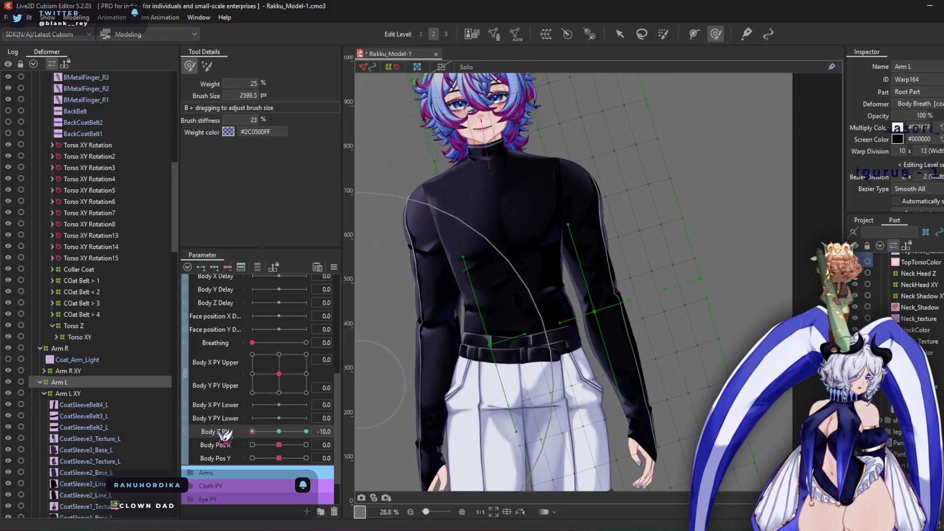
pyautogui.moveTo(224, 436); pyautogui.dragTo(216, 352)
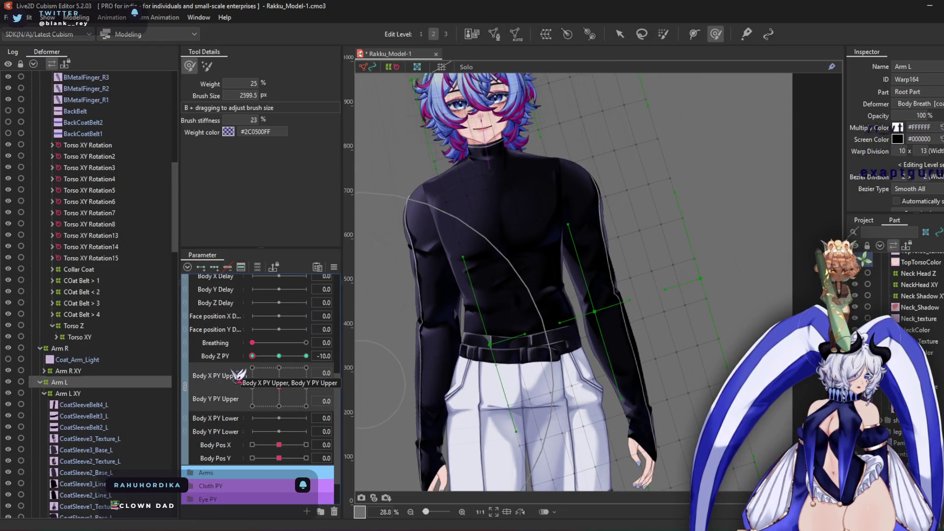
pyautogui.click(186, 387)
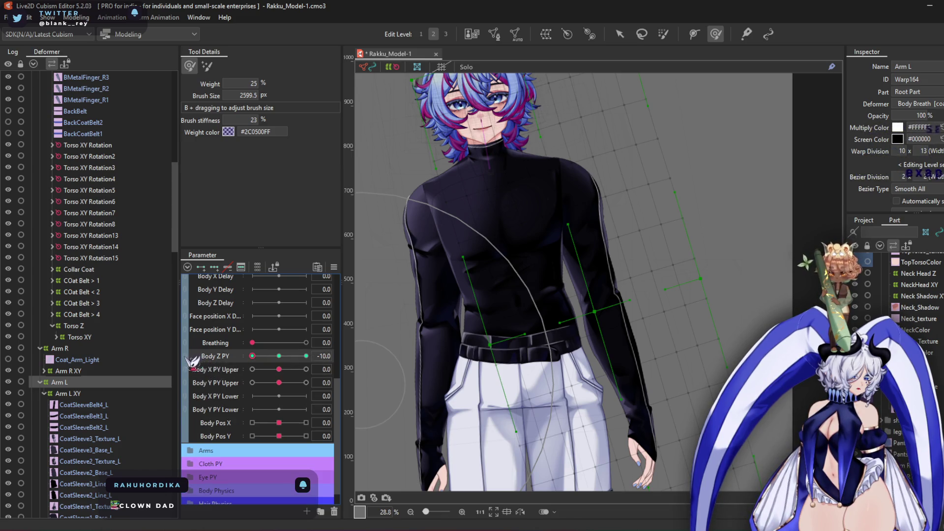
pyautogui.click(185, 362)
pyautogui.moveTo(252, 374)
pyautogui.mouseDown()
pyautogui.moveTo(233, 334)
pyautogui.moveTo(218, 334)
pyautogui.mouseUp()
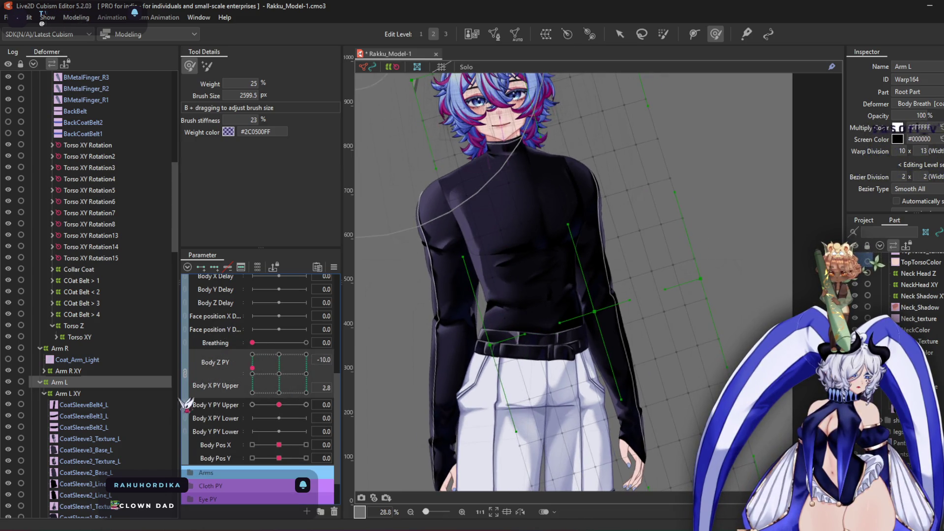
# Enlarge the deform brush and push the Arm L warp outward at the Body Z -10, Body X 10 pose
pyautogui.moveTo(186, 404); pyautogui.dragTo(174, 450)
pyautogui.moveTo(433, 128); pyautogui.dragTo(428, 163)
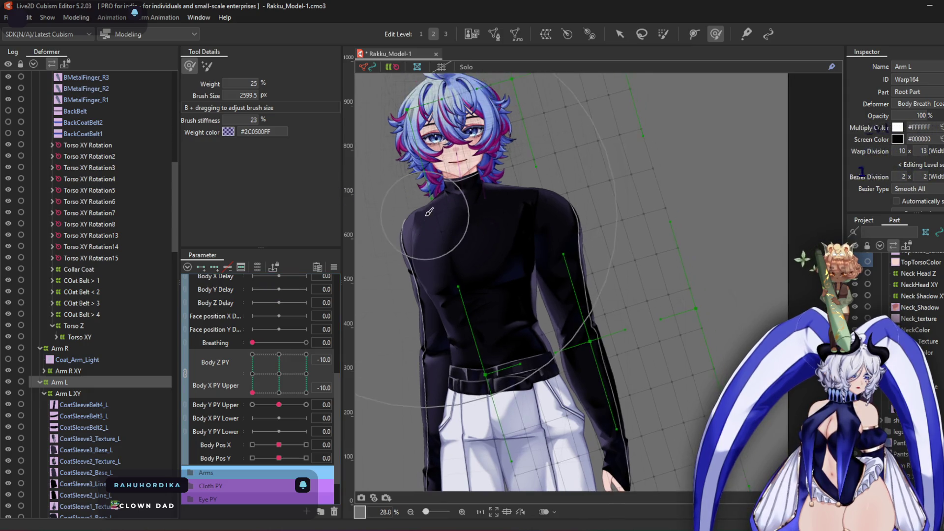
pyautogui.moveTo(492, 305)
pyautogui.mouseDown()
pyautogui.moveTo(633, 136)
pyautogui.moveTo(532, 158)
pyautogui.moveTo(451, 197)
pyautogui.mouseUp()
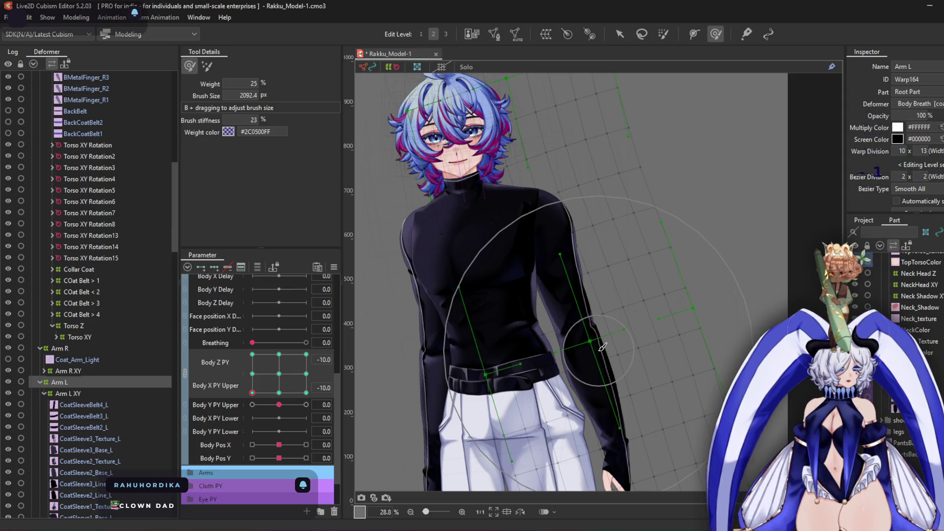
pyautogui.scroll(-2, 665, 343)
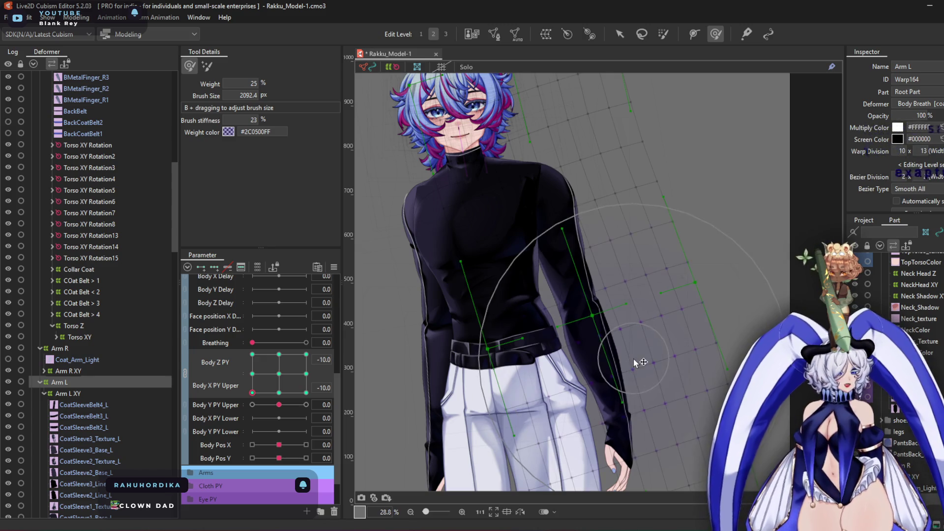
pyautogui.moveTo(597, 283); pyautogui.dragTo(615, 332)
pyautogui.scroll(3, 610, 328)
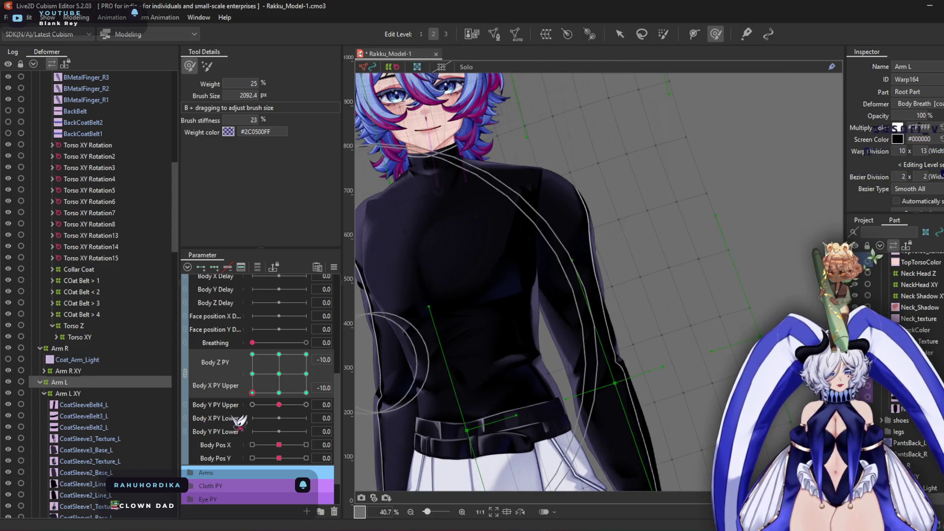
pyautogui.moveTo(264, 395); pyautogui.dragTo(195, 306)
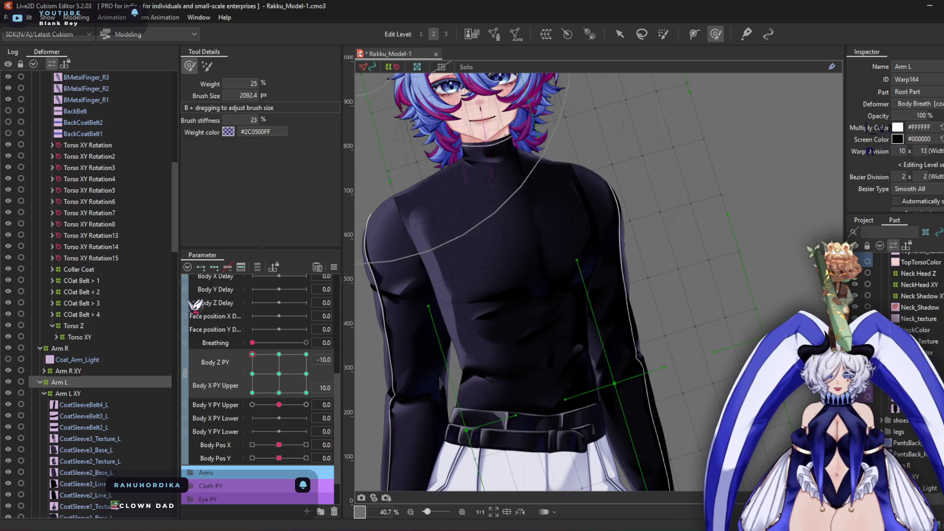
pyautogui.moveTo(652, 322)
pyautogui.mouseDown()
pyautogui.moveTo(706, 419)
pyautogui.moveTo(634, 337)
pyautogui.moveTo(610, 350)
pyautogui.mouseUp()
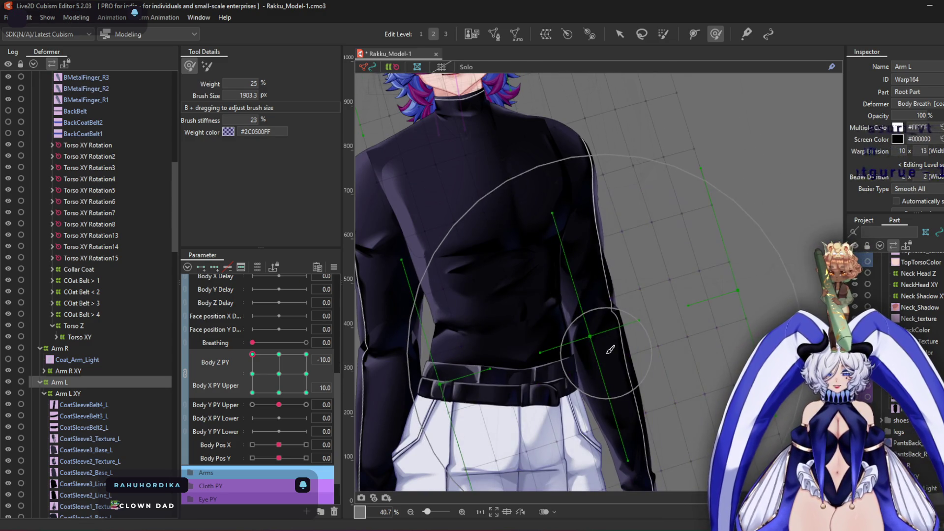
# Nudge the Arm L warp slightly left at the Body X PY Upper -10 pose
pyautogui.scroll(-2, 611, 350)
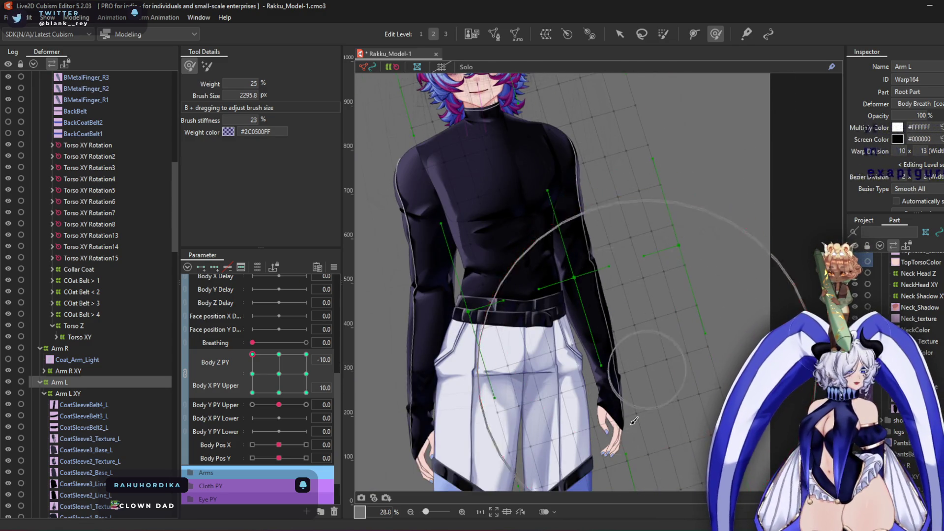
pyautogui.scroll(2, 555, 105)
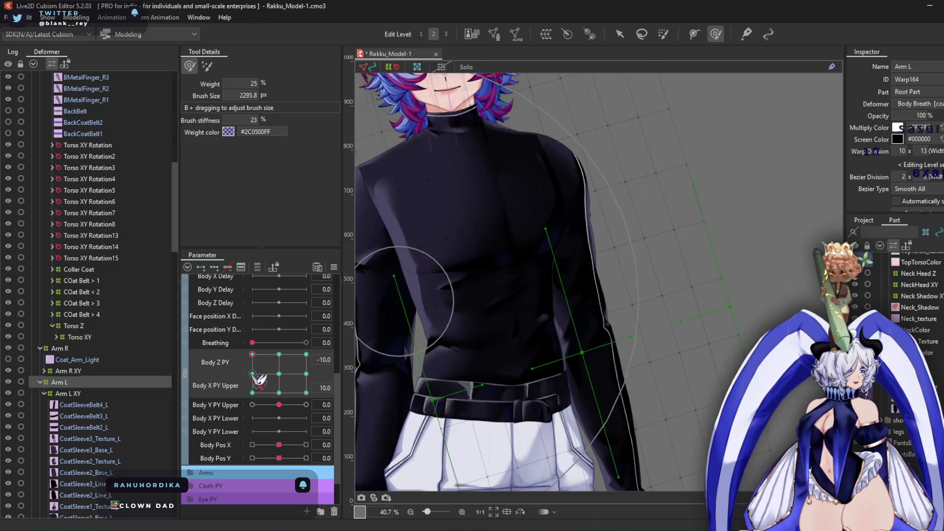
pyautogui.click(306, 354)
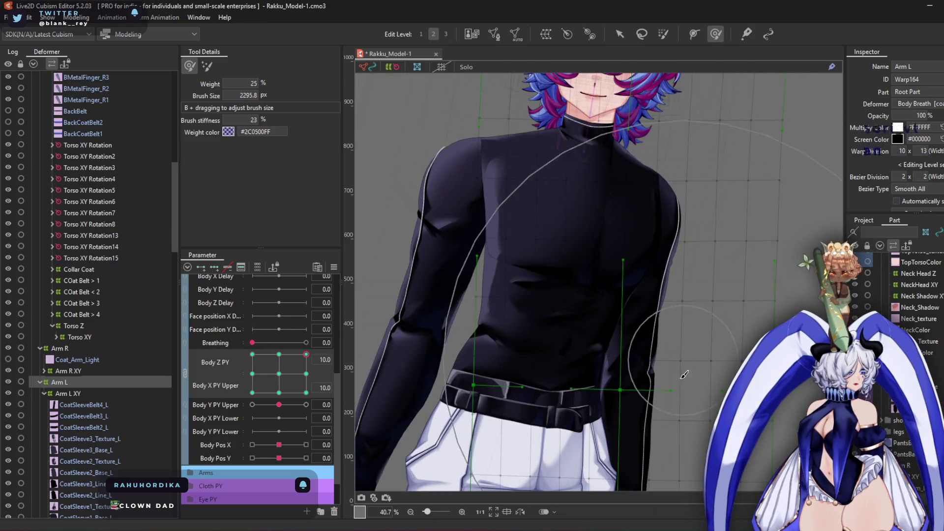
pyautogui.moveTo(637, 398); pyautogui.dragTo(639, 309)
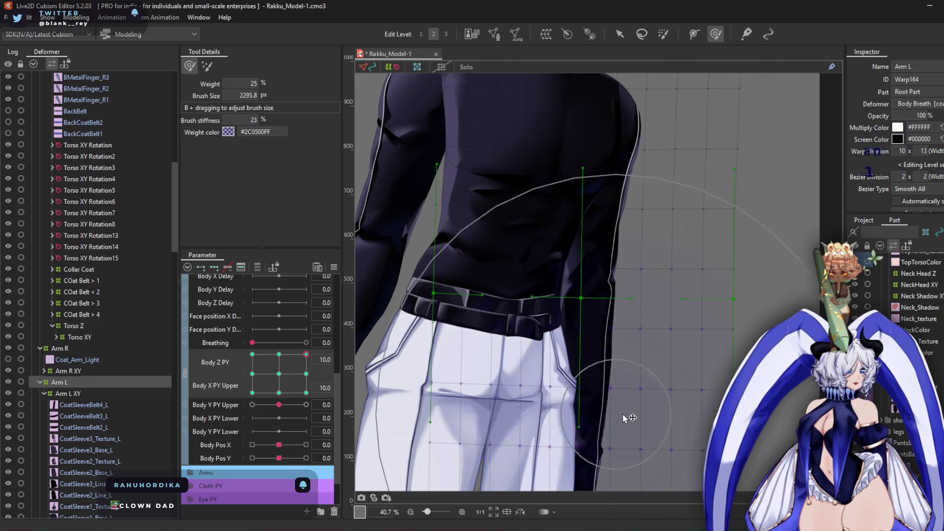
pyautogui.scroll(-4, 632, 417)
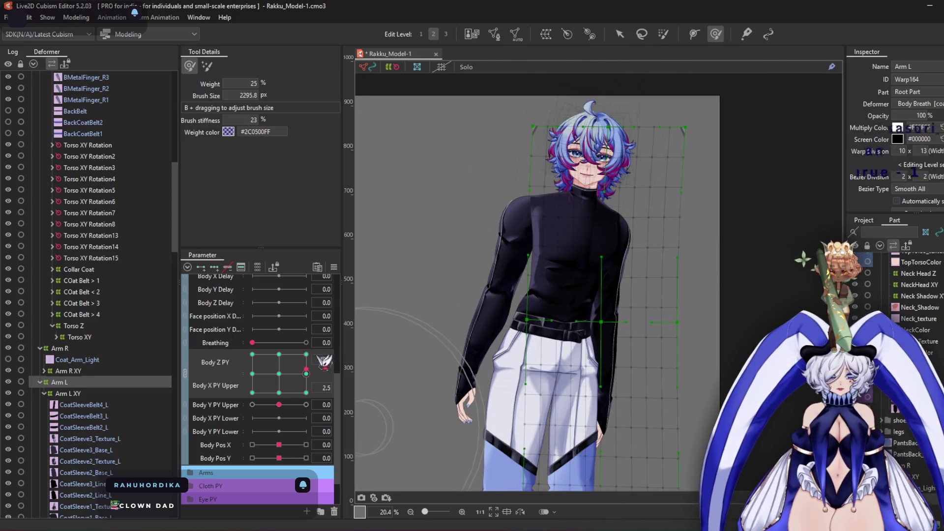
pyautogui.moveTo(306, 369); pyautogui.dragTo(306, 393)
pyautogui.scroll(4, 609, 264)
pyautogui.moveTo(632, 311)
pyautogui.mouseDown()
pyautogui.moveTo(664, 275)
pyautogui.moveTo(689, 275)
pyautogui.moveTo(615, 295)
pyautogui.moveTo(555, 295)
pyautogui.moveTo(590, 335)
pyautogui.mouseUp()
pyautogui.scroll(2, 619, 192)
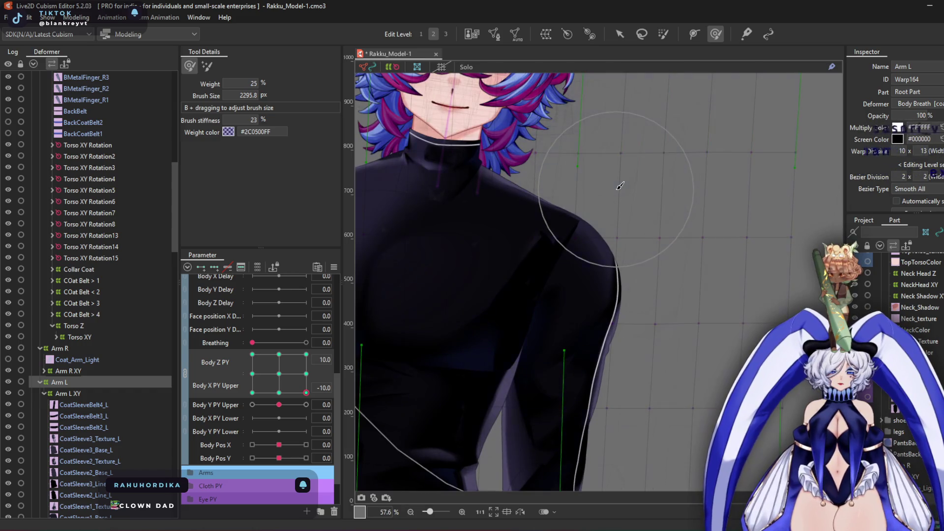
pyautogui.scroll(-3, 548, 205)
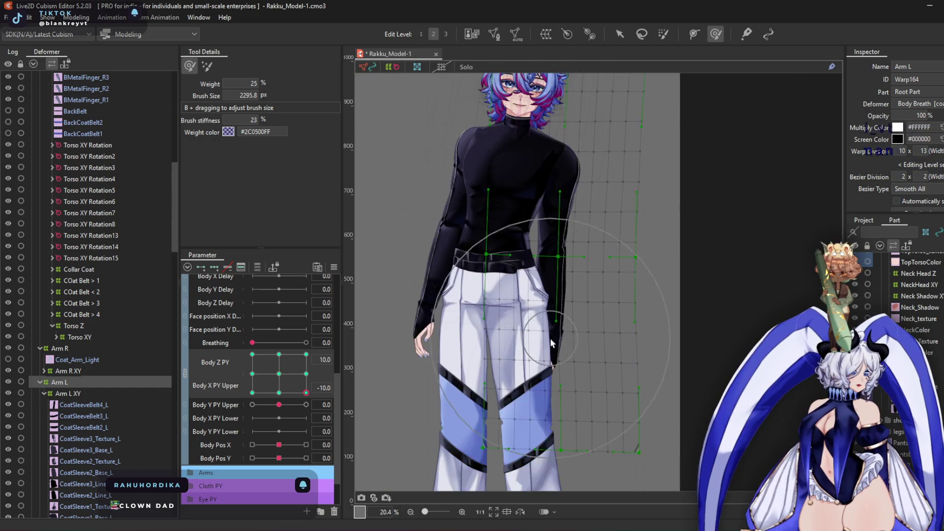
pyautogui.scroll(1, 492, 296)
pyautogui.moveTo(306, 392)
pyautogui.mouseDown()
pyautogui.moveTo(253, 392)
pyautogui.moveTo(252, 405)
pyautogui.mouseUp()
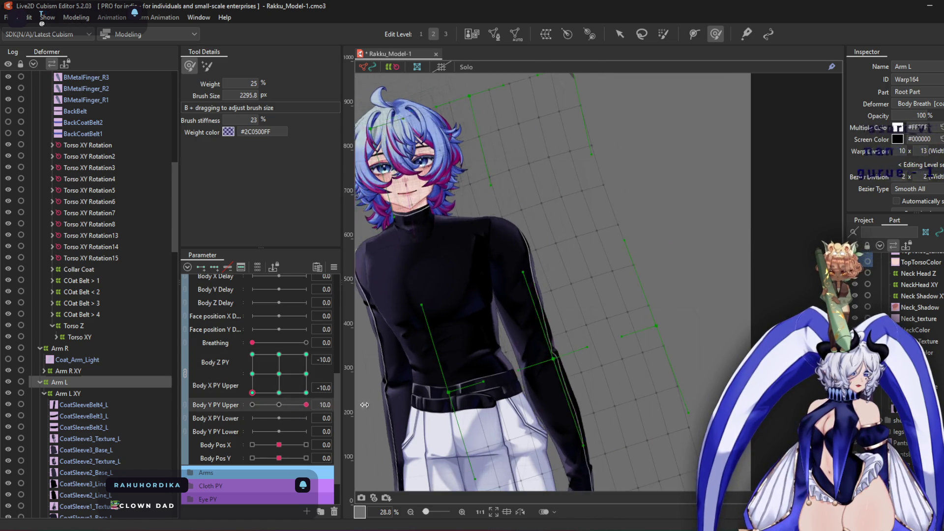
# Preview the arm at Body Z/X corners with Body Y PY Upper at 10 and -10, then reset Body Y to 0
pyautogui.click(306, 405)
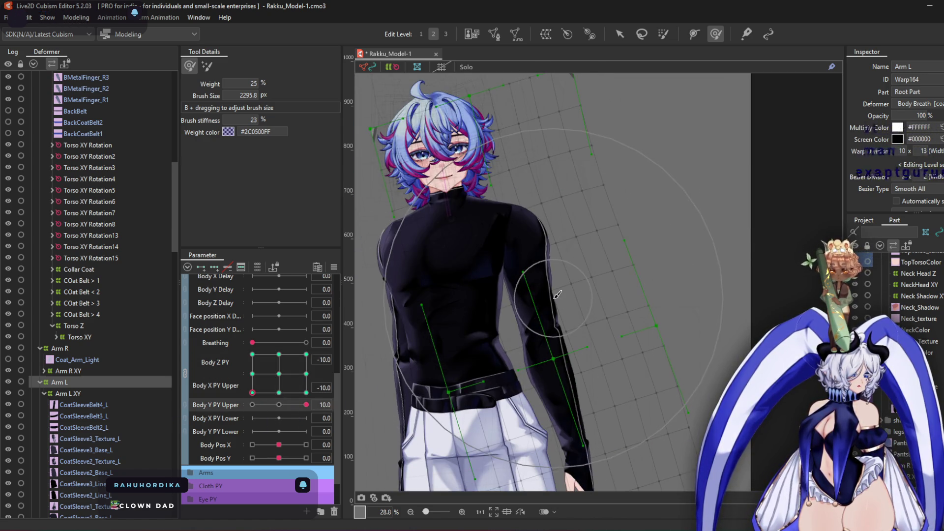
pyautogui.click(252, 355)
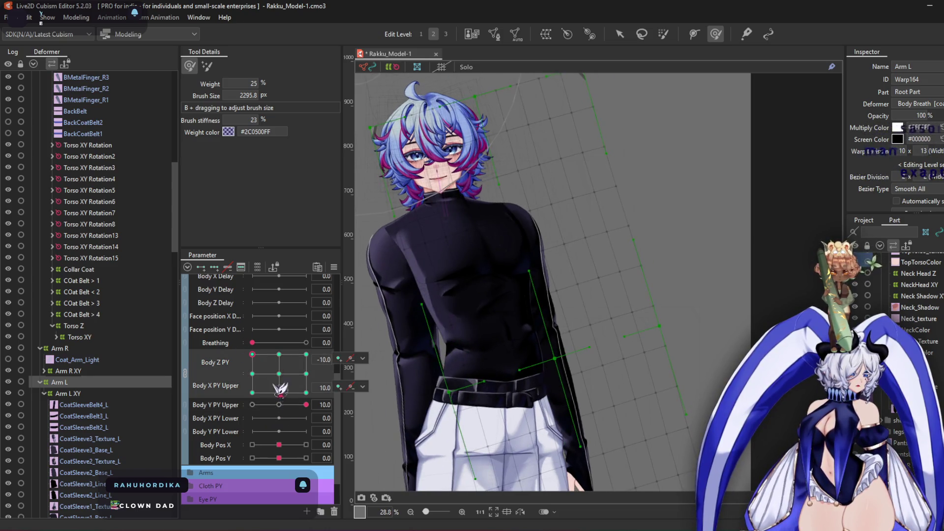
pyautogui.click(252, 405)
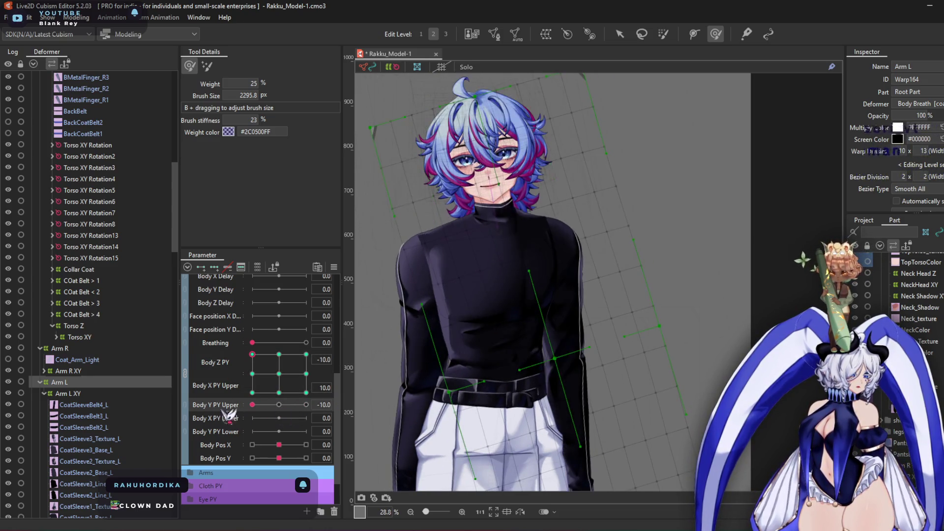
pyautogui.click(253, 374)
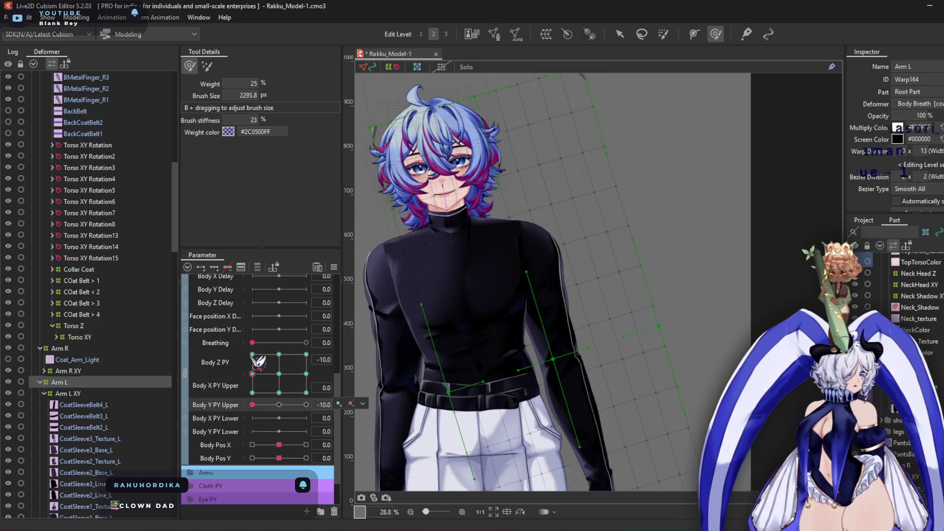
pyautogui.click(306, 354)
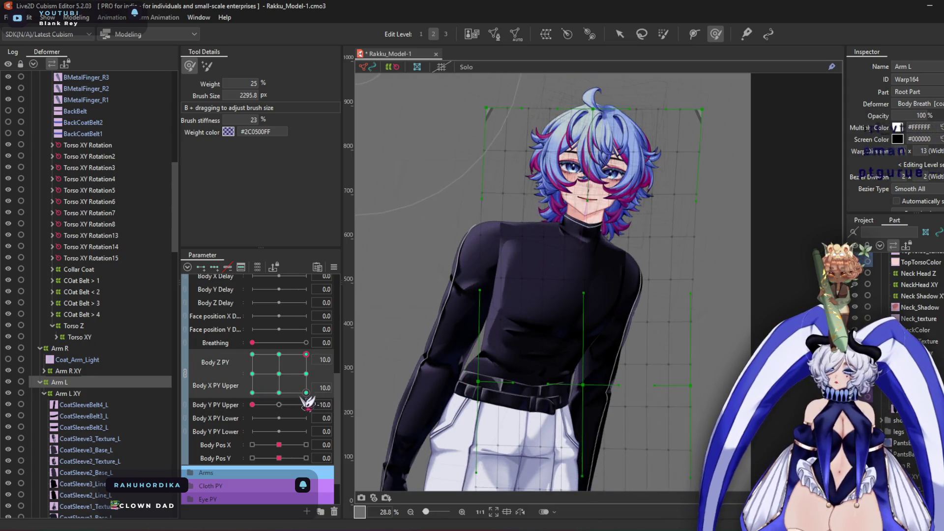
pyautogui.moveTo(271, 406); pyautogui.dragTo(329, 416)
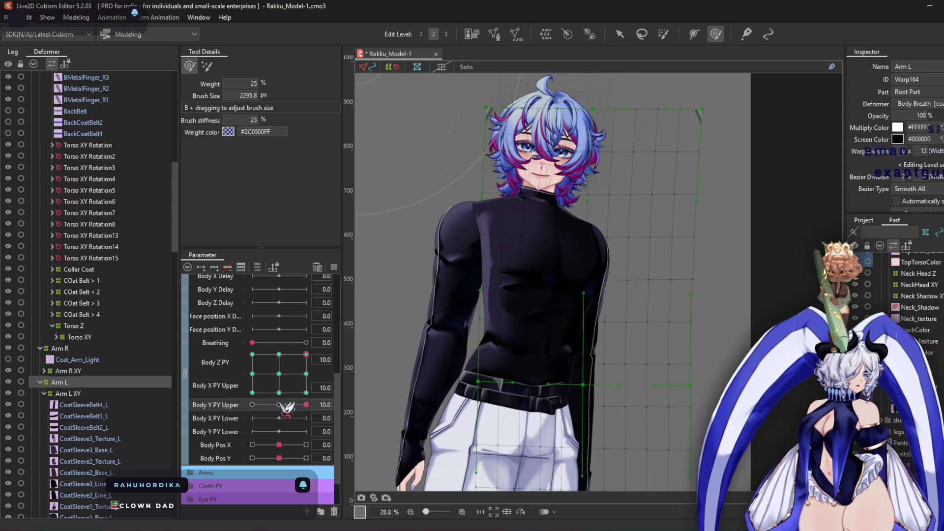
pyautogui.click(305, 392)
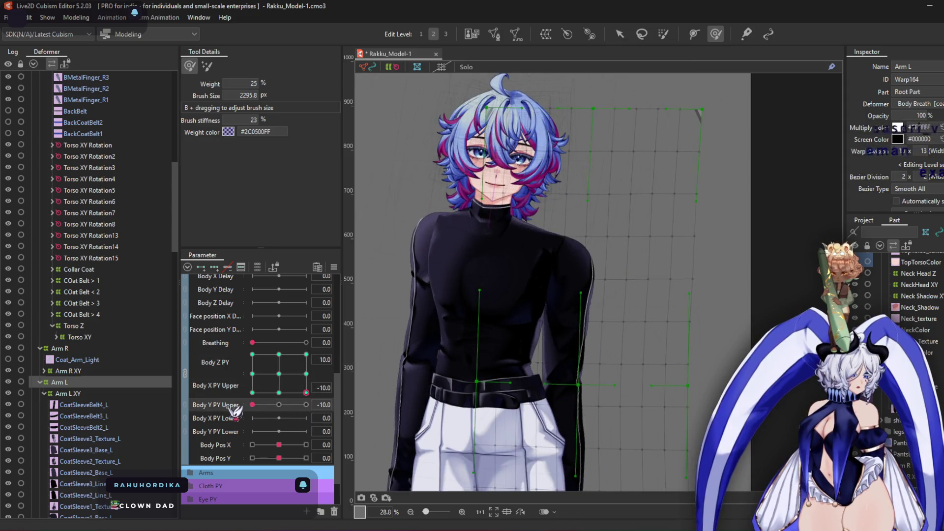
pyautogui.click(306, 375)
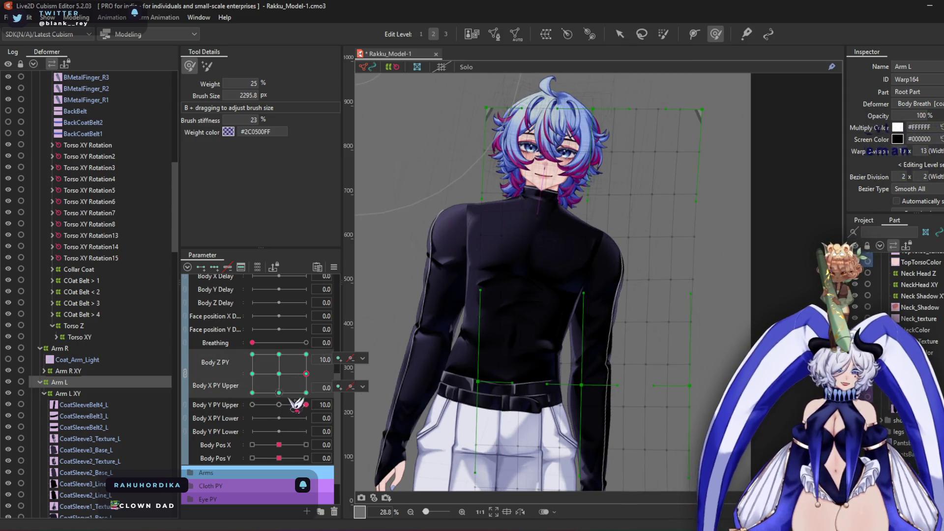
pyautogui.moveTo(295, 408)
pyautogui.mouseDown()
pyautogui.moveTo(258, 417)
pyautogui.moveTo(334, 394)
pyautogui.moveTo(249, 423)
pyautogui.mouseUp()
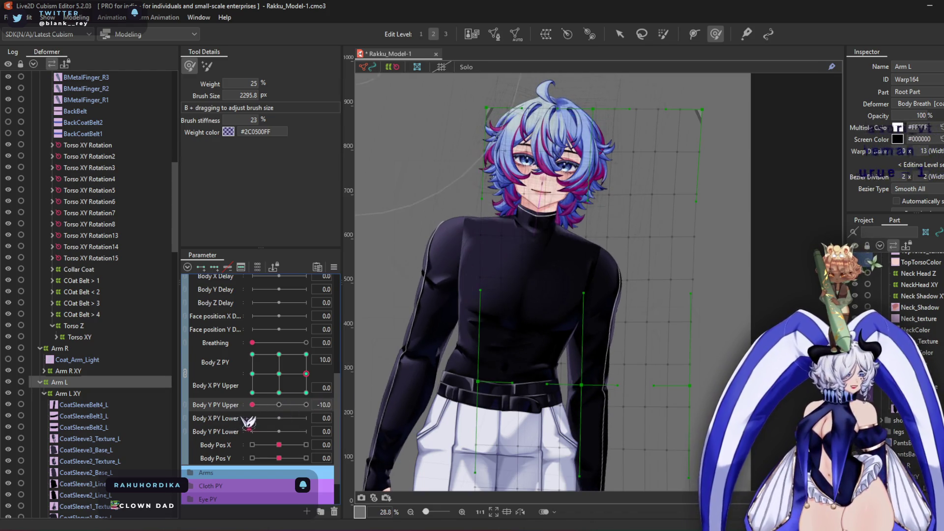
pyautogui.scroll(2, 722, 323)
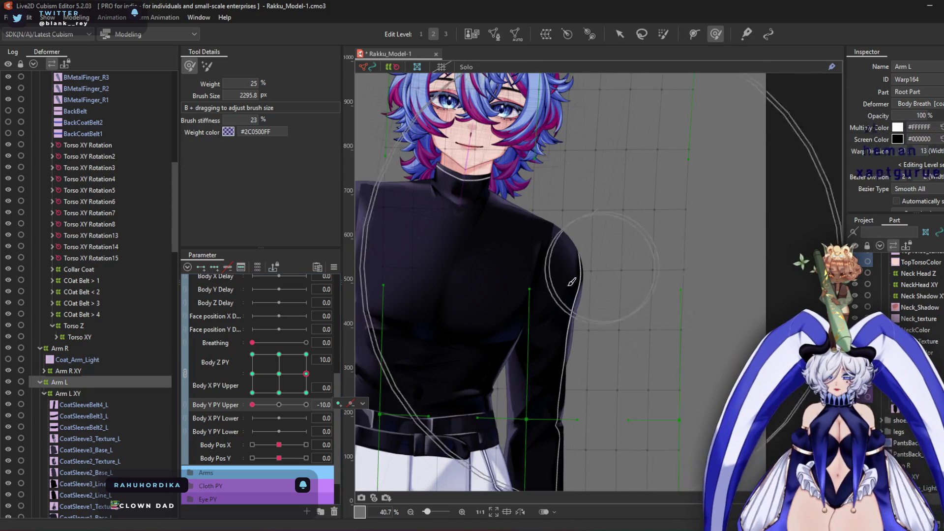
pyautogui.click(285, 405)
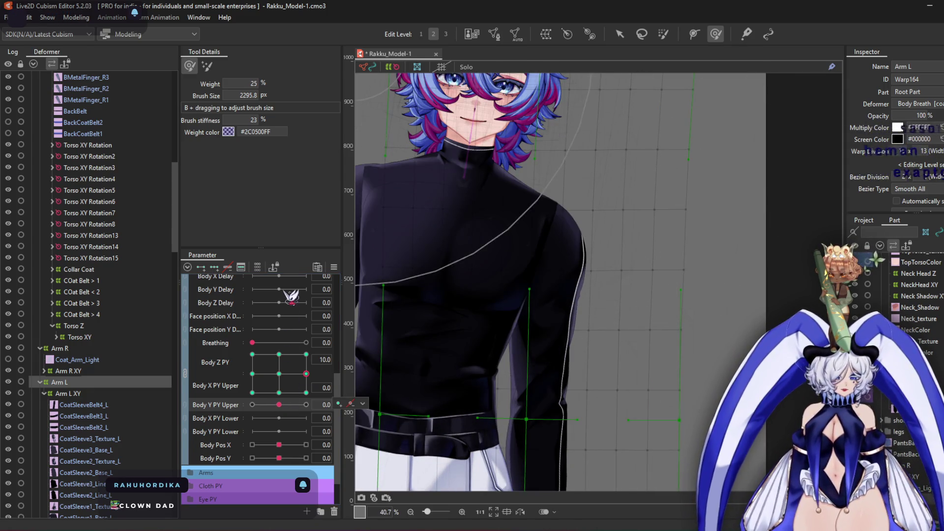
# Return Body Z to 0, turn it to -10 and open the parameter's options menu
pyautogui.moveTo(556, 247); pyautogui.dragTo(600, 315)
pyautogui.moveTo(474, 236); pyautogui.dragTo(514, 313)
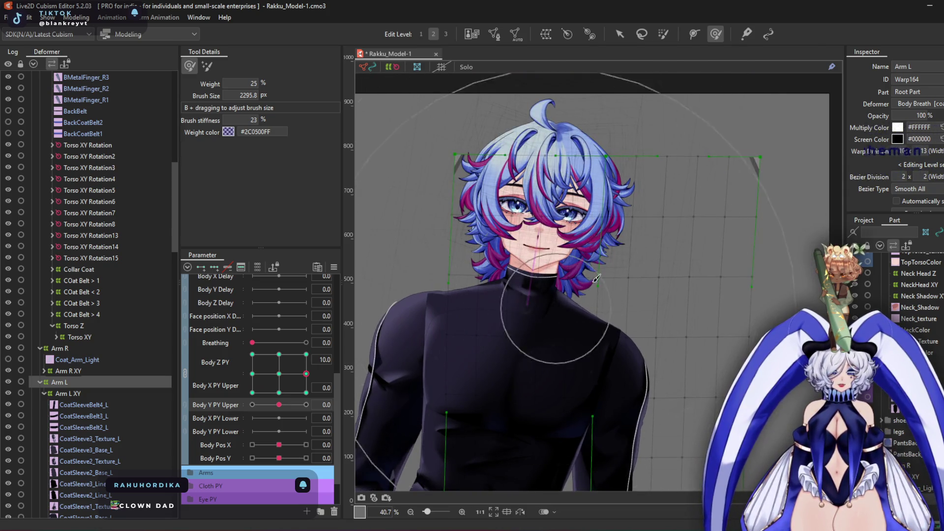
pyautogui.click(279, 374)
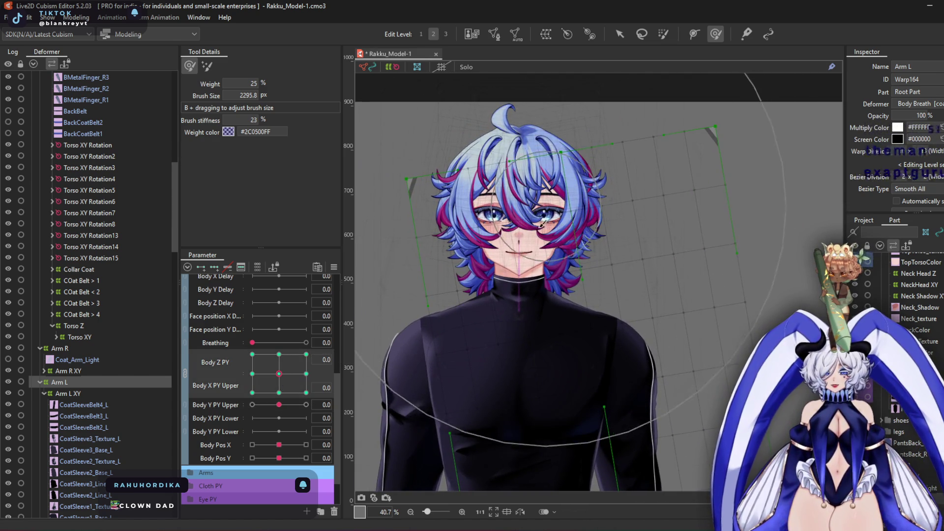
pyautogui.scroll(5, 521, 214)
pyautogui.scroll(-5, 547, 241)
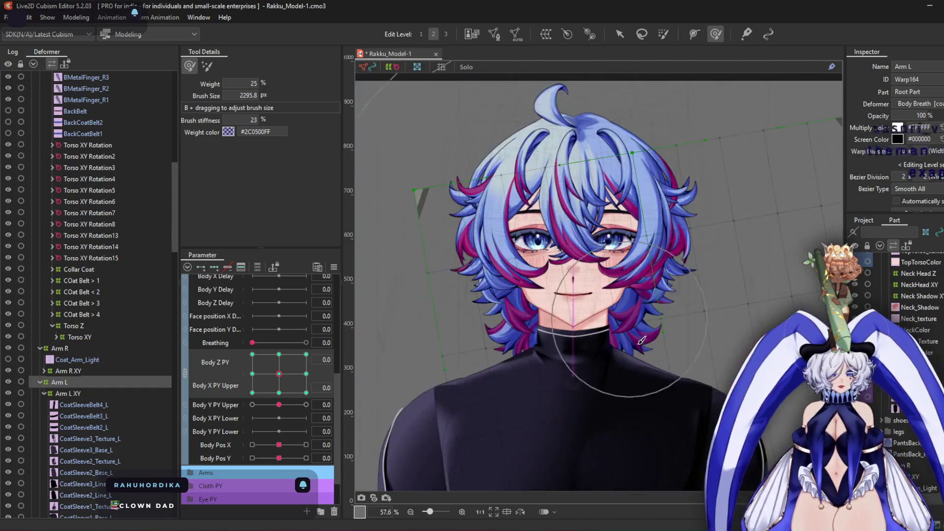
pyautogui.scroll(1, 378, 303)
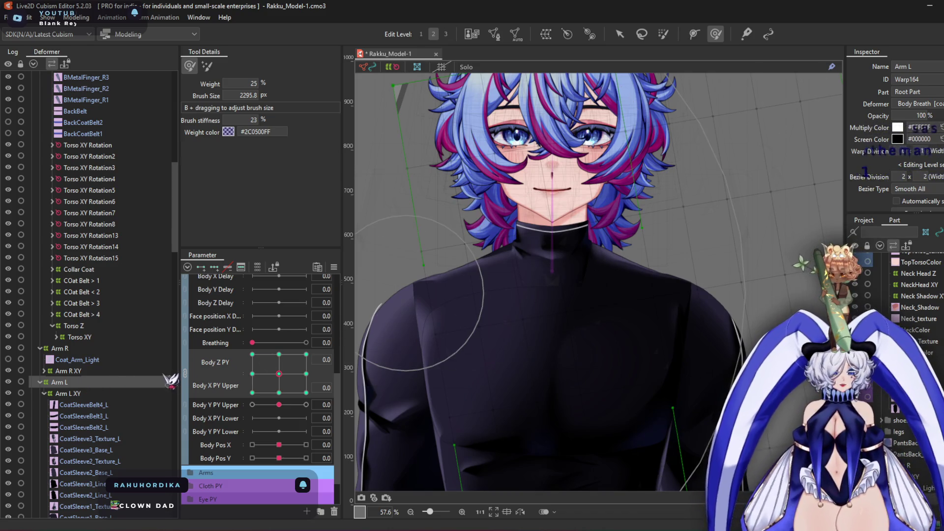
pyautogui.moveTo(279, 374); pyautogui.dragTo(253, 368)
pyautogui.rightClick(247, 380)
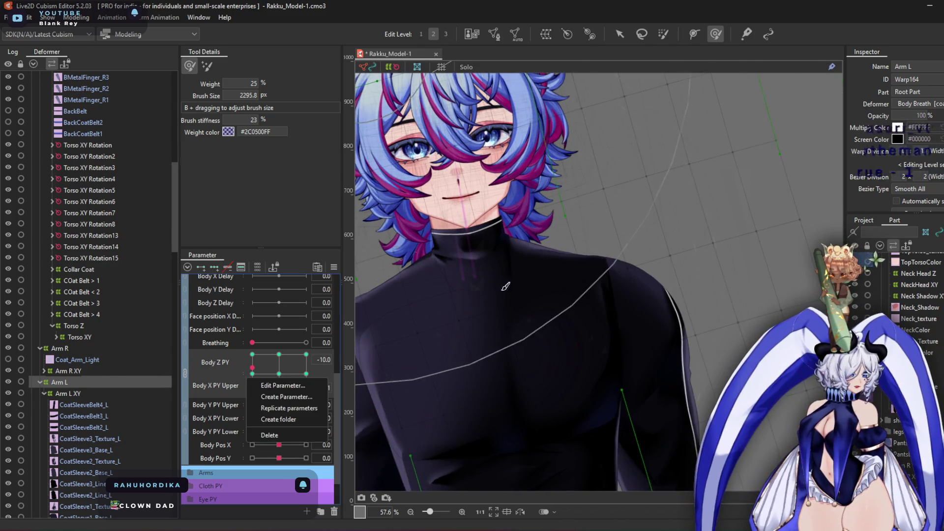
# Dismiss the parameter menu and set the pose to Body Z 10, Body X PY Upper -10
pyautogui.moveTo(712, 291); pyautogui.dragTo(698, 342)
pyautogui.click(306, 392)
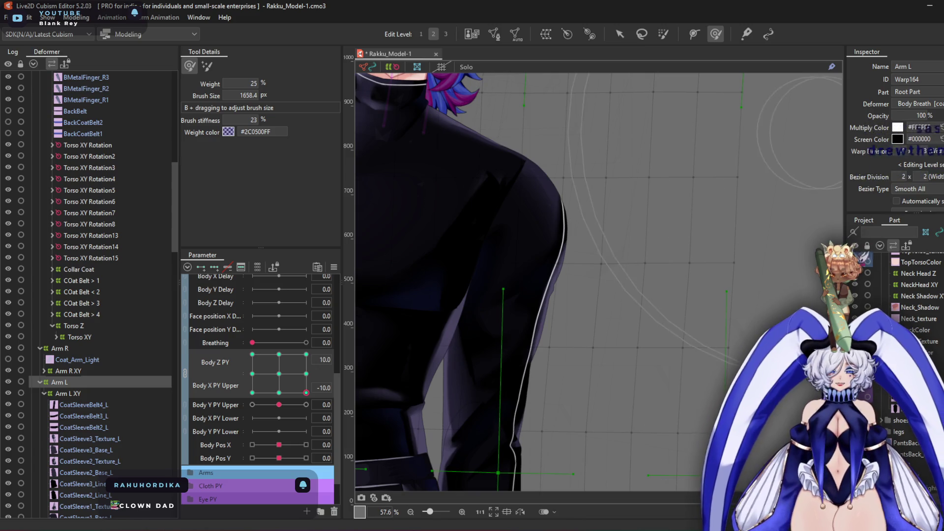
# Reshape the Arm L warp for this pose and shrink the deform brush to about 1100 px
pyautogui.moveTo(671, 362)
pyautogui.mouseDown()
pyautogui.moveTo(664, 291)
pyautogui.moveTo(655, 332)
pyautogui.mouseUp()
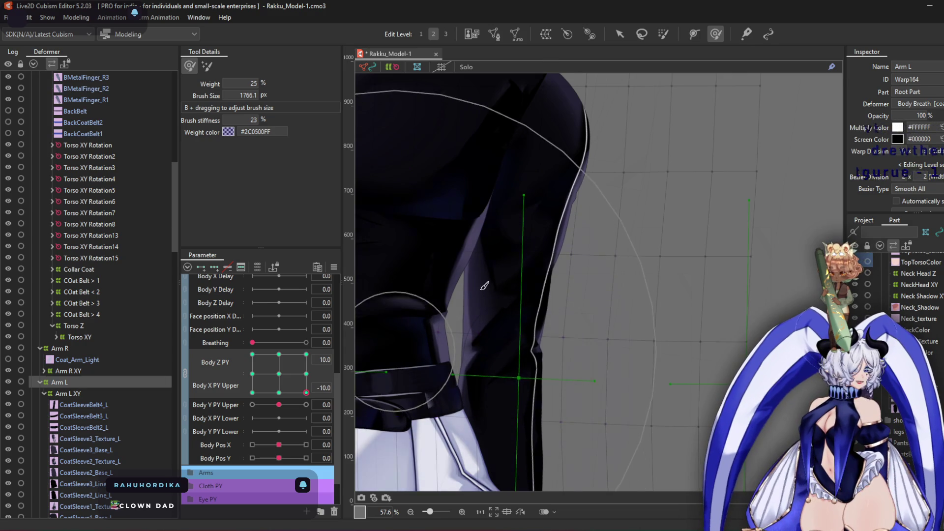
pyautogui.scroll(-3, 573, 290)
pyautogui.moveTo(532, 330)
pyautogui.mouseDown()
pyautogui.moveTo(562, 288)
pyautogui.moveTo(580, 339)
pyautogui.mouseUp()
pyautogui.scroll(2, 601, 211)
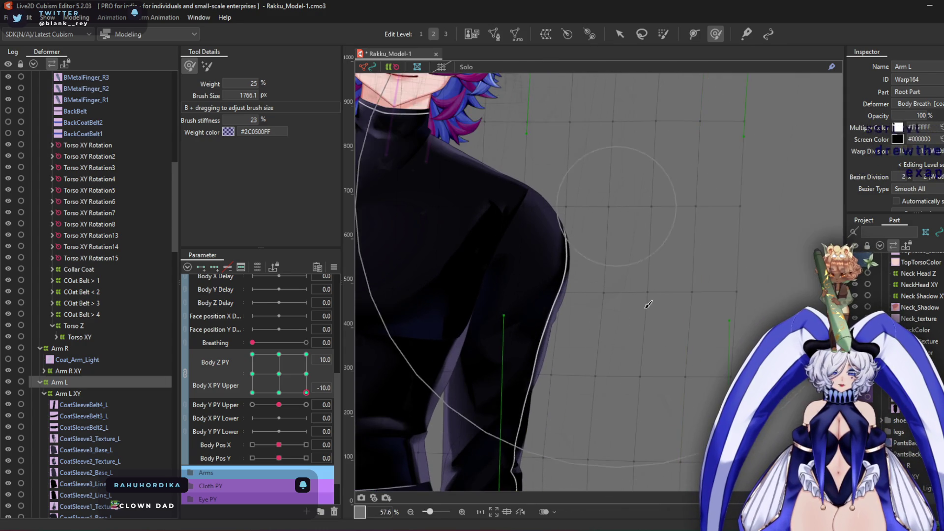
pyautogui.moveTo(630, 248); pyautogui.dragTo(616, 255)
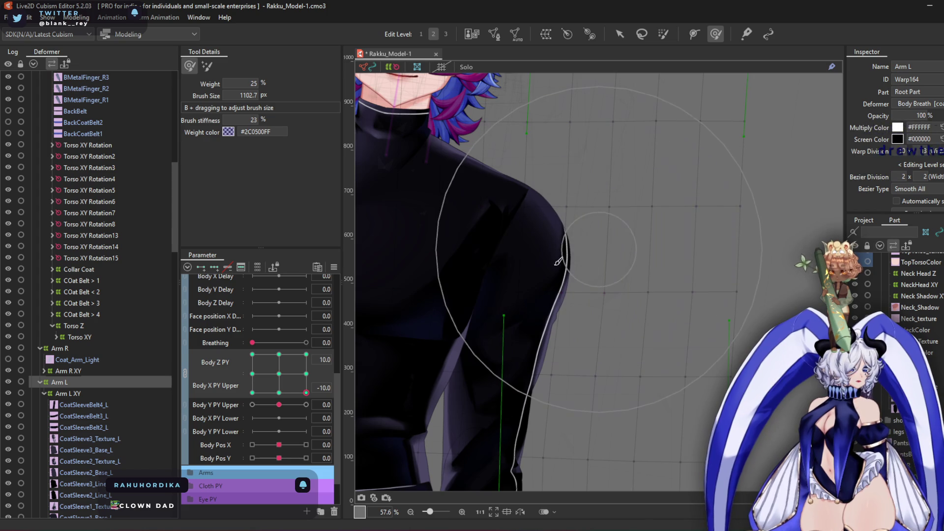
# Check the Arm L warp at Body Z -10 and 0, and at Body Z -10, Body X -10
pyautogui.moveTo(306, 393); pyautogui.dragTo(252, 393)
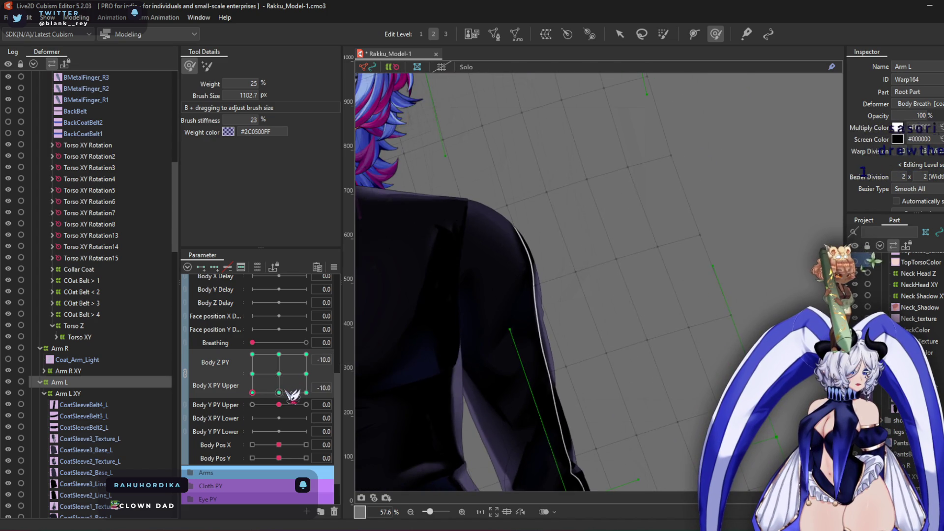
pyautogui.click(279, 393)
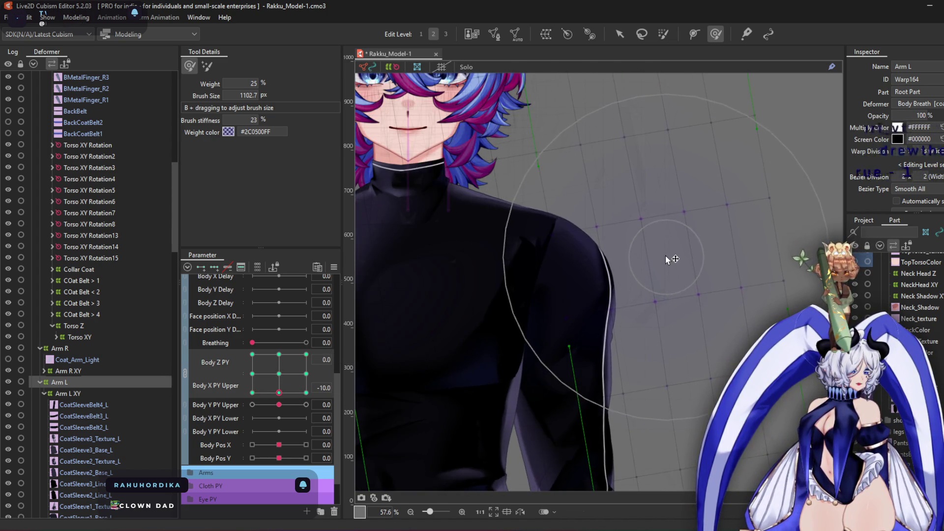
pyautogui.scroll(-5, 665, 260)
pyautogui.scroll(3, 659, 197)
pyautogui.scroll(-3, 659, 172)
pyautogui.click(253, 392)
pyautogui.scroll(5, 520, 265)
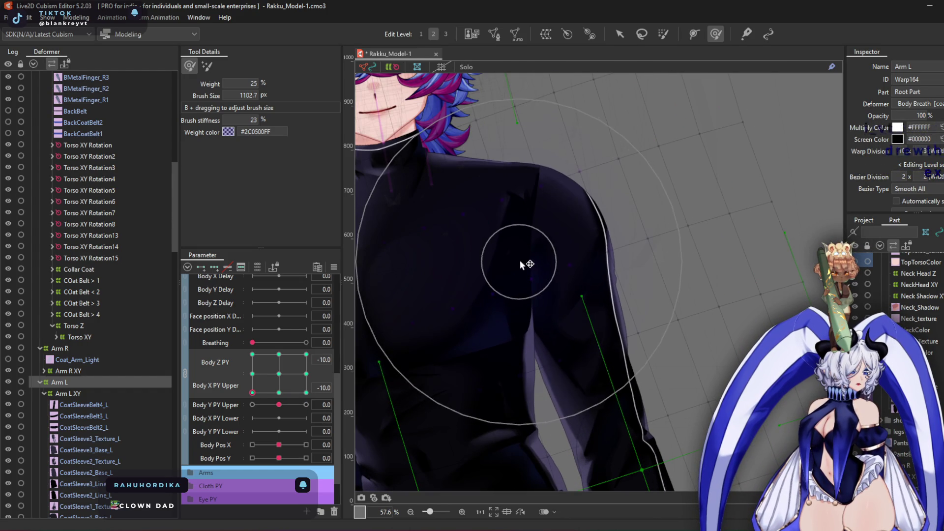
pyautogui.scroll(-3, 538, 221)
pyautogui.click(258, 388)
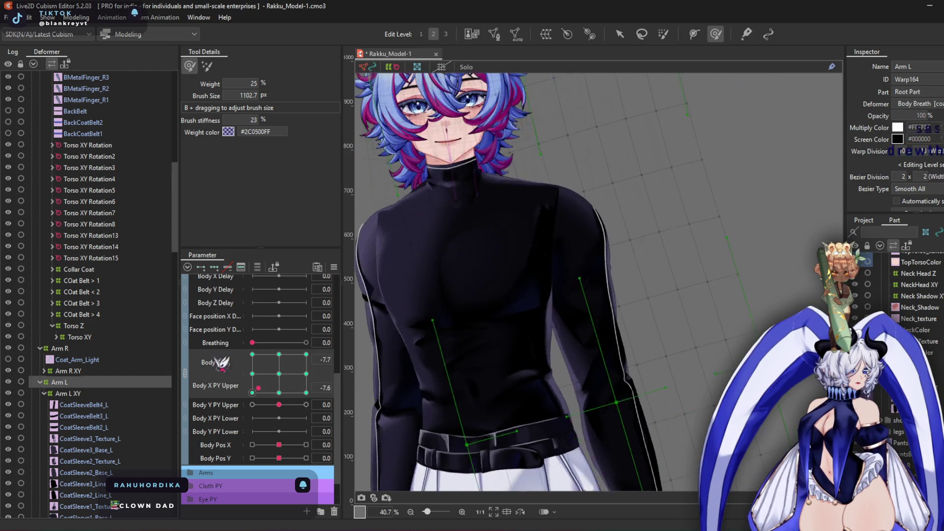
# Preview the Body Z ±10, Body X 10 poses, then select the Arm R warp deformer
pyautogui.click(252, 354)
pyautogui.scroll(-3, 541, 256)
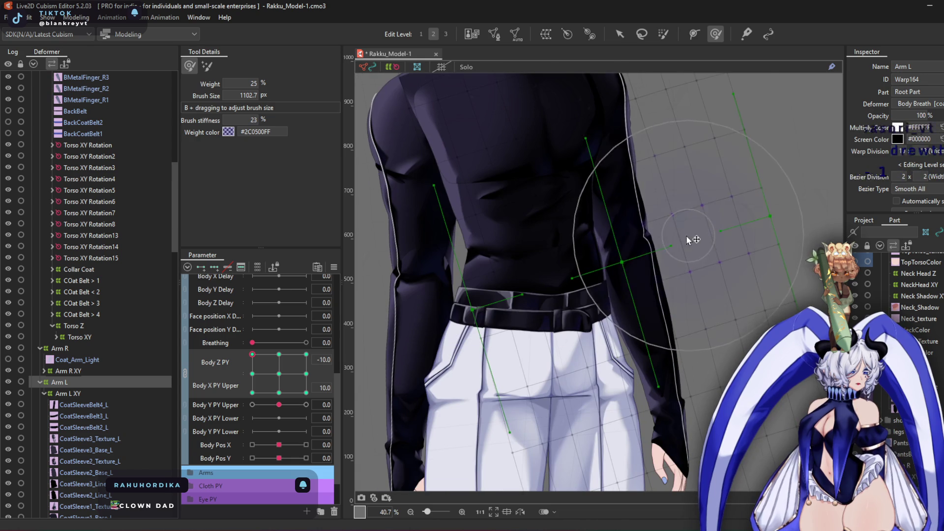
pyautogui.scroll(3, 541, 221)
pyautogui.click(306, 354)
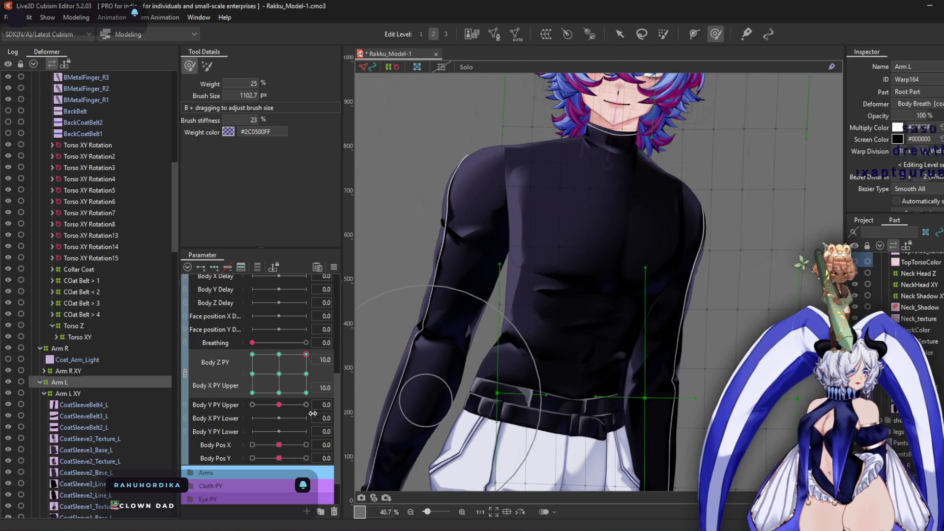
pyautogui.moveTo(303, 375)
pyautogui.mouseDown()
pyautogui.moveTo(307, 386)
pyautogui.moveTo(256, 382)
pyautogui.moveTo(266, 369)
pyautogui.moveTo(286, 378)
pyautogui.mouseUp()
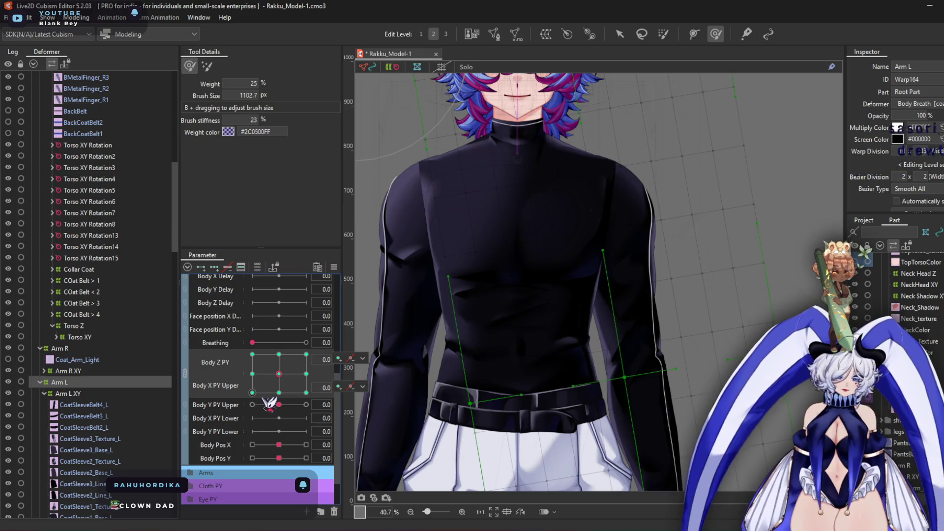
pyautogui.click(84, 351)
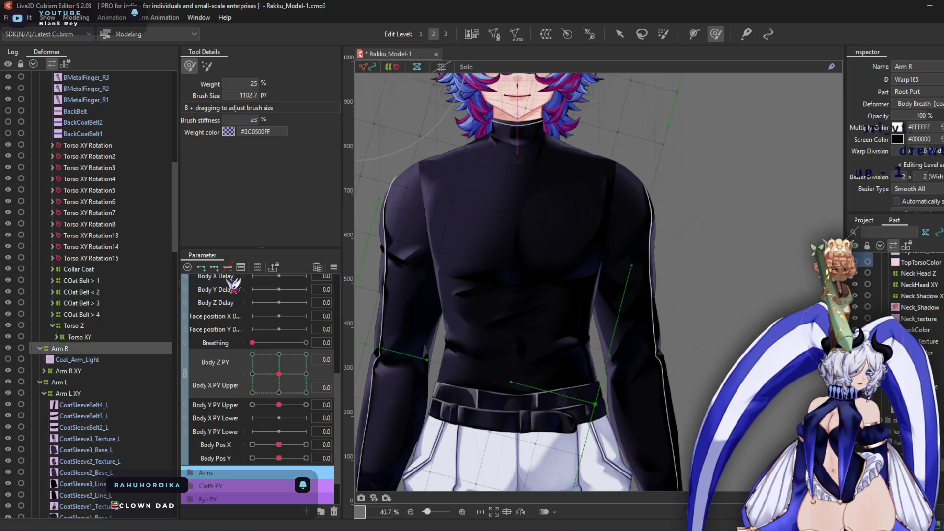
# At Body Z 10, Body X 10, enlarge the brush to about 1800 px and shift Arm R warp up-right
pyautogui.moveTo(281, 372); pyautogui.dragTo(306, 354)
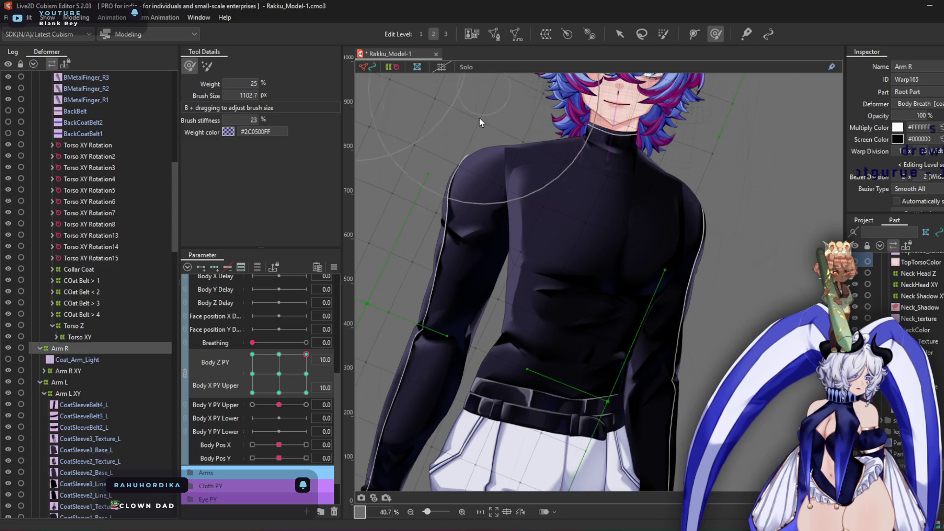
pyautogui.scroll(4, 480, 123)
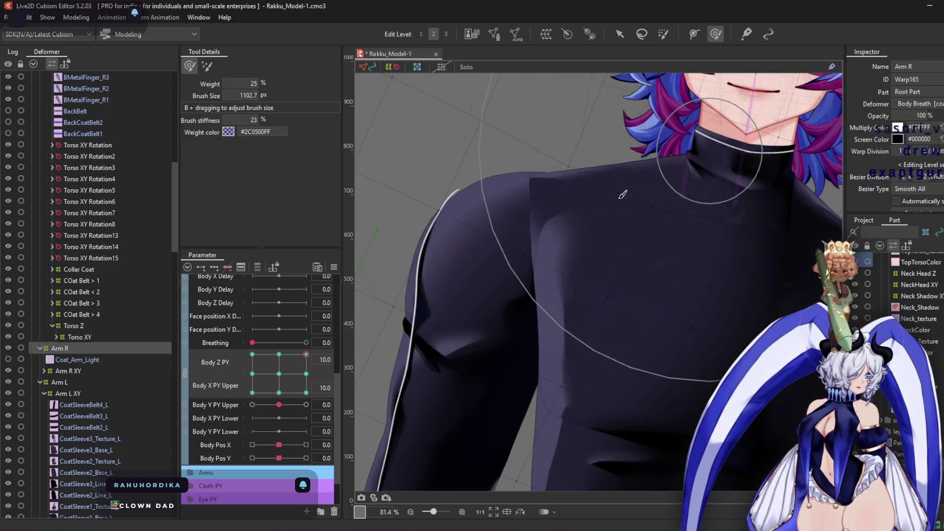
pyautogui.scroll(-3, 505, 253)
pyautogui.scroll(2, 453, 231)
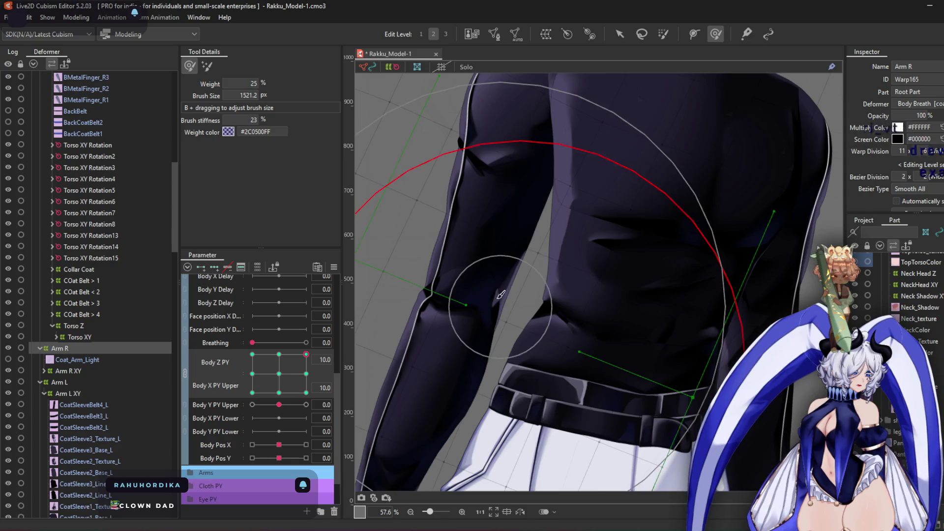
pyautogui.scroll(-3, 501, 295)
pyautogui.scroll(2, 473, 317)
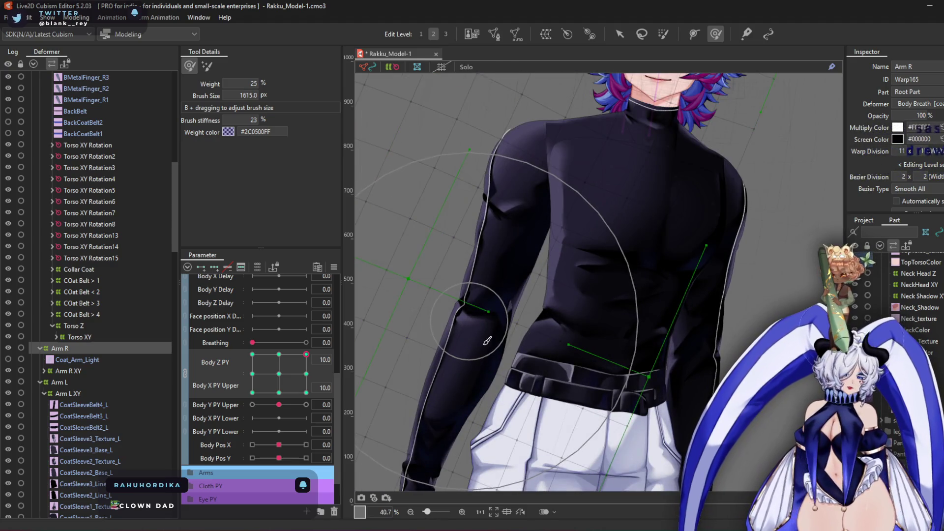
pyautogui.moveTo(487, 340); pyautogui.dragTo(494, 317)
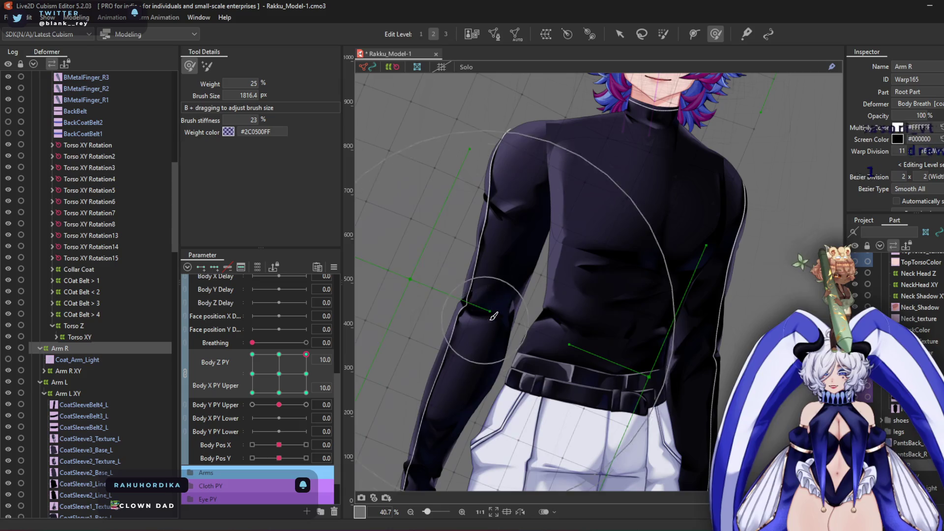
pyautogui.moveTo(457, 345); pyautogui.dragTo(484, 284)
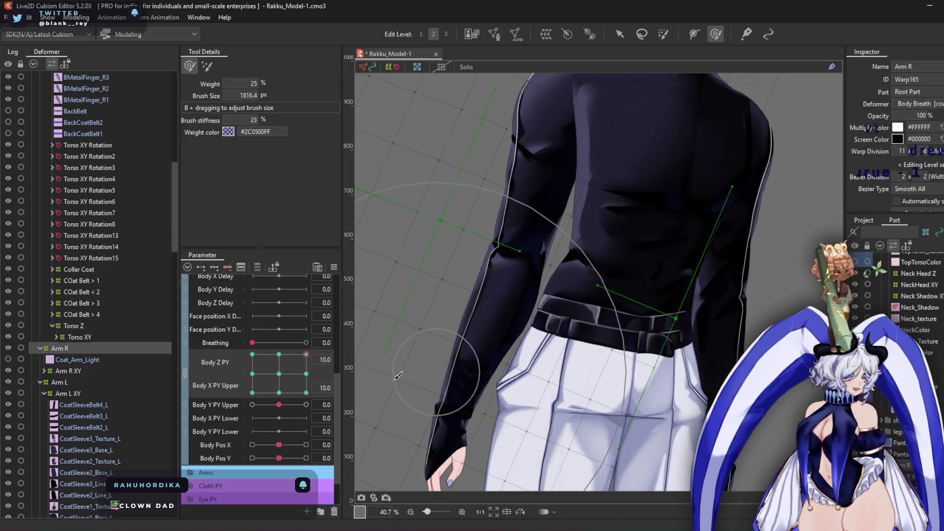
# Bend the Arm R warp outward at the Body Z -10, Body X 10 pose
pyautogui.click(306, 374)
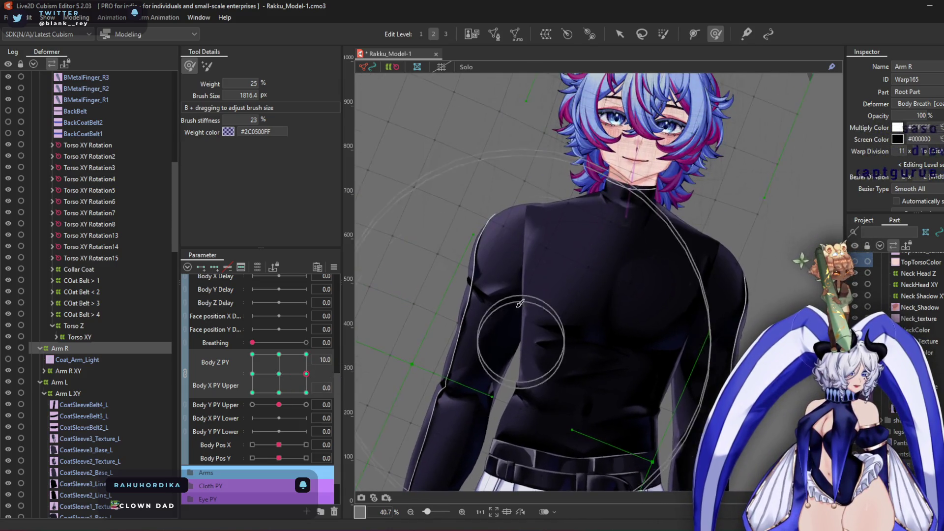
pyautogui.scroll(2, 520, 303)
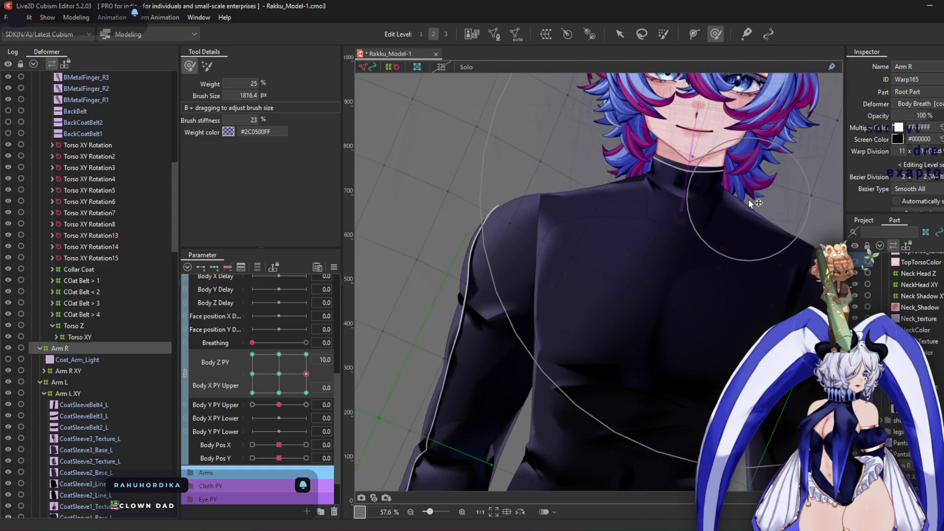
pyautogui.scroll(-2, 632, 246)
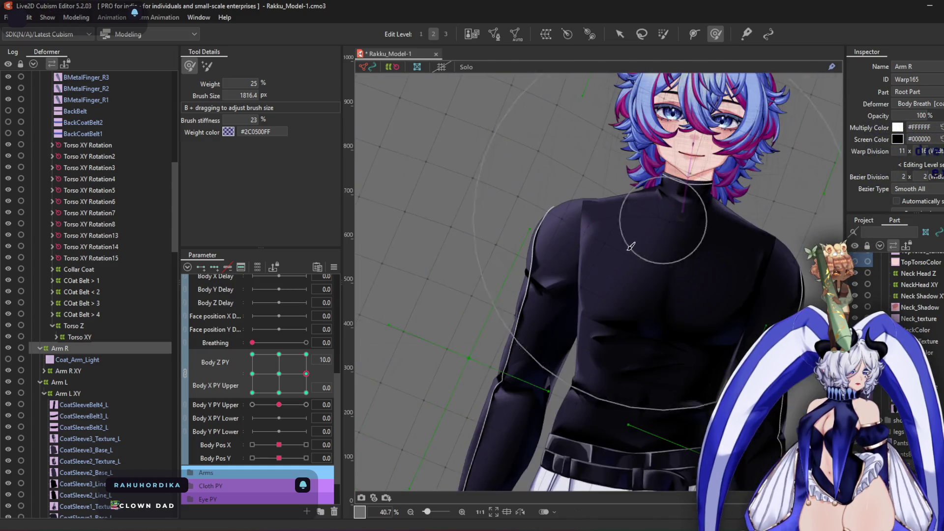
pyautogui.moveTo(632, 246); pyautogui.dragTo(610, 201)
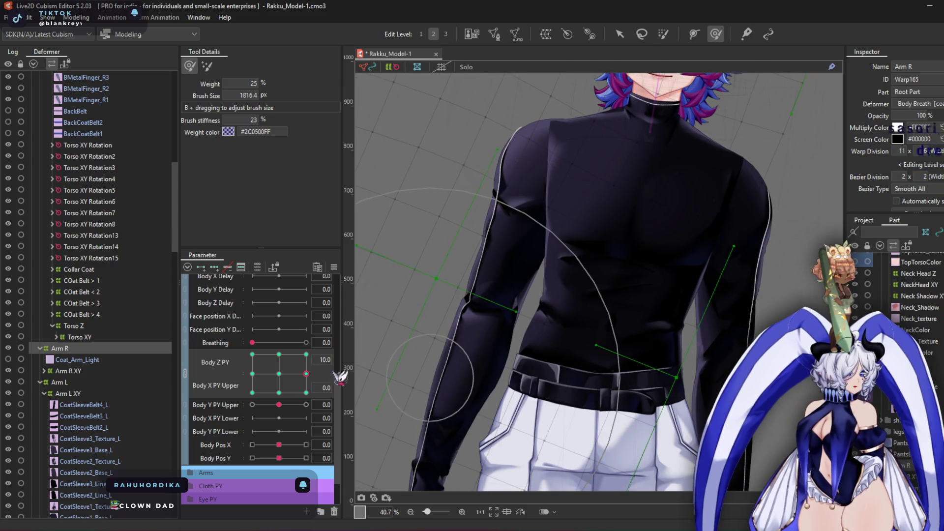
pyautogui.moveTo(306, 374); pyautogui.dragTo(306, 354)
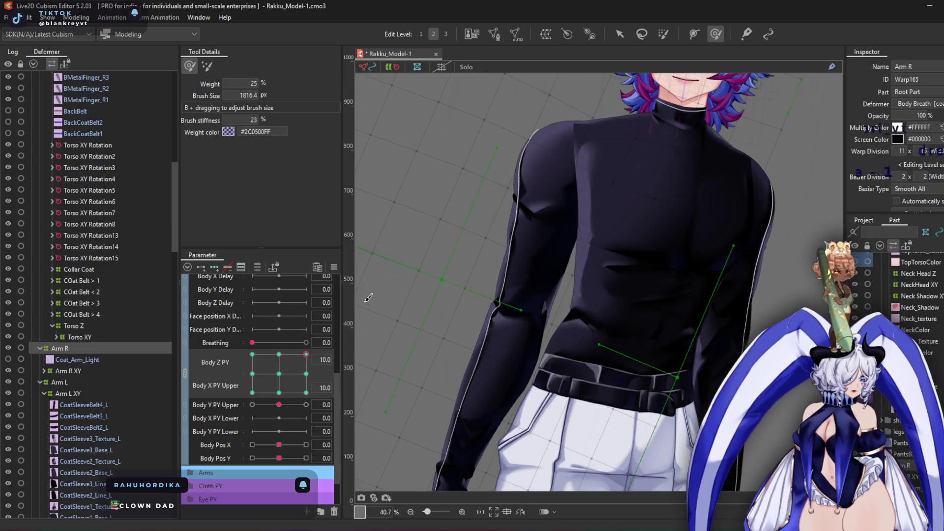
pyautogui.scroll(2, 653, 359)
pyautogui.scroll(-5, 652, 365)
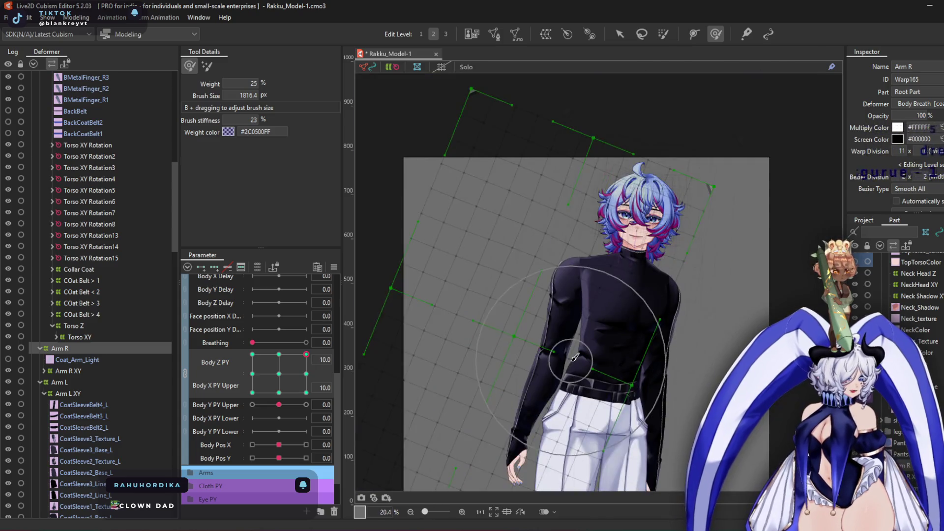
pyautogui.moveTo(300, 367); pyautogui.dragTo(196, 329)
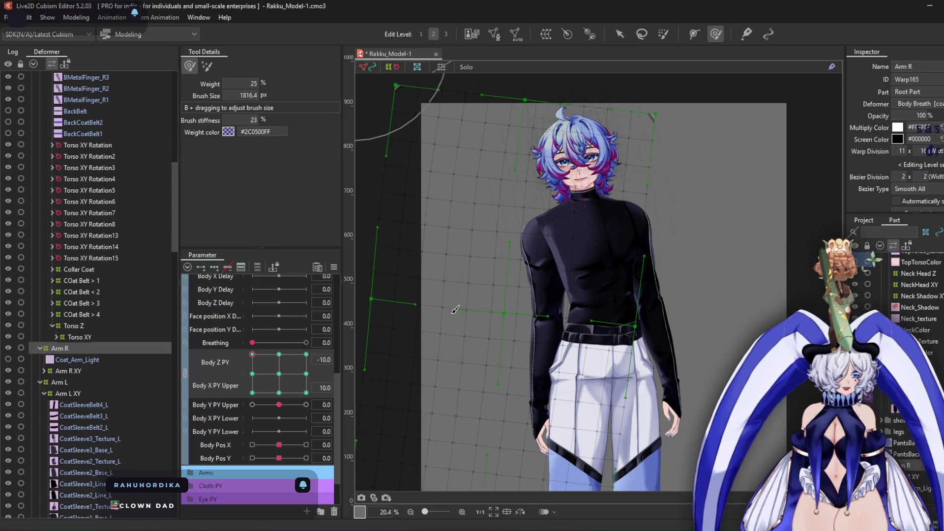
pyautogui.scroll(7, 544, 255)
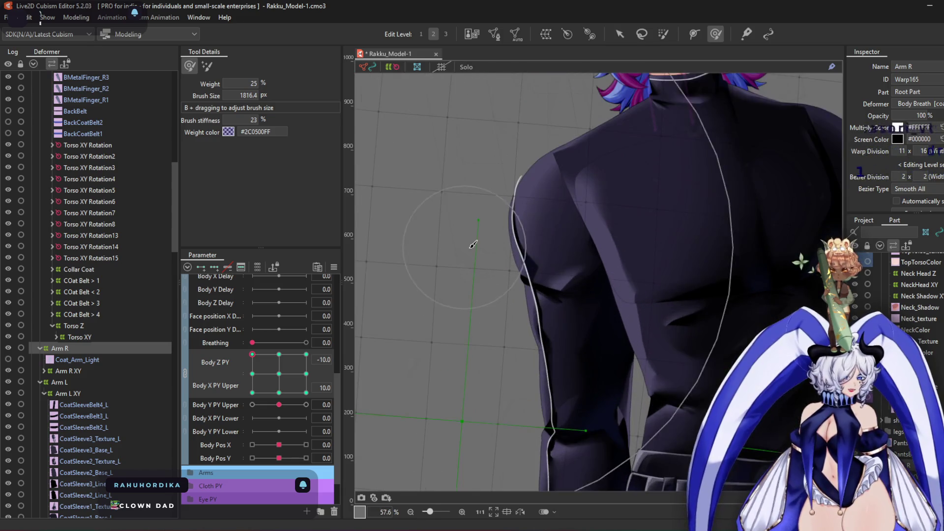
pyautogui.moveTo(517, 205)
pyautogui.mouseDown()
pyautogui.moveTo(600, 274)
pyautogui.moveTo(496, 200)
pyautogui.moveTo(480, 202)
pyautogui.mouseUp()
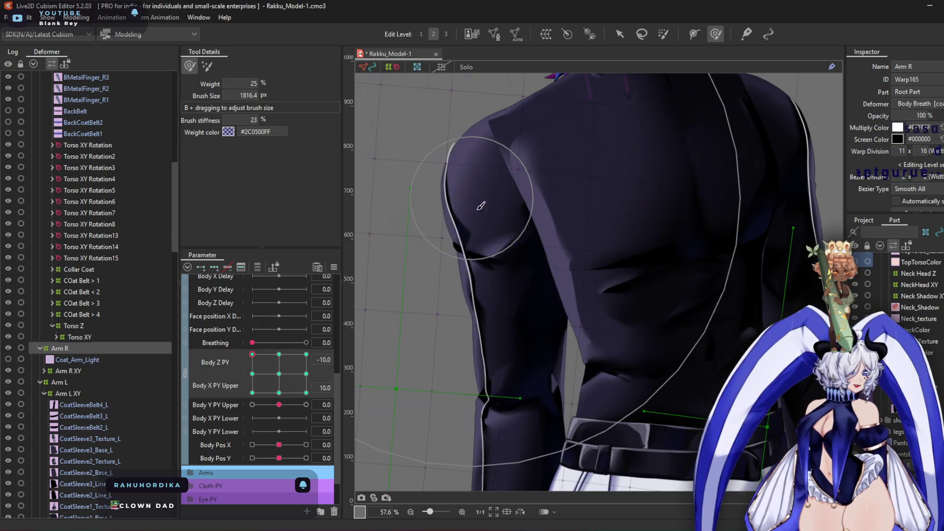
# Enlarge the brush further and check Arm R at Body Z -10 with Body X at 0 and -10
pyautogui.scroll(-2, 566, 283)
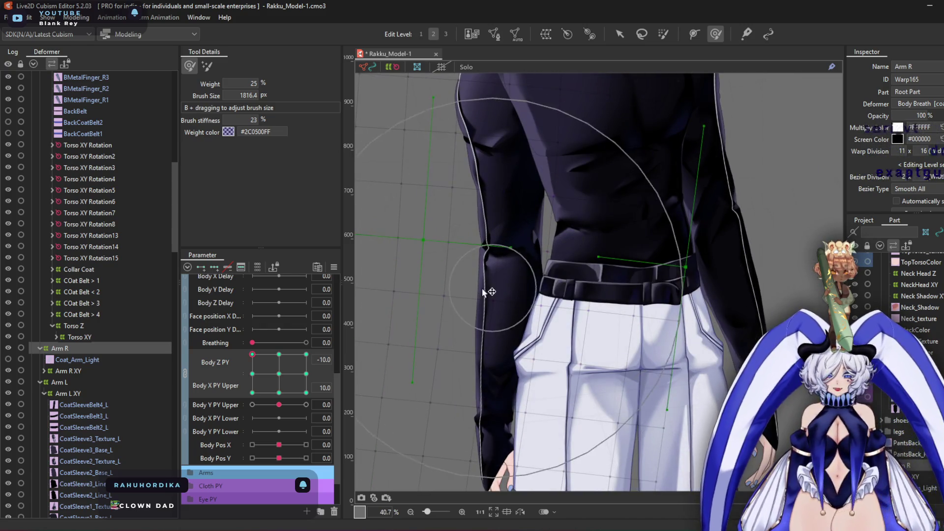
pyautogui.moveTo(252, 356); pyautogui.dragTo(269, 369)
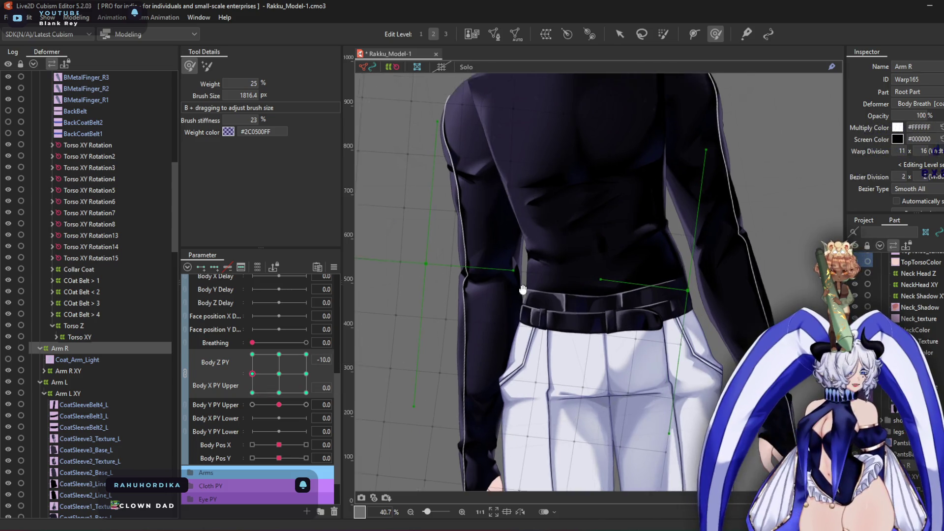
pyautogui.scroll(2, 425, 193)
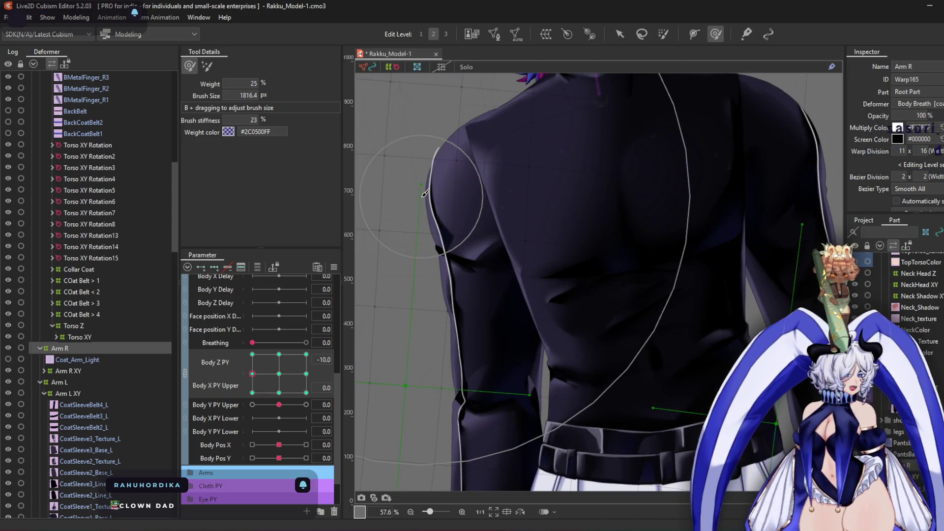
pyautogui.scroll(-4, 425, 193)
pyautogui.scroll(2, 527, 276)
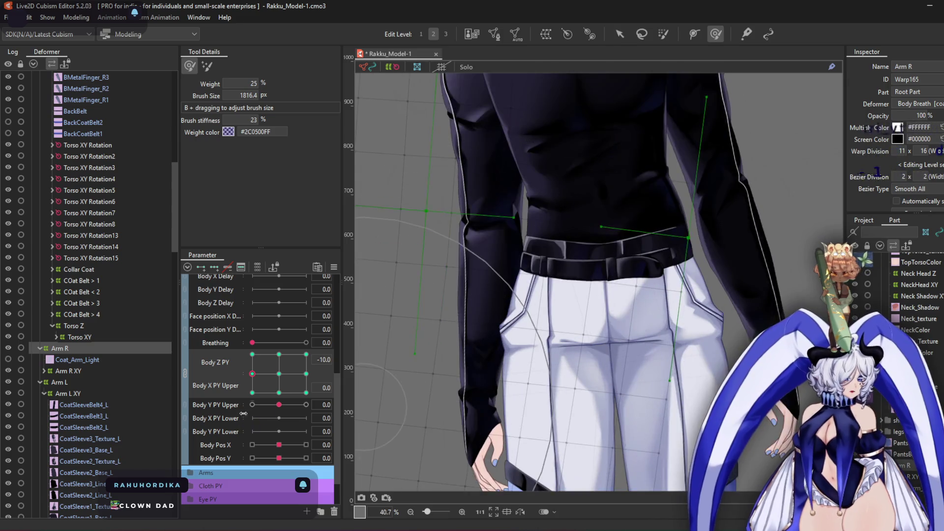
pyautogui.click(252, 392)
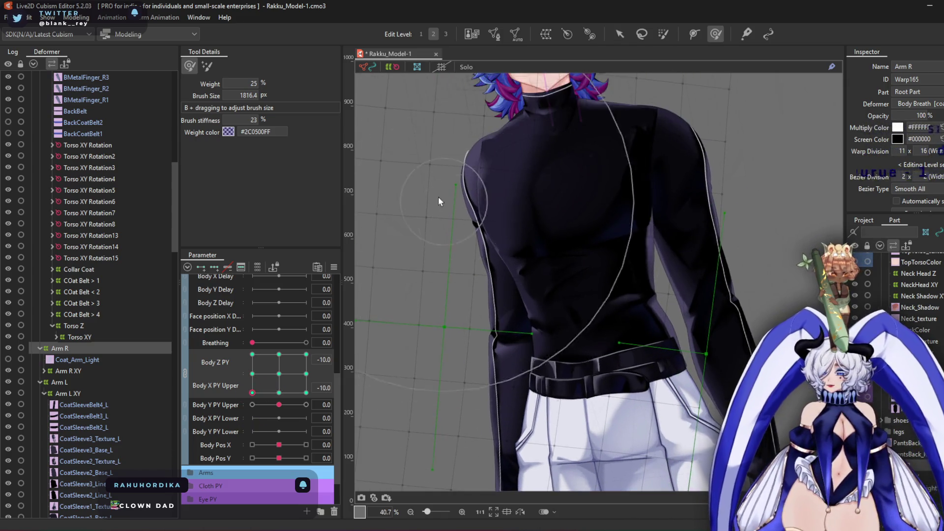
pyautogui.scroll(2, 436, 200)
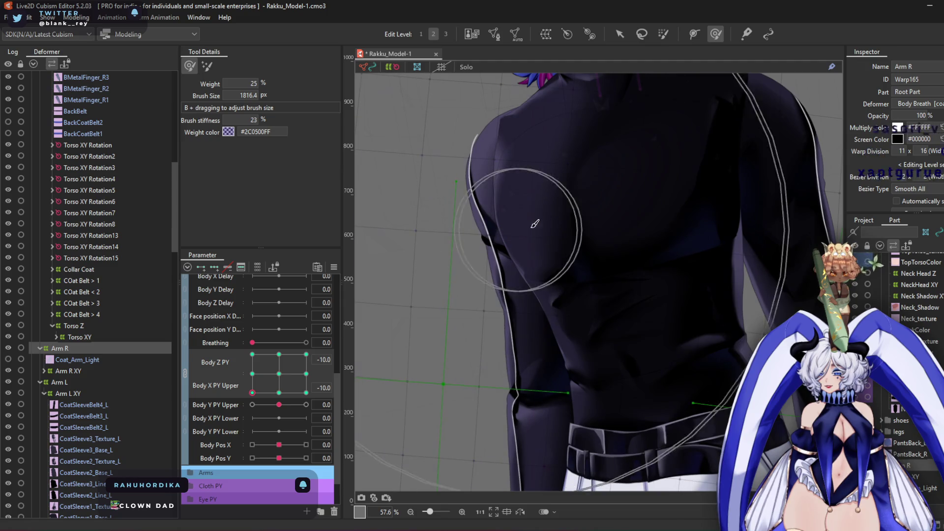
pyautogui.scroll(3, 551, 216)
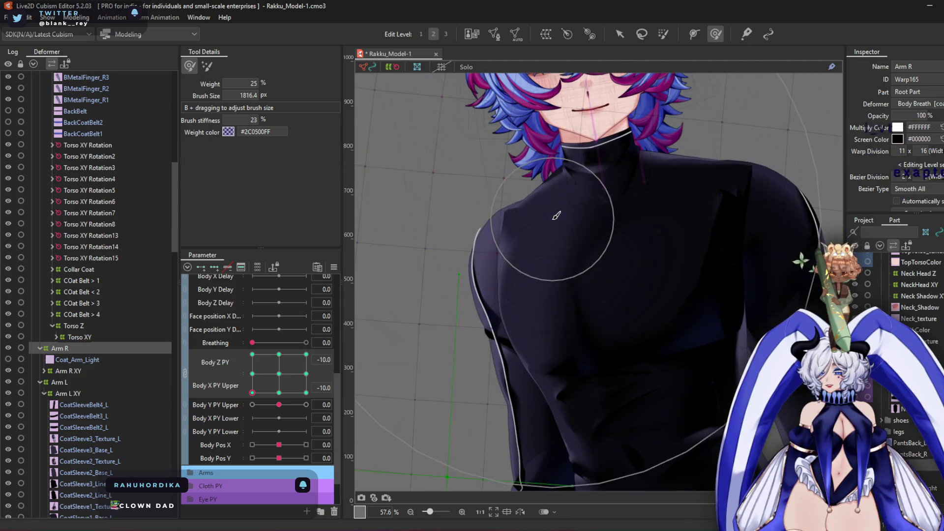
pyautogui.scroll(-2, 555, 288)
pyautogui.scroll(-3, 556, 288)
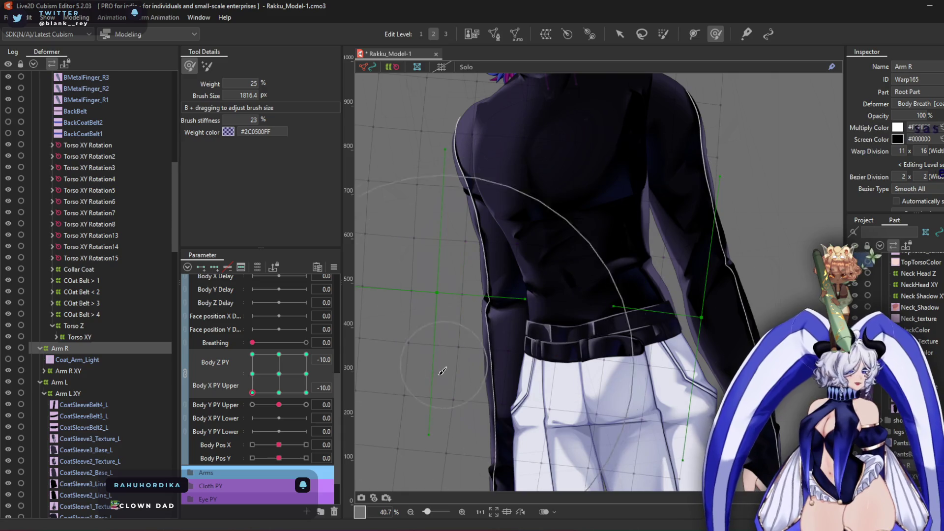
pyautogui.scroll(-2, 492, 344)
pyautogui.scroll(-3, 536, 335)
pyautogui.moveTo(536, 334); pyautogui.dragTo(484, 394)
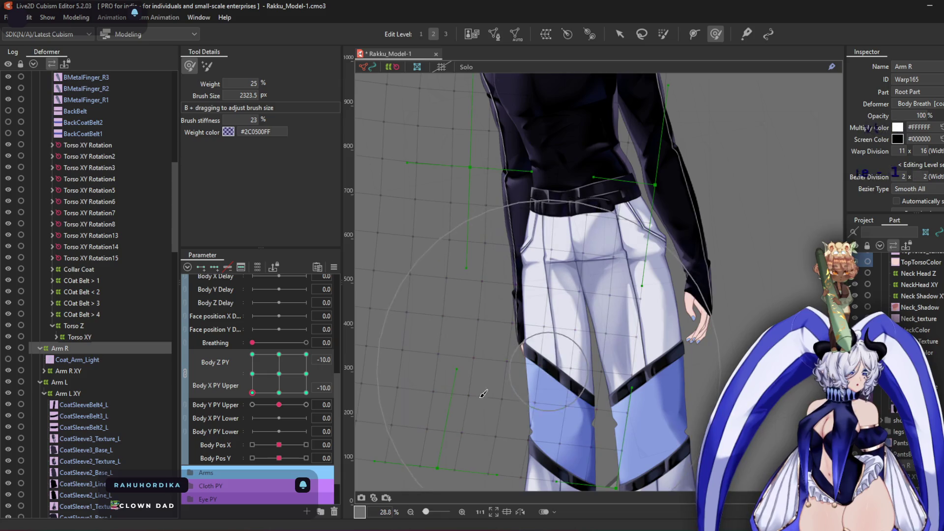
pyautogui.moveTo(260, 392)
pyautogui.mouseDown()
pyautogui.moveTo(281, 379)
pyautogui.moveTo(261, 376)
pyautogui.moveTo(298, 387)
pyautogui.moveTo(292, 393)
pyautogui.mouseUp()
pyautogui.click(253, 354)
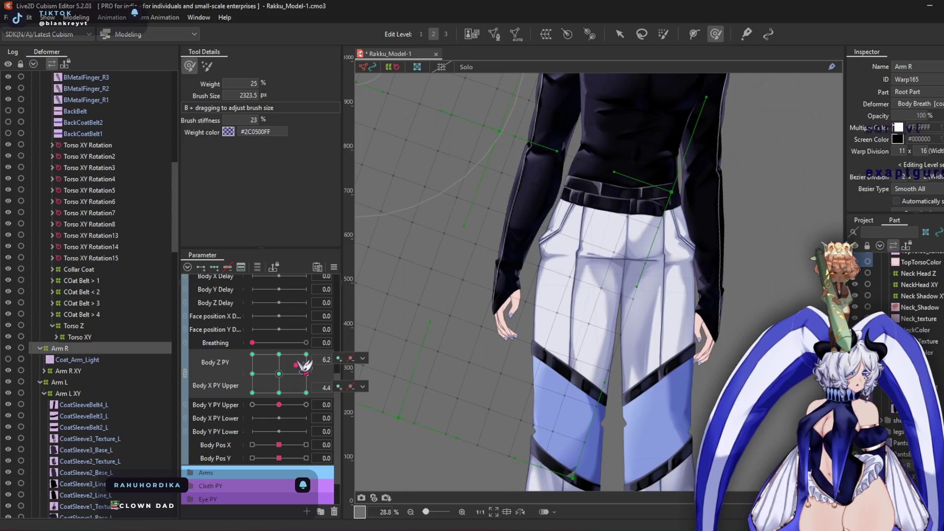
# Check Arm R at neutral, at Body Z -10/Body X -10 and an intermediate Body X pose, then reset both to 0
pyautogui.click(279, 374)
pyautogui.click(253, 393)
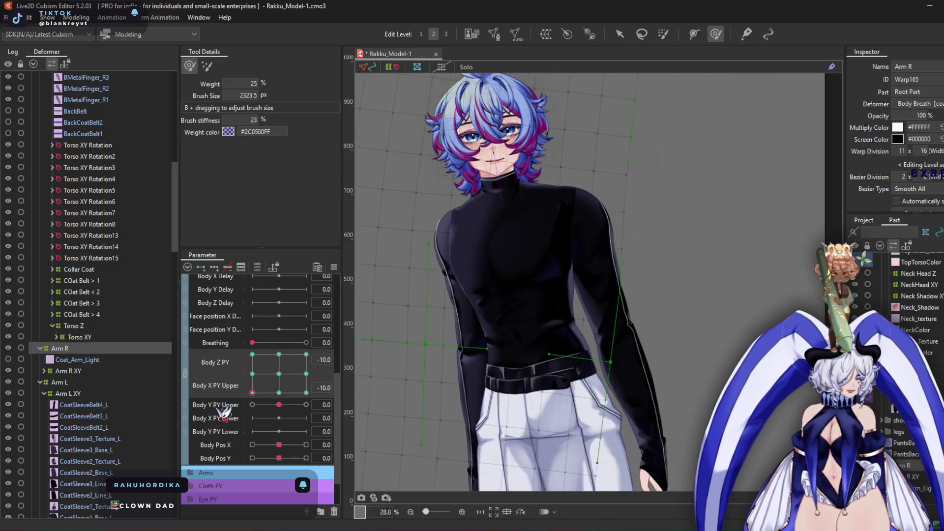
pyautogui.click(253, 381)
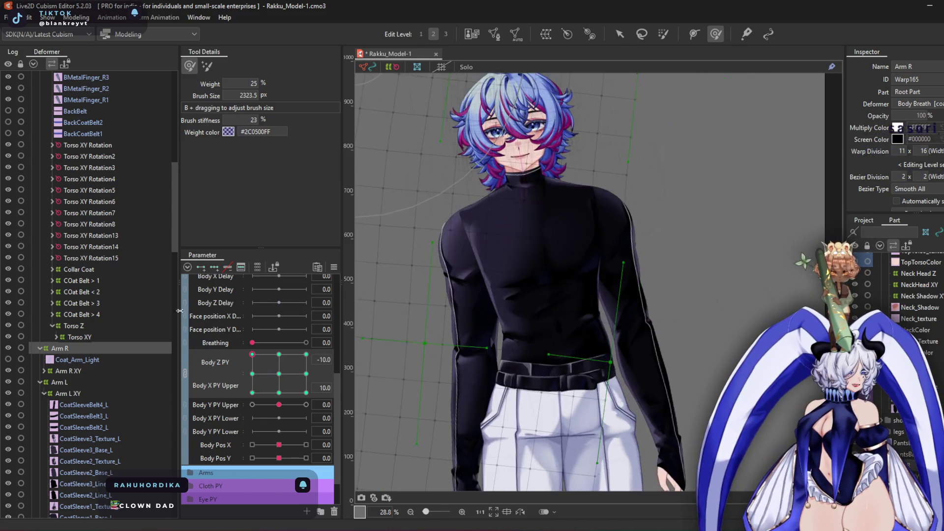
pyautogui.moveTo(252, 388)
pyautogui.mouseDown()
pyautogui.moveTo(257, 399)
pyautogui.moveTo(305, 385)
pyautogui.moveTo(278, 375)
pyautogui.mouseUp()
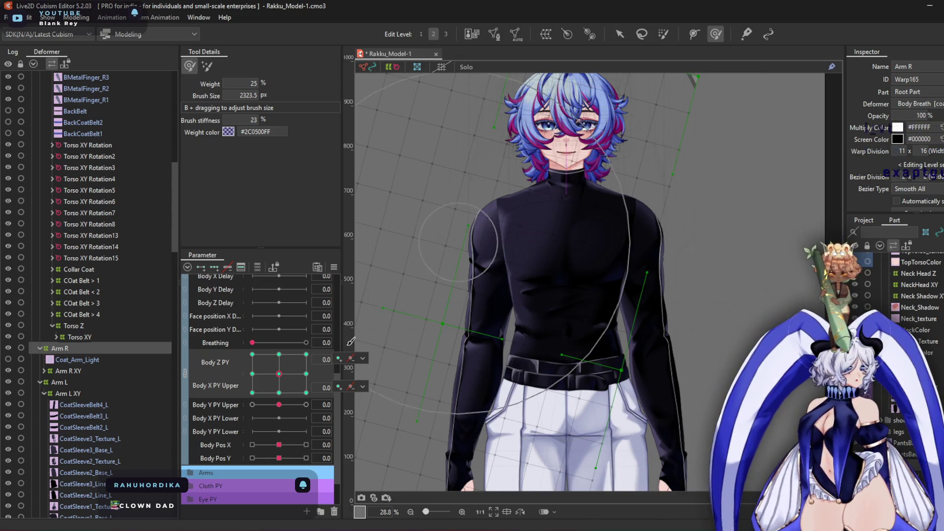
# Reshape the Arm R shoulder with the brush at the Body X PY Upper -10 pose
pyautogui.click(279, 354)
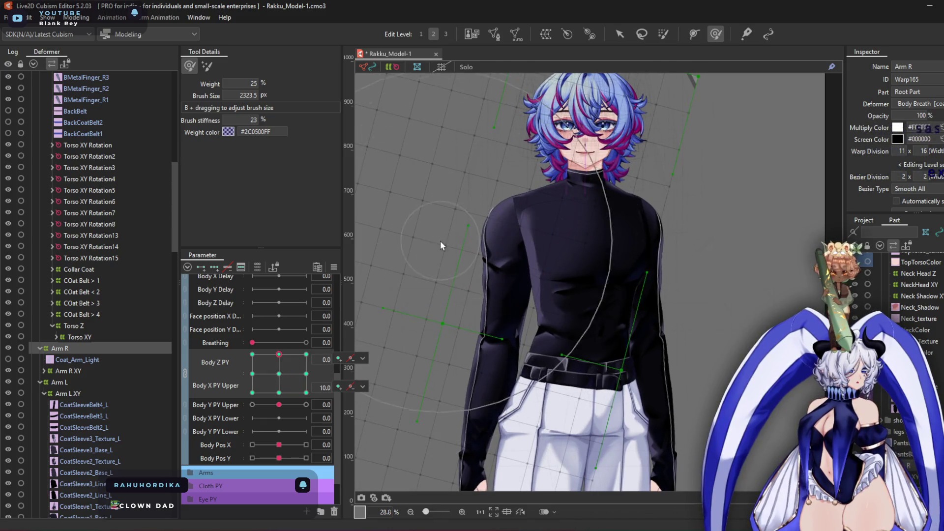
pyautogui.scroll(3, 441, 246)
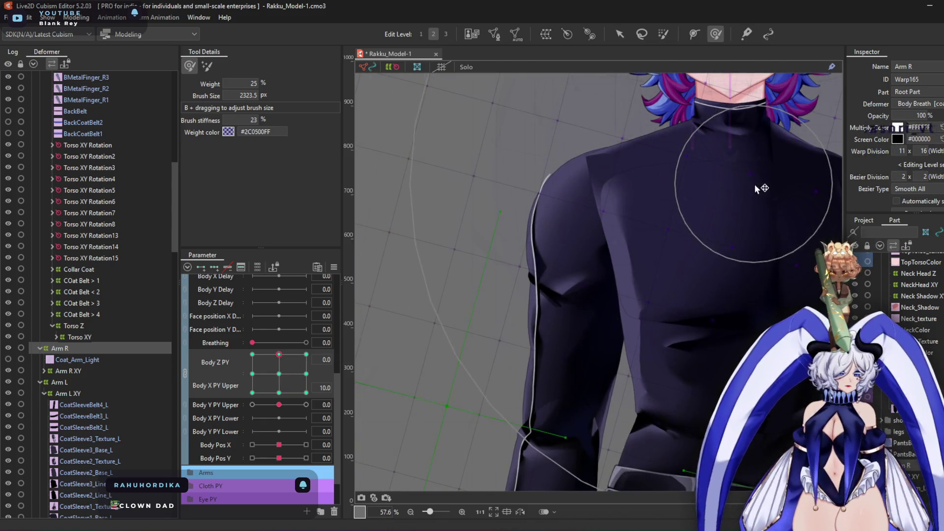
pyautogui.scroll(-2, 409, 158)
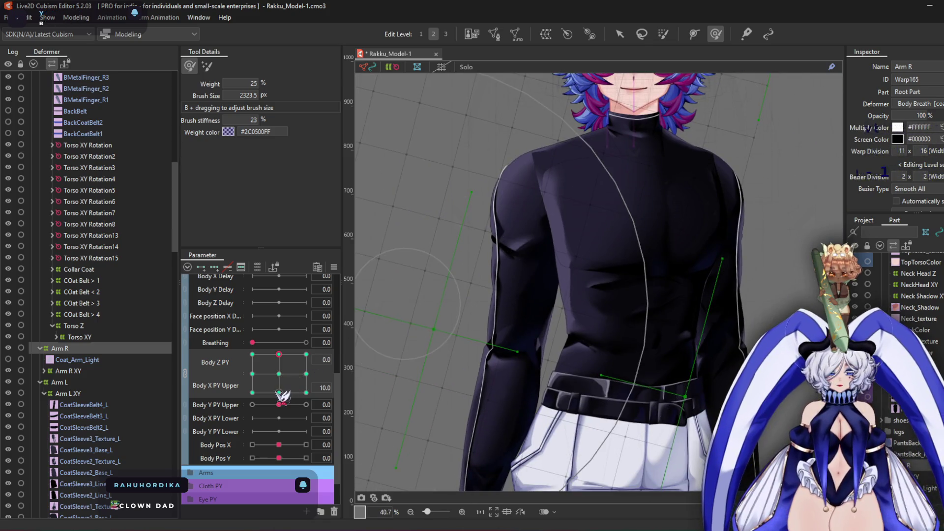
pyautogui.click(279, 392)
pyautogui.scroll(5, 453, 81)
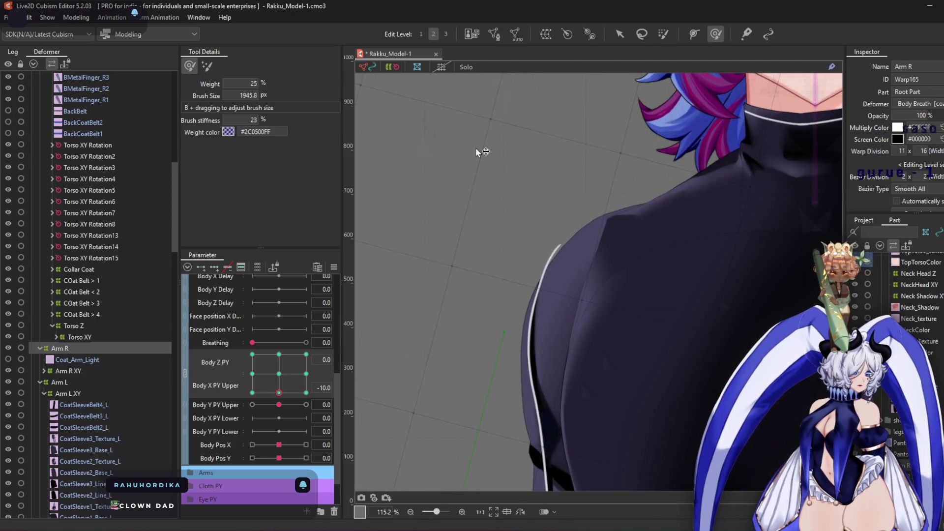
pyautogui.moveTo(521, 267); pyautogui.dragTo(494, 255)
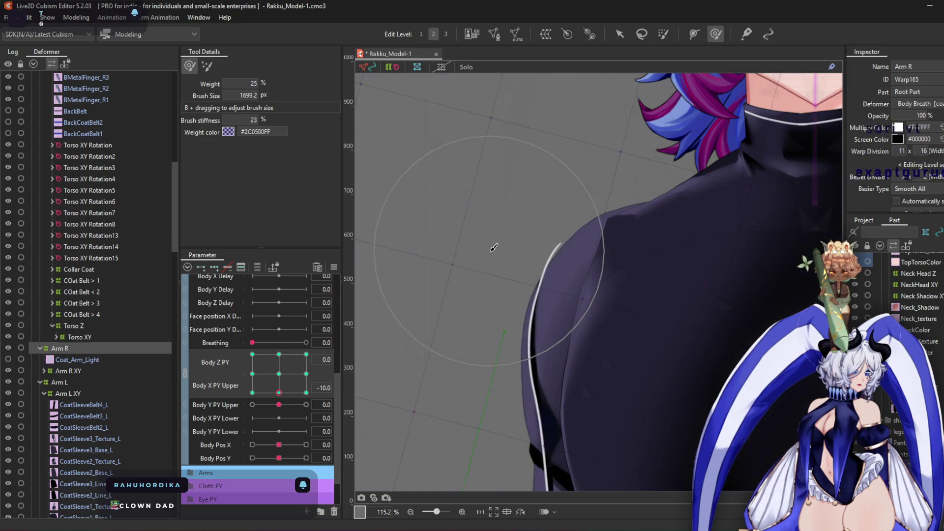
pyautogui.scroll(-4, 493, 247)
# Check Arm R at Body Z -10 and 10 with Body X PY Upper -10
pyautogui.click(252, 393)
pyautogui.scroll(4, 434, 169)
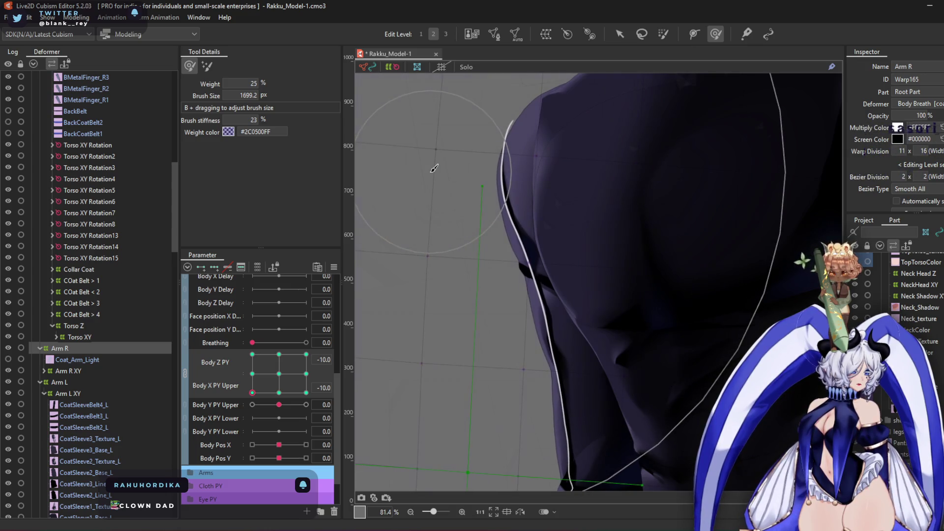
pyautogui.scroll(-4, 434, 168)
pyautogui.click(306, 393)
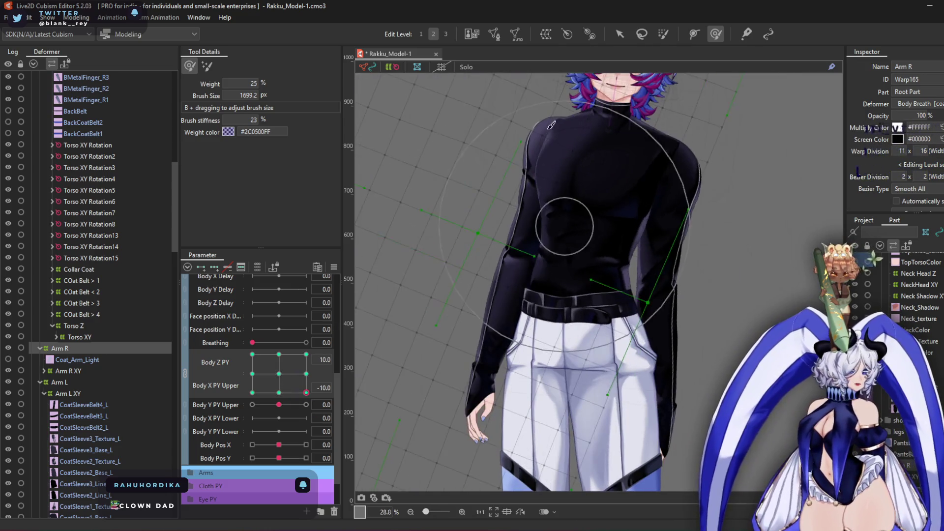
pyautogui.scroll(4, 551, 126)
pyautogui.scroll(-5, 526, 128)
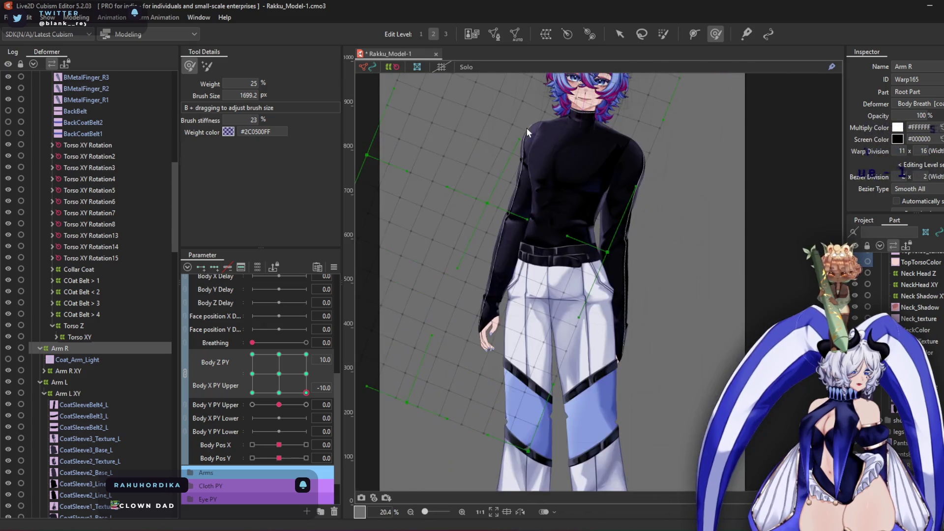
pyautogui.scroll(3, 527, 128)
pyautogui.scroll(-2, 527, 128)
# Preview the Body X 10 corners and an intermediate pose, then return both parameters to 0
pyautogui.click(306, 354)
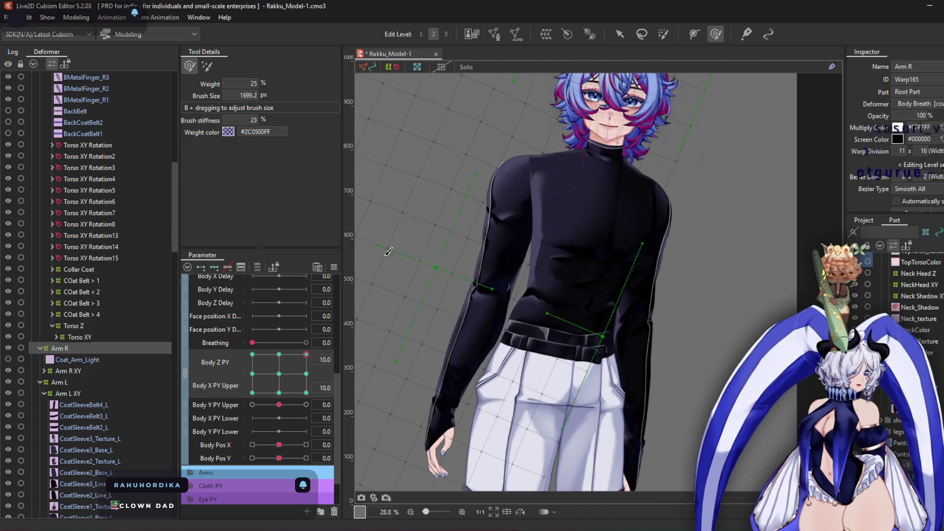
pyautogui.scroll(3, 502, 157)
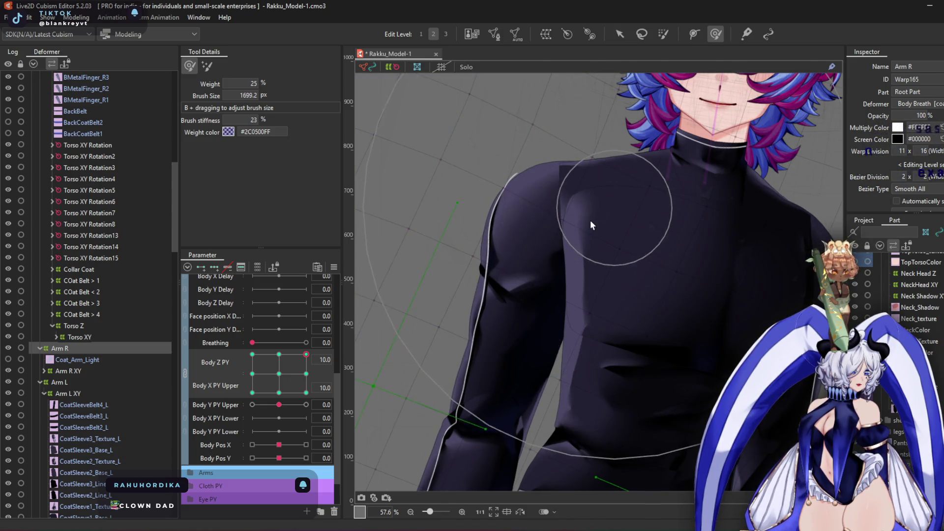
pyautogui.scroll(-3, 590, 223)
pyautogui.click(252, 354)
pyautogui.scroll(3, 458, 217)
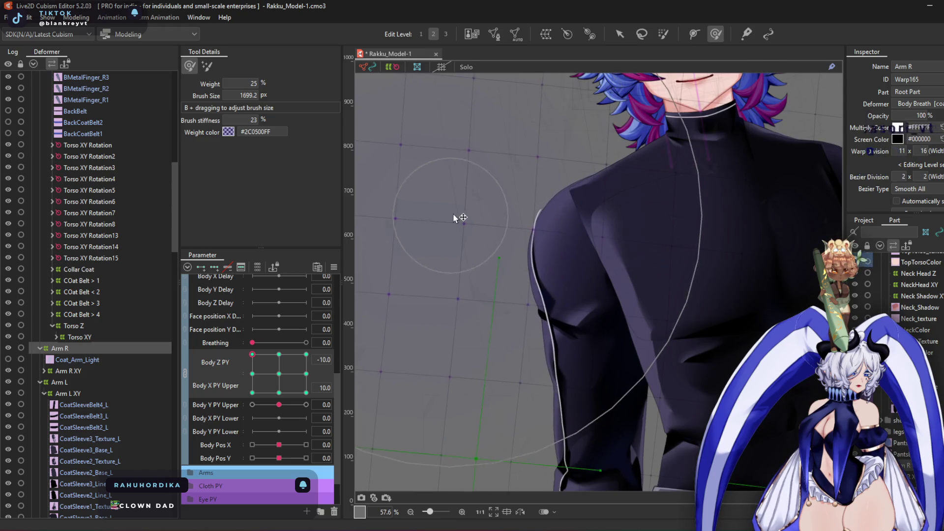
pyautogui.scroll(-2, 703, 225)
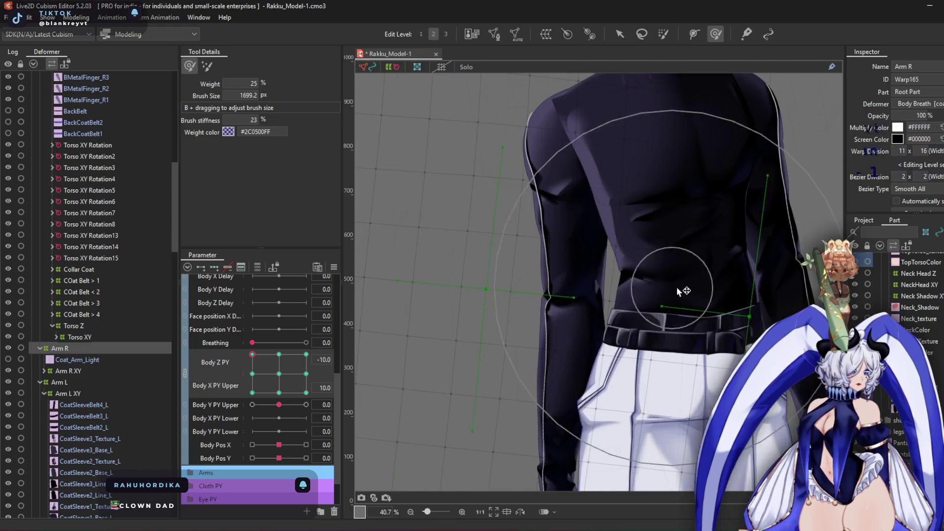
pyautogui.click(253, 365)
pyautogui.moveTo(241, 360)
pyautogui.mouseDown()
pyautogui.moveTo(253, 321)
pyautogui.moveTo(307, 301)
pyautogui.mouseUp()
pyautogui.moveTo(306, 354)
pyautogui.mouseDown()
pyautogui.moveTo(288, 389)
pyautogui.moveTo(279, 374)
pyautogui.mouseUp()
pyautogui.scroll(-1, 582, 225)
pyautogui.scroll(-1, 582, 226)
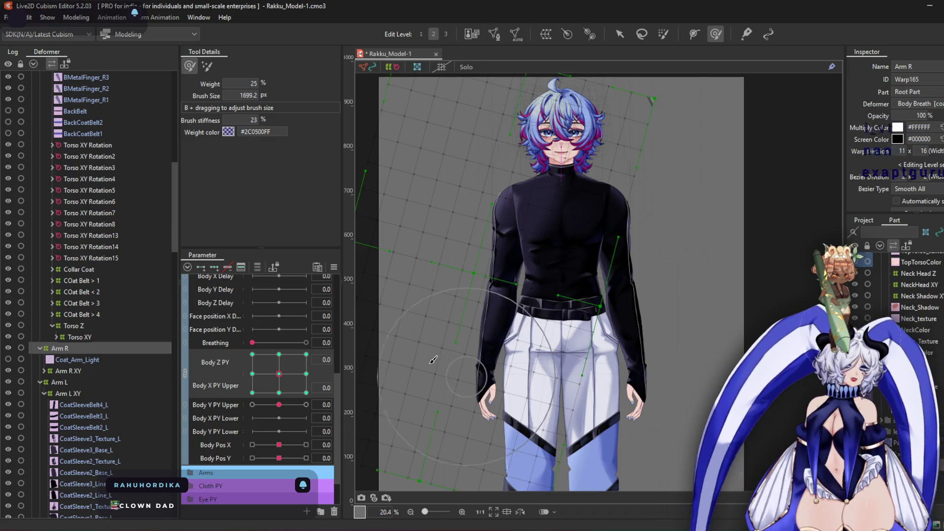
# Preview partial and corner Body Z/X turn poses, double-clicking to reset to neutral between them
pyautogui.moveTo(299, 393)
pyautogui.mouseDown()
pyautogui.moveTo(253, 379)
pyautogui.moveTo(292, 384)
pyautogui.mouseUp()
pyautogui.doubleClick(293, 384)
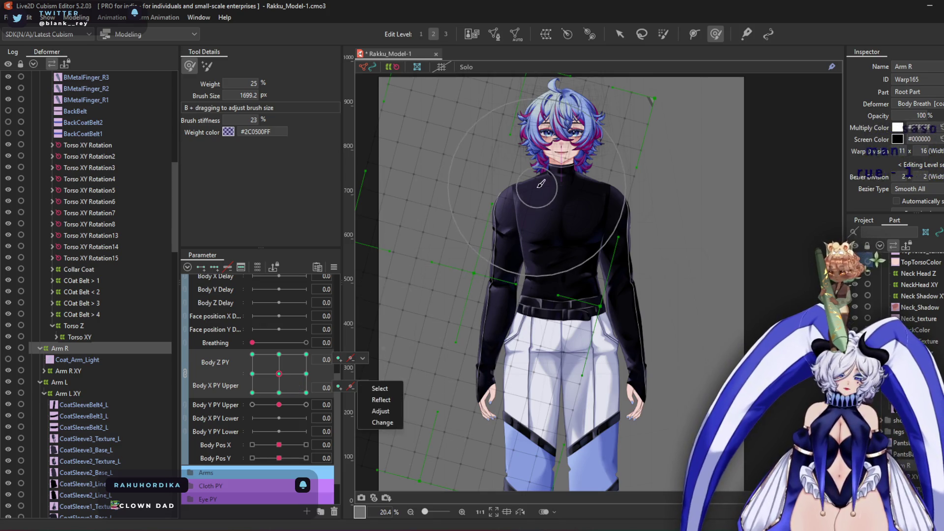
pyautogui.scroll(3, 551, 237)
pyautogui.moveTo(279, 373)
pyautogui.mouseDown()
pyautogui.moveTo(266, 386)
pyautogui.moveTo(322, 362)
pyautogui.moveTo(263, 379)
pyautogui.moveTo(296, 380)
pyautogui.mouseUp()
pyautogui.doubleClick(293, 377)
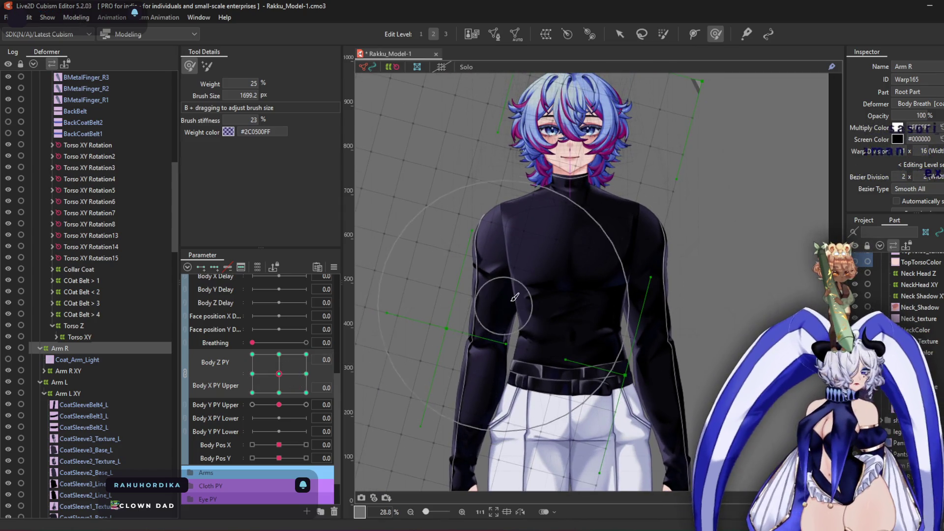
pyautogui.scroll(2, 413, 224)
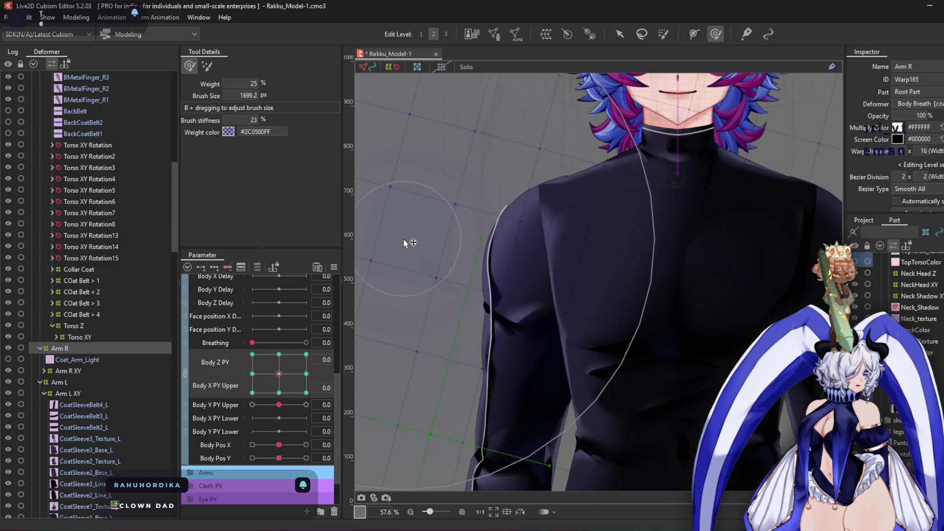
pyautogui.moveTo(281, 375)
pyautogui.mouseDown()
pyautogui.moveTo(258, 359)
pyautogui.moveTo(261, 396)
pyautogui.moveTo(316, 386)
pyautogui.moveTo(263, 373)
pyautogui.moveTo(341, 312)
pyautogui.moveTo(312, 464)
pyautogui.moveTo(160, 390)
pyautogui.moveTo(259, 323)
pyautogui.mouseUp()
pyautogui.moveTo(310, 287)
pyautogui.mouseDown()
pyautogui.moveTo(305, 319)
pyautogui.moveTo(316, 348)
pyautogui.moveTo(246, 412)
pyautogui.moveTo(258, 370)
pyautogui.mouseUp()
pyautogui.scroll(-5, 529, 216)
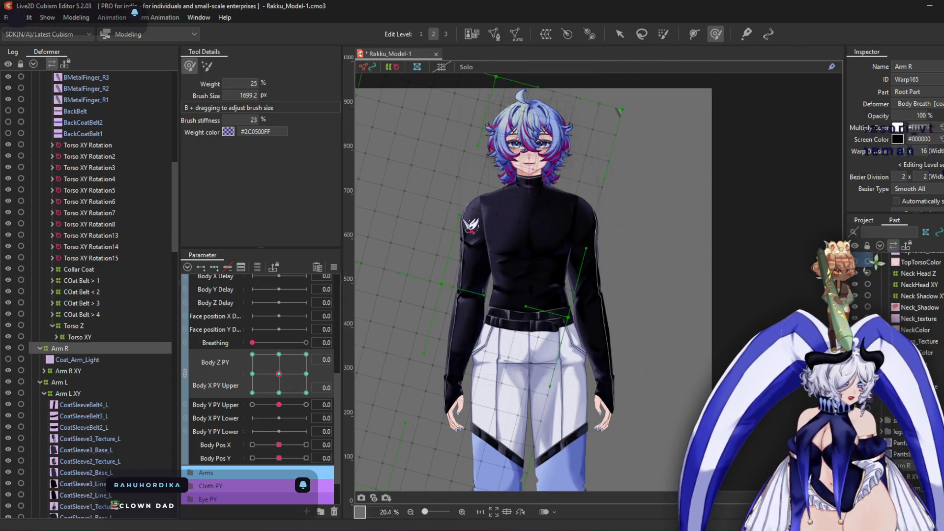
pyautogui.scroll(3, 662, 276)
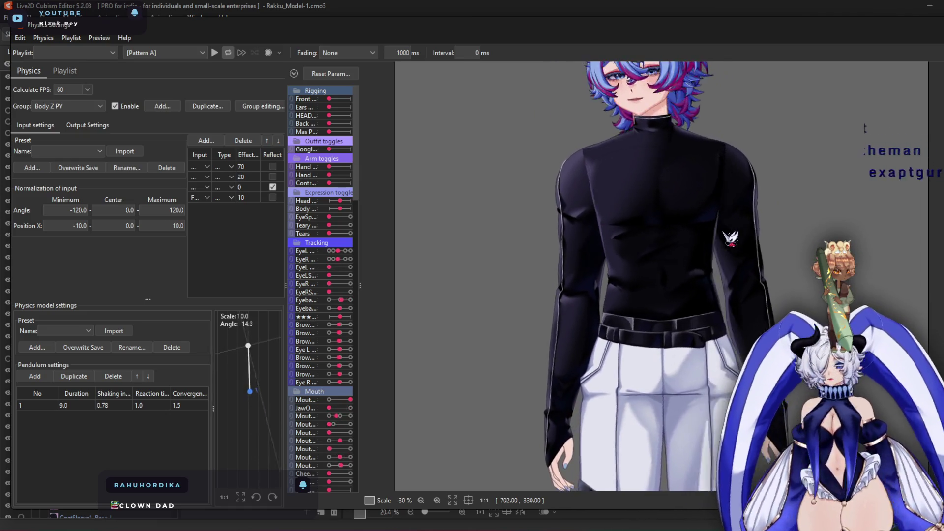
pyautogui.scroll(6, 640, 138)
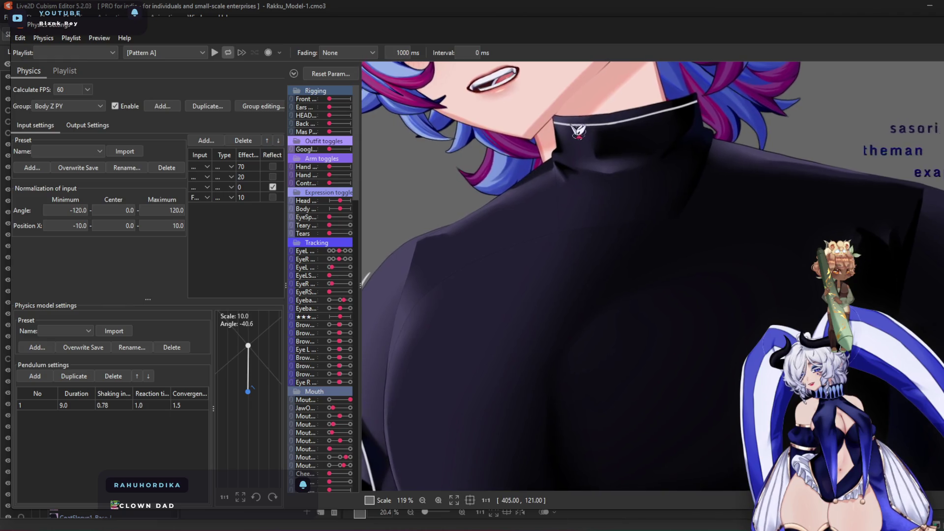
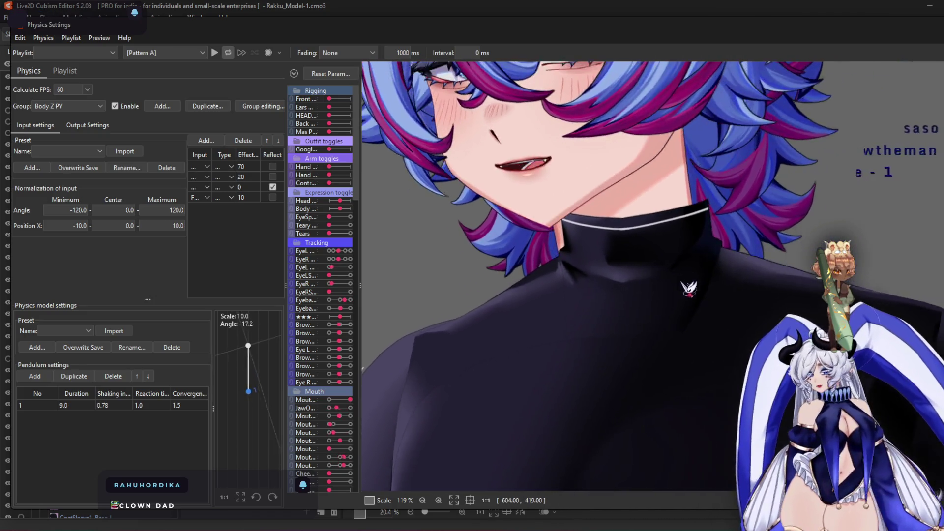
# Leave Physics Settings and return to modeling, with the Arm R warp deformer shown
pyautogui.scroll(-3, 691, 290)
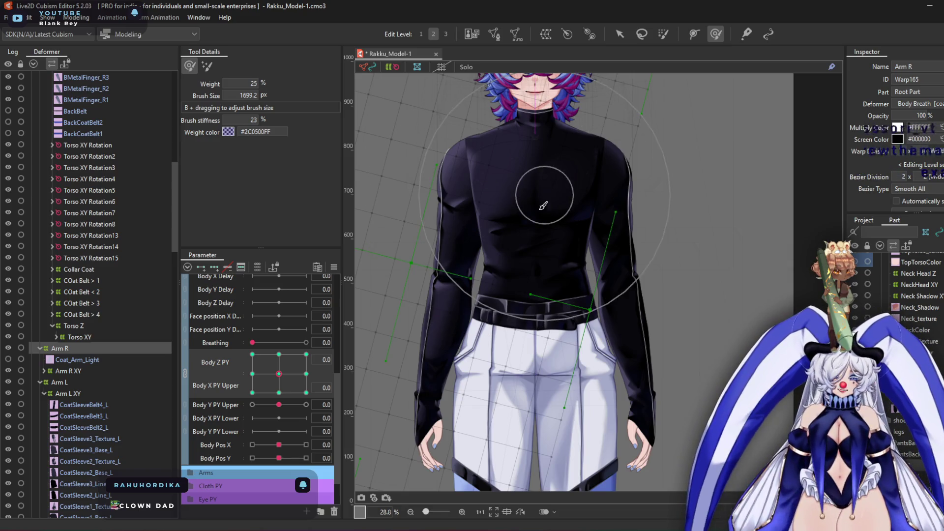
# Turn the body to the bottom-left corner pose and set Body Y PY Upper to -10
pyautogui.moveTo(544, 205); pyautogui.dragTo(520, 271)
pyautogui.moveTo(268, 391)
pyautogui.mouseDown()
pyautogui.moveTo(216, 335)
pyautogui.moveTo(267, 305)
pyautogui.moveTo(327, 385)
pyautogui.moveTo(189, 405)
pyautogui.moveTo(331, 302)
pyautogui.moveTo(340, 332)
pyautogui.moveTo(175, 353)
pyautogui.mouseUp()
pyautogui.moveTo(279, 405)
pyautogui.mouseDown()
pyautogui.moveTo(227, 428)
pyautogui.moveTo(333, 422)
pyautogui.moveTo(220, 435)
pyautogui.moveTo(383, 432)
pyautogui.mouseUp()
pyautogui.click(253, 391)
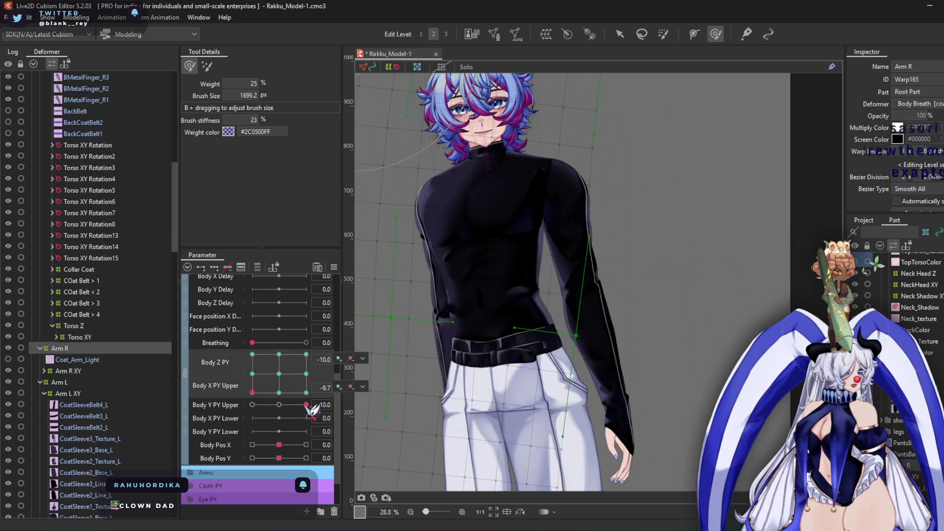
pyautogui.moveTo(298, 408); pyautogui.dragTo(242, 443)
# Test Body Pos X, reset it and the Body Z PY/X PY Upper pad to 0, then expand Torso XY
pyautogui.scroll(5, 422, 141)
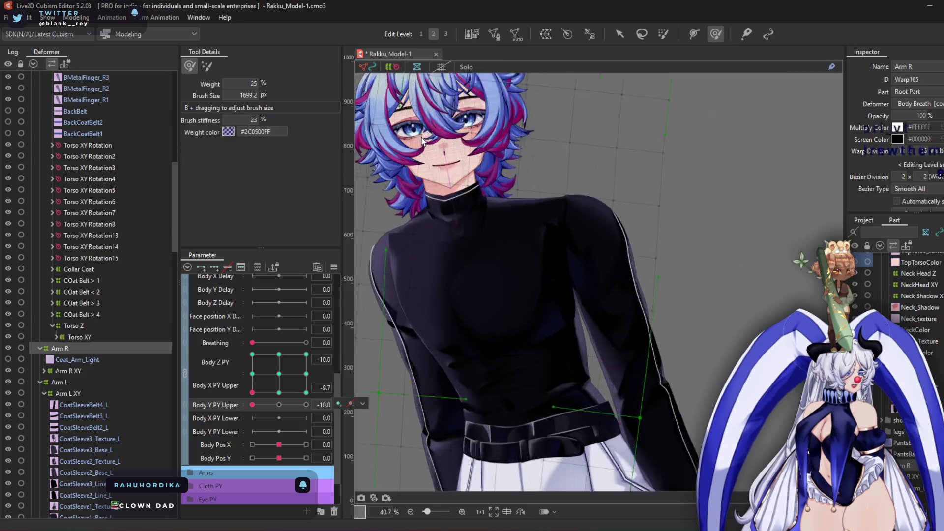
pyautogui.scroll(-1, 422, 141)
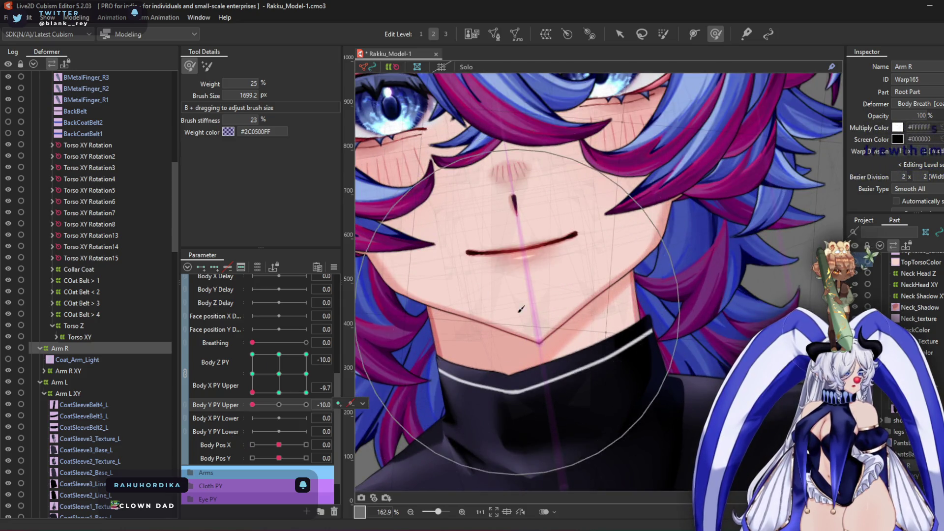
pyautogui.scroll(-1, 423, 354)
pyautogui.moveTo(297, 446); pyautogui.dragTo(235, 453)
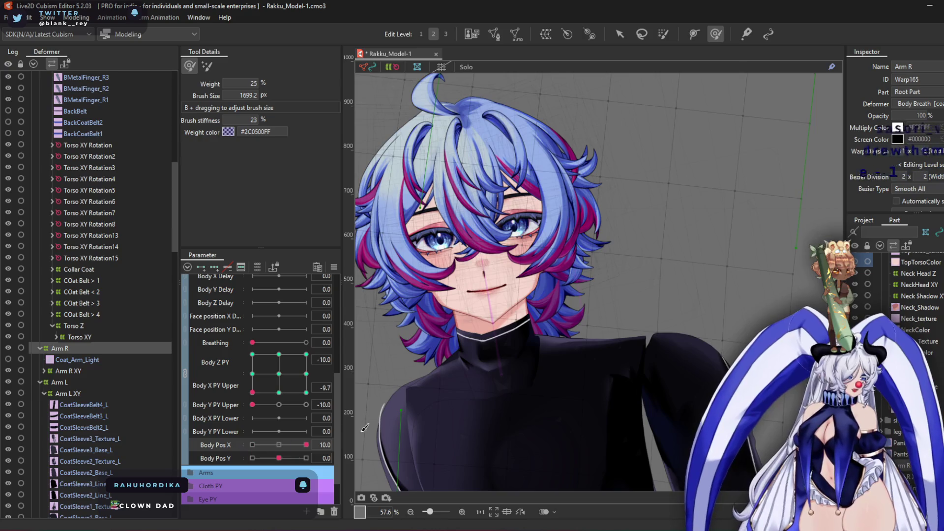
pyautogui.click(283, 445)
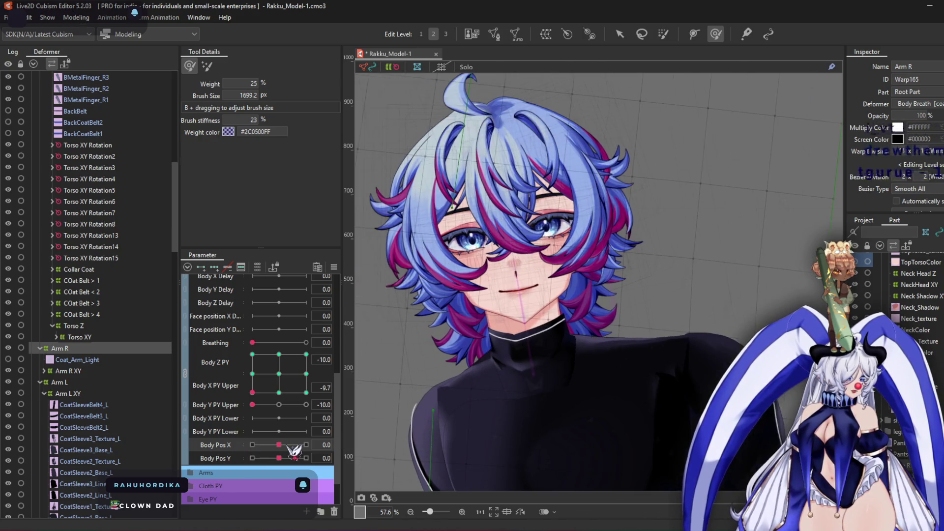
pyautogui.scroll(-1, 395, 240)
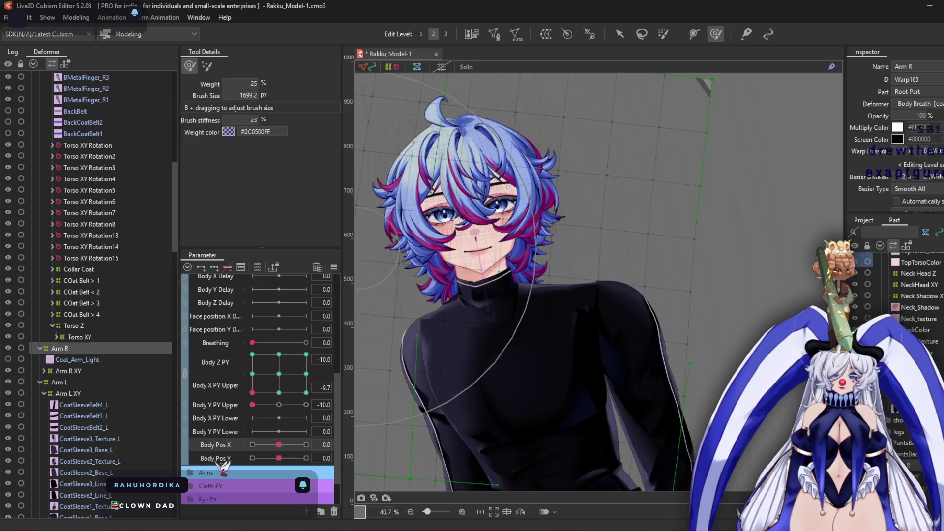
pyautogui.click(284, 377)
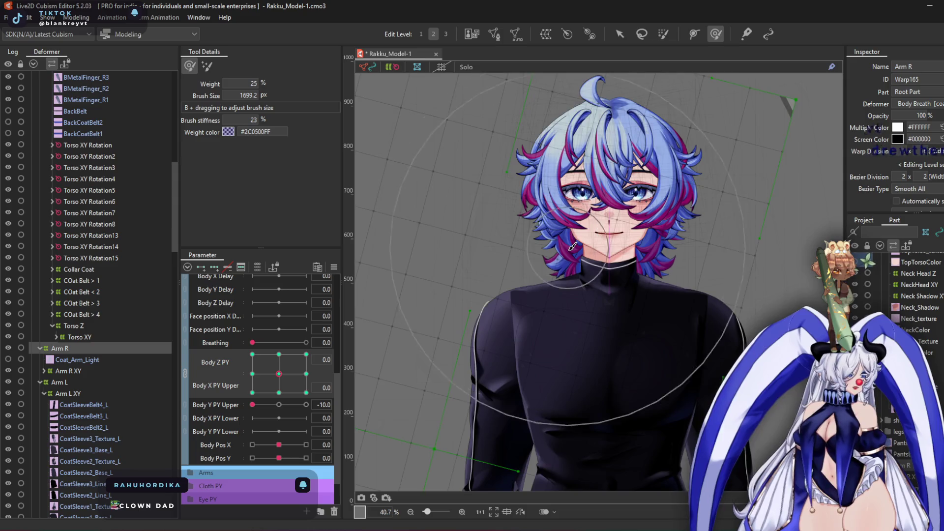
pyautogui.click(620, 34)
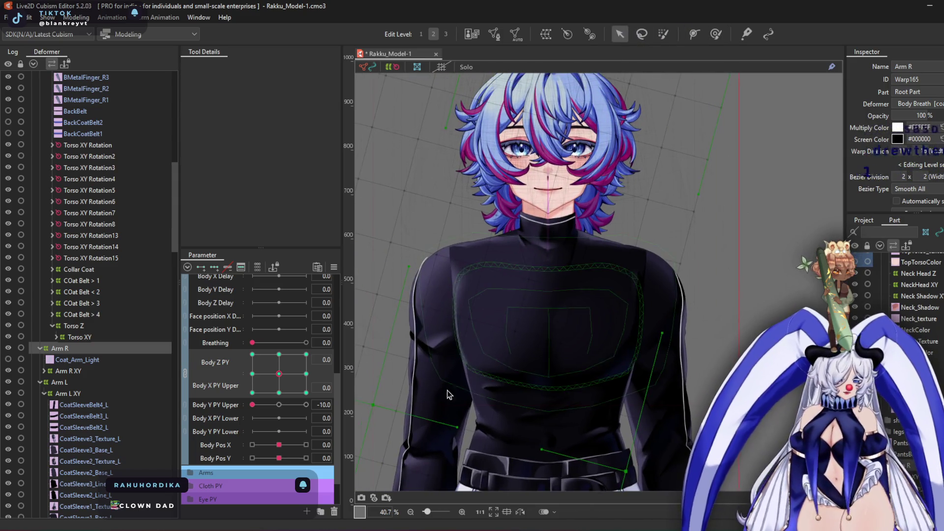
pyautogui.doubleClick(87, 338)
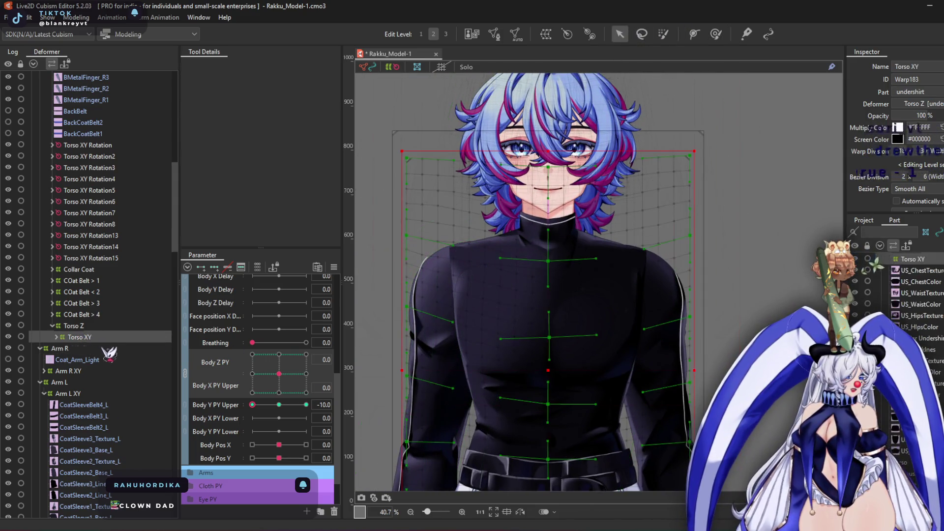
# Select the Collar Undershirt XY warp with the deform brush at the Body X PY Upper 10 key
pyautogui.scroll(-6, 108, 361)
pyautogui.click(106, 325)
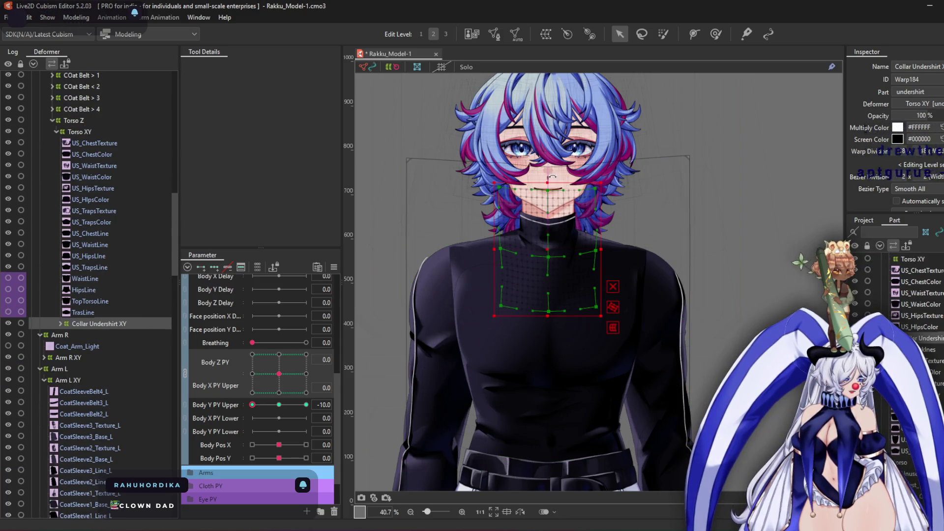
pyautogui.click(717, 33)
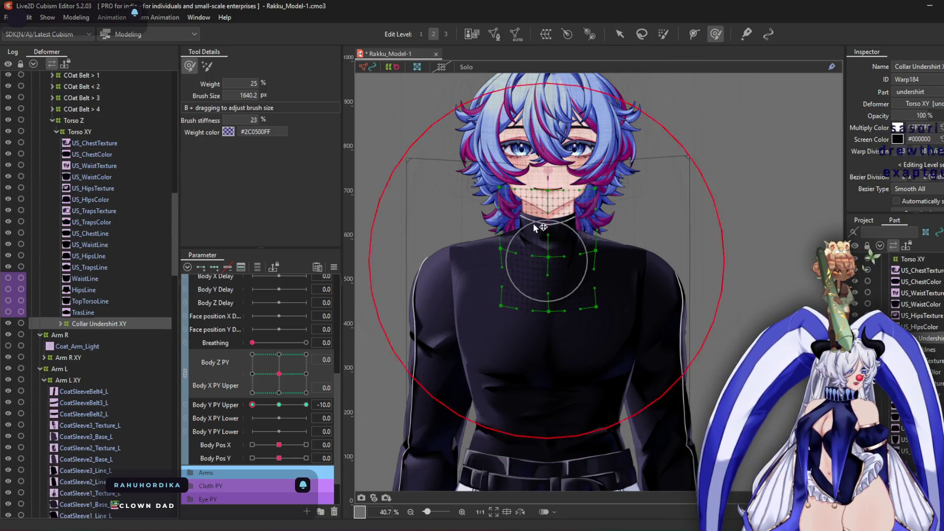
pyautogui.scroll(3, 536, 193)
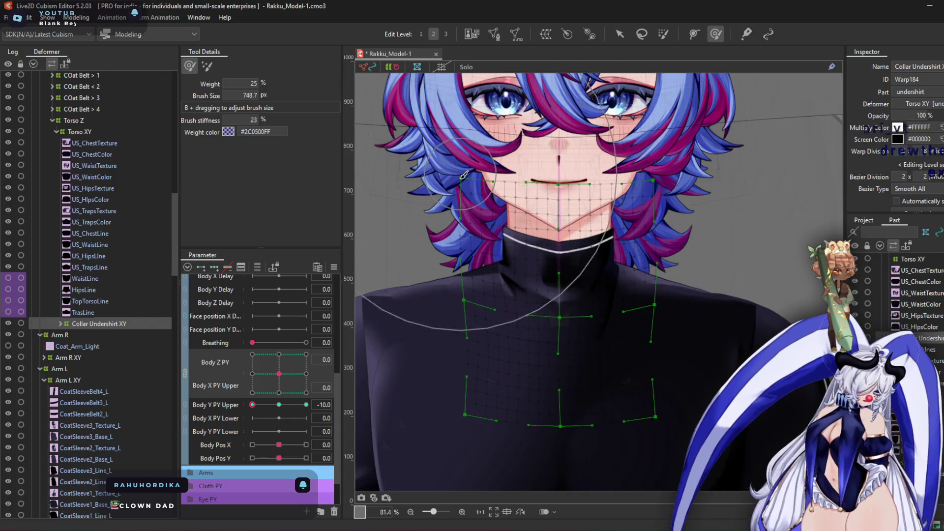
pyautogui.scroll(2, 512, 247)
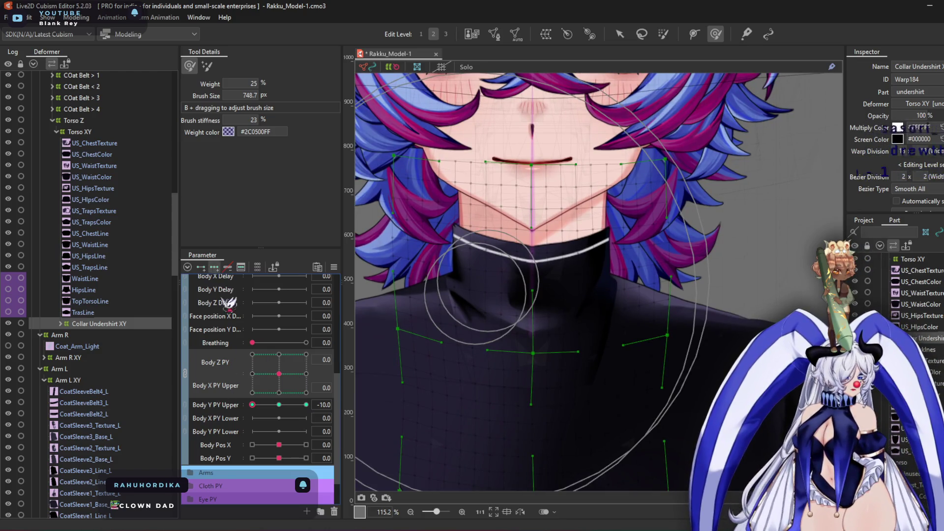
pyautogui.click(279, 356)
pyautogui.hscroll(5, 600, 198)
# Shrink the brush to about 526 px and move to the Body X PY Upper -10 key
pyautogui.moveTo(546, 162); pyautogui.dragTo(512, 147)
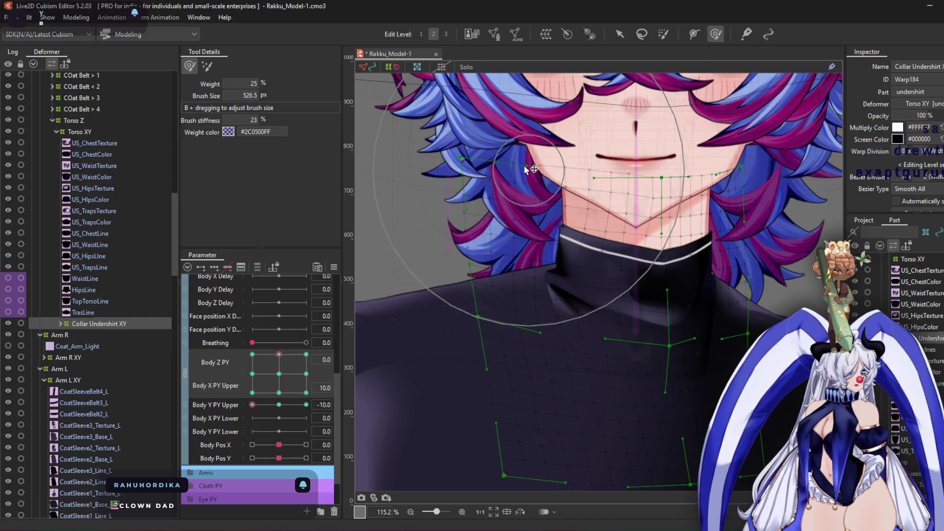
pyautogui.hscroll(3, 688, 194)
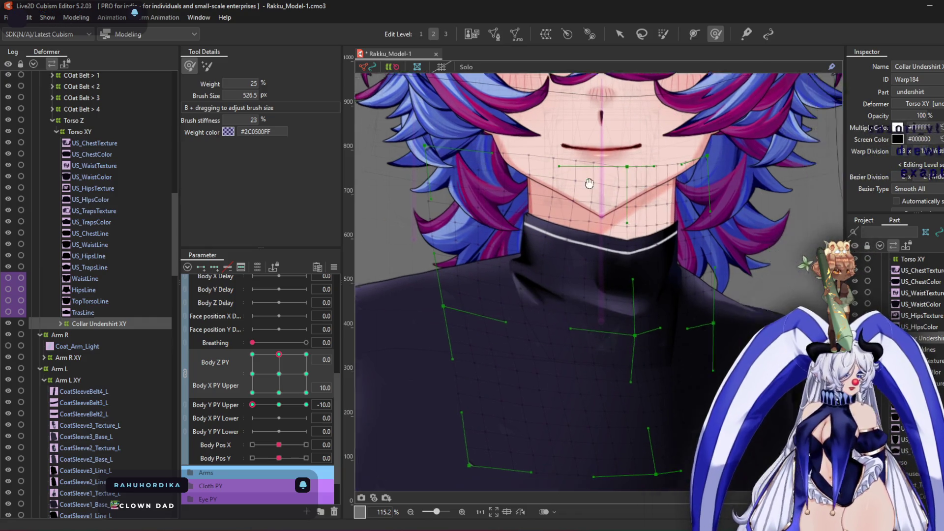
pyautogui.click(279, 393)
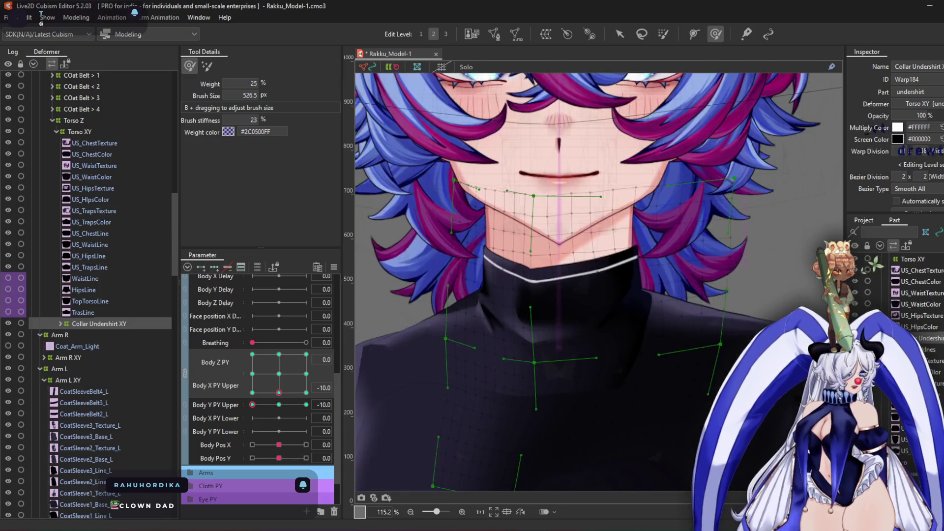
pyautogui.scroll(3, 538, 232)
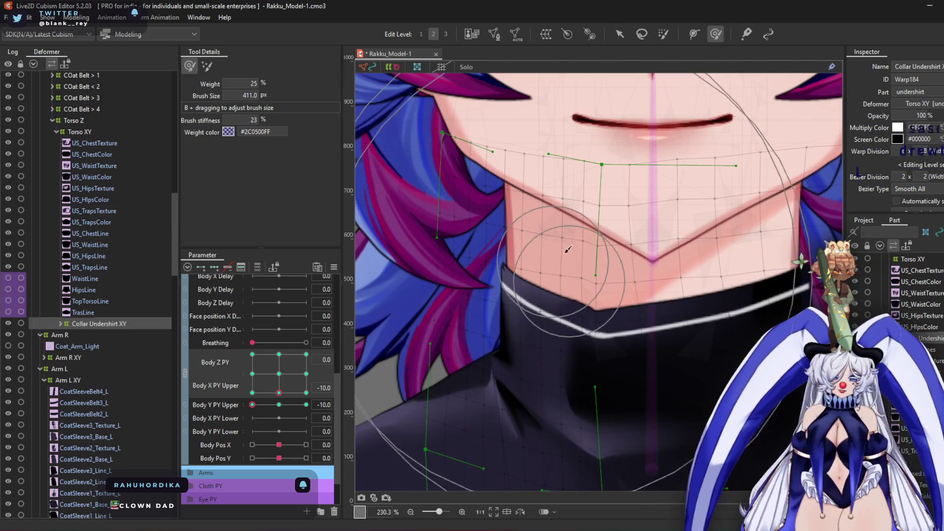
pyautogui.scroll(-2, 615, 295)
pyautogui.scroll(2, 627, 300)
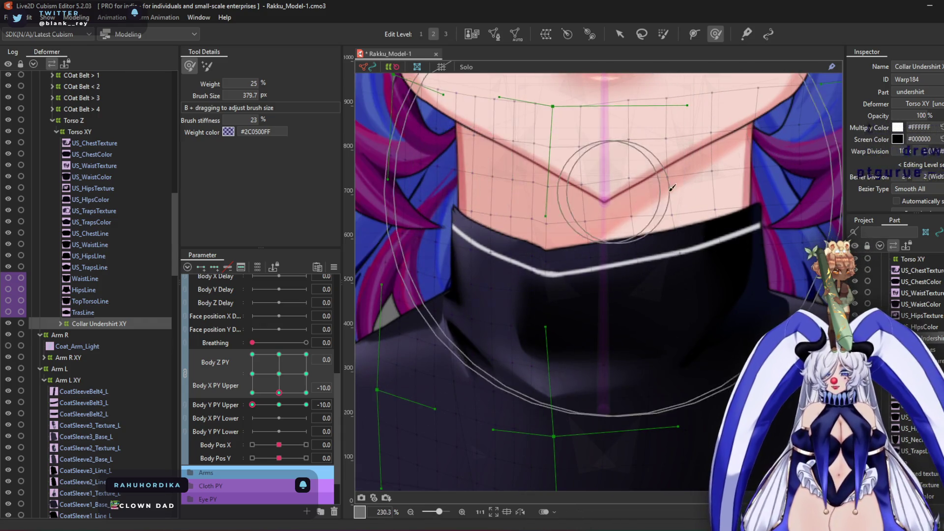
pyautogui.scroll(-4, 704, 190)
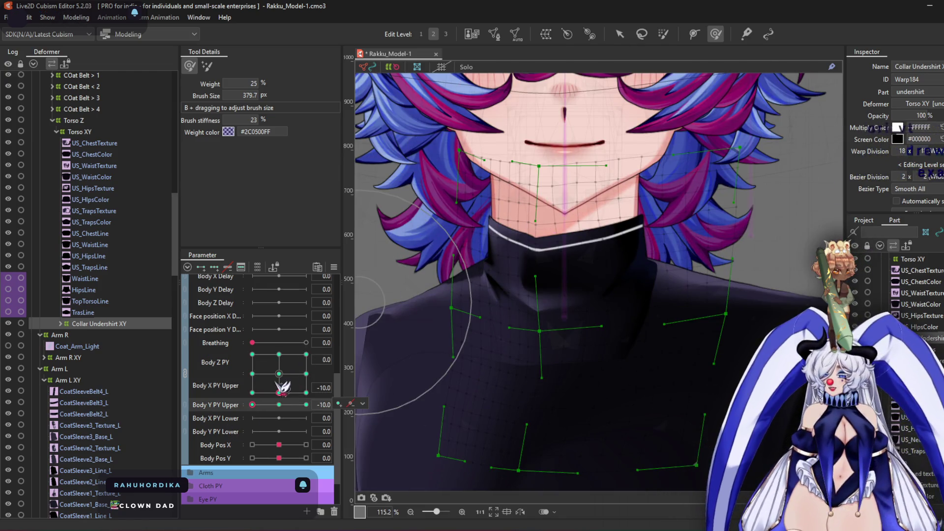
# At the Body Z PY -10 key, push the collar mesh down and nudge the chin right
pyautogui.moveTo(280, 386); pyautogui.dragTo(199, 434)
pyautogui.moveTo(588, 260); pyautogui.dragTo(721, 359)
pyautogui.scroll(3, 541, 246)
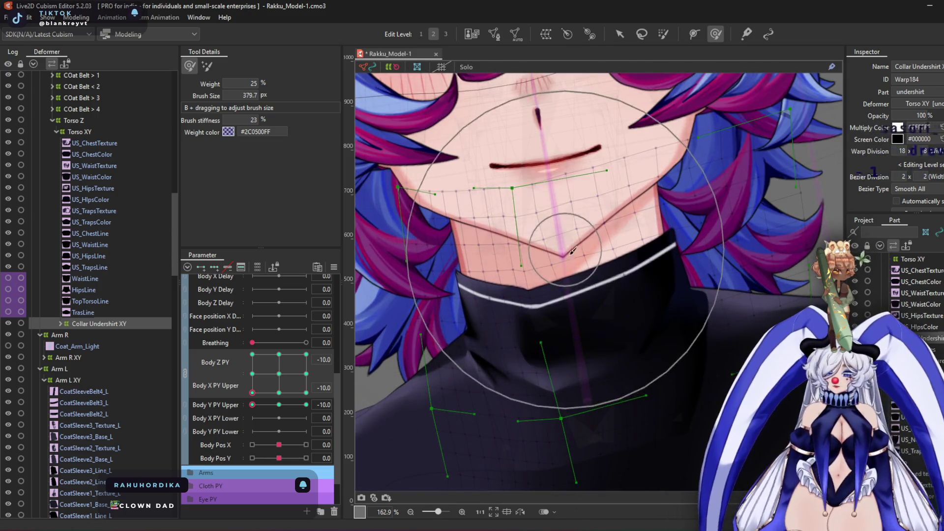
pyautogui.click(278, 377)
pyautogui.click(252, 374)
pyautogui.click(362, 358)
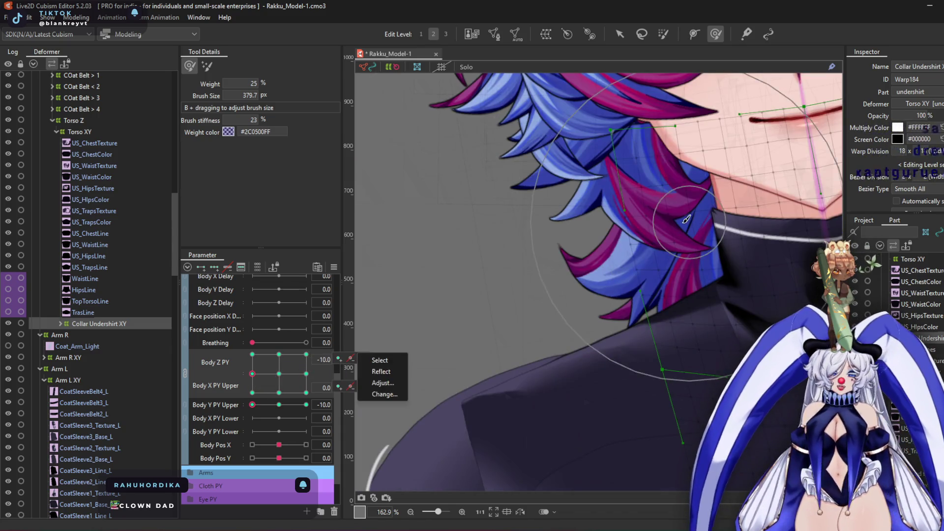
pyautogui.click(379, 369)
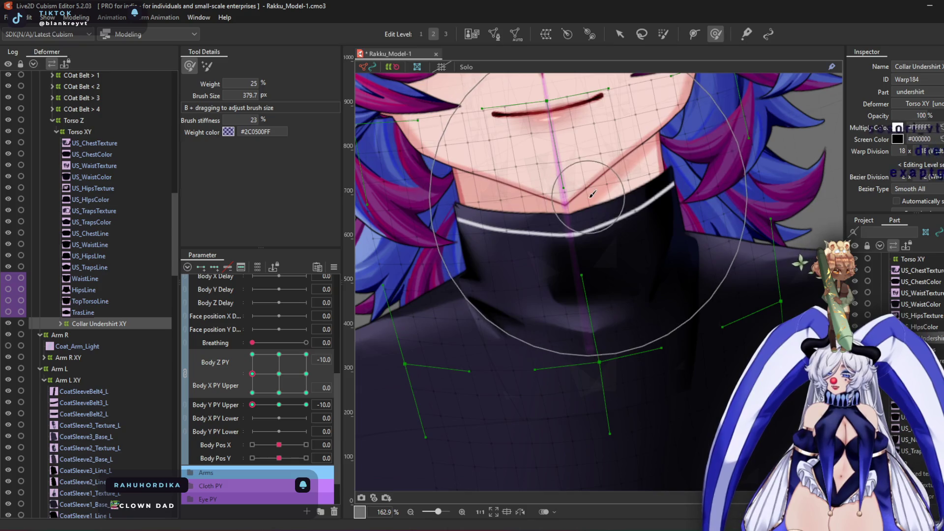
pyautogui.moveTo(498, 296)
pyautogui.mouseDown()
pyautogui.moveTo(428, 323)
pyautogui.moveTo(415, 340)
pyautogui.mouseUp()
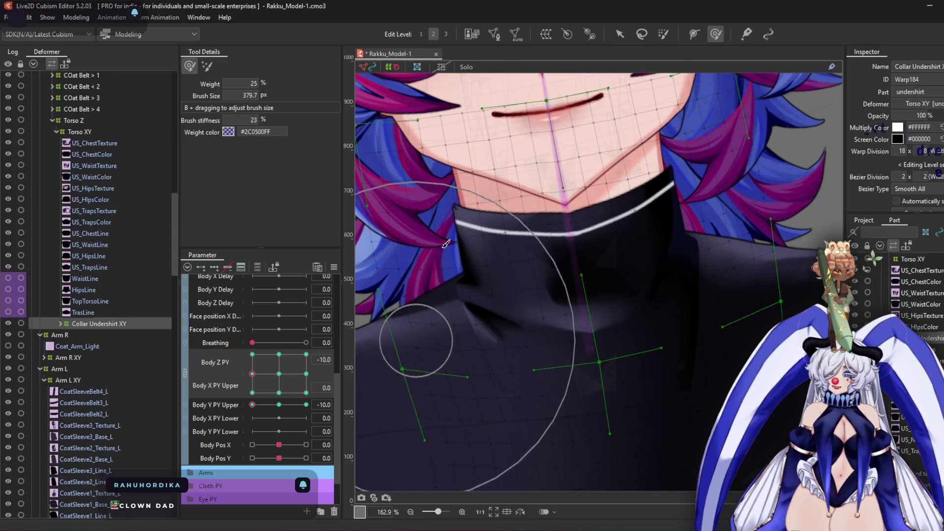
pyautogui.moveTo(432, 213); pyautogui.dragTo(442, 212)
# Shrink the brush to about 308 px and move to the Body Z PY 10 key
pyautogui.moveTo(286, 384); pyautogui.dragTo(253, 355)
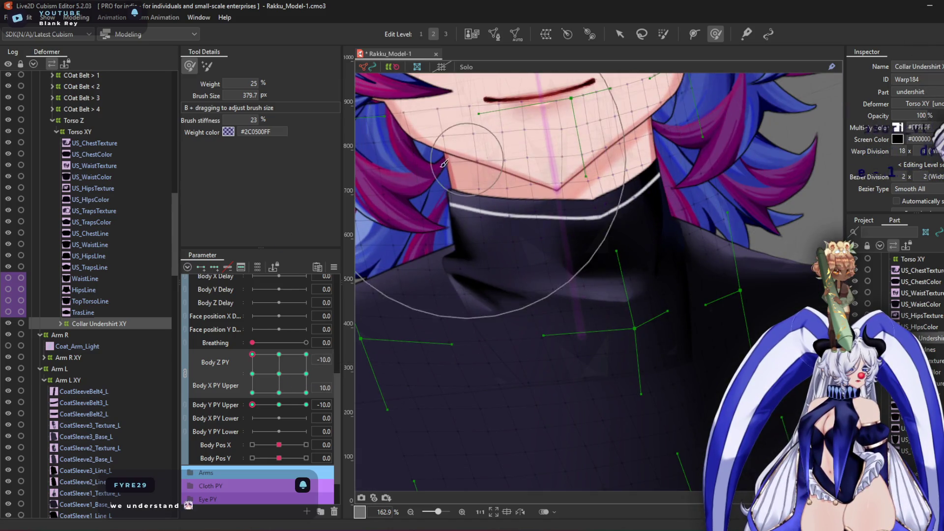
pyautogui.moveTo(587, 245)
pyautogui.mouseDown()
pyautogui.moveTo(511, 256)
pyautogui.moveTo(439, 337)
pyautogui.moveTo(742, 264)
pyautogui.moveTo(691, 210)
pyautogui.mouseUp()
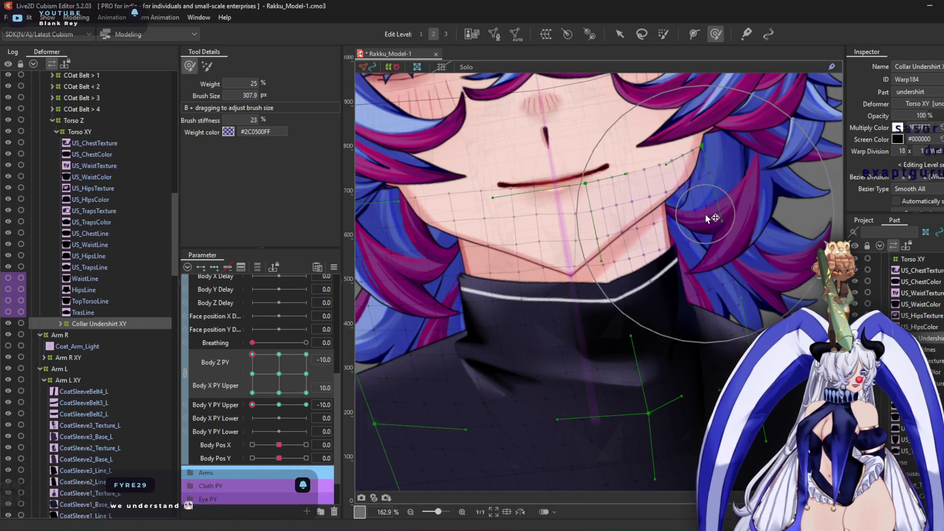
pyautogui.scroll(-2, 700, 212)
pyautogui.scroll(2, 581, 240)
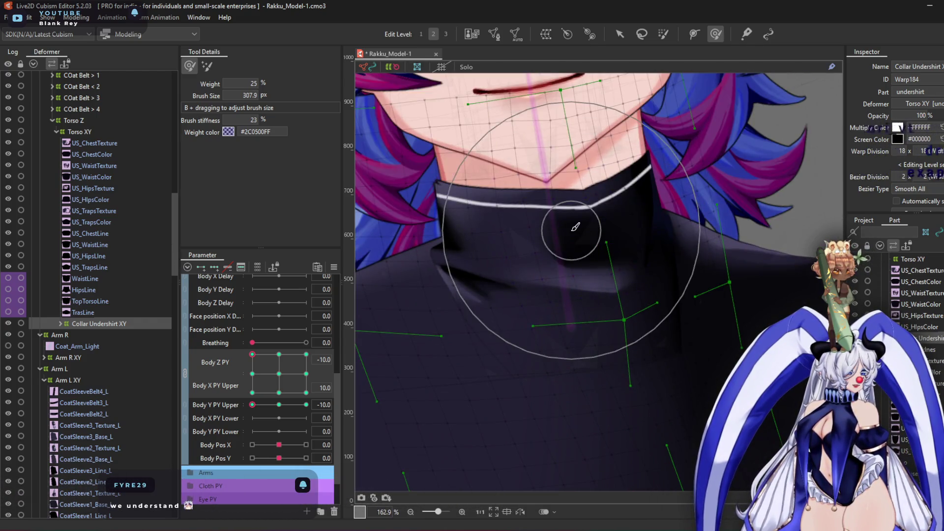
pyautogui.click(306, 354)
pyautogui.scroll(-2, 541, 183)
pyautogui.moveTo(541, 184); pyautogui.dragTo(365, 203)
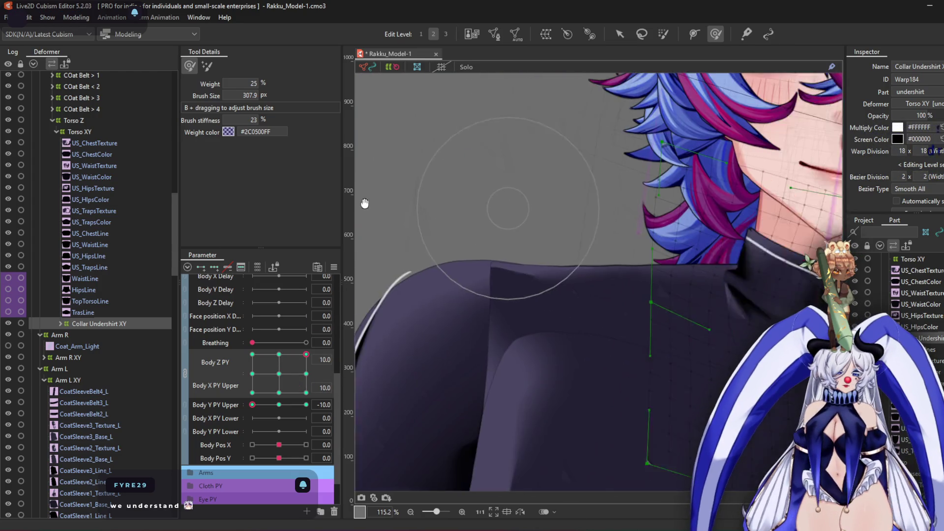
# Inspect the chin and collar warp at Body Z PY 10 with X PY Upper 0 and -10
pyautogui.scroll(2, 567, 227)
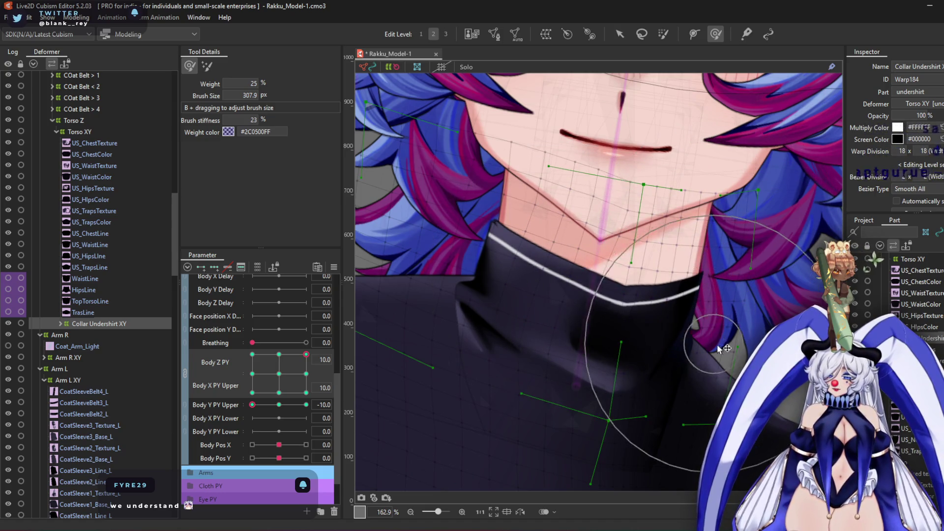
pyautogui.click(306, 374)
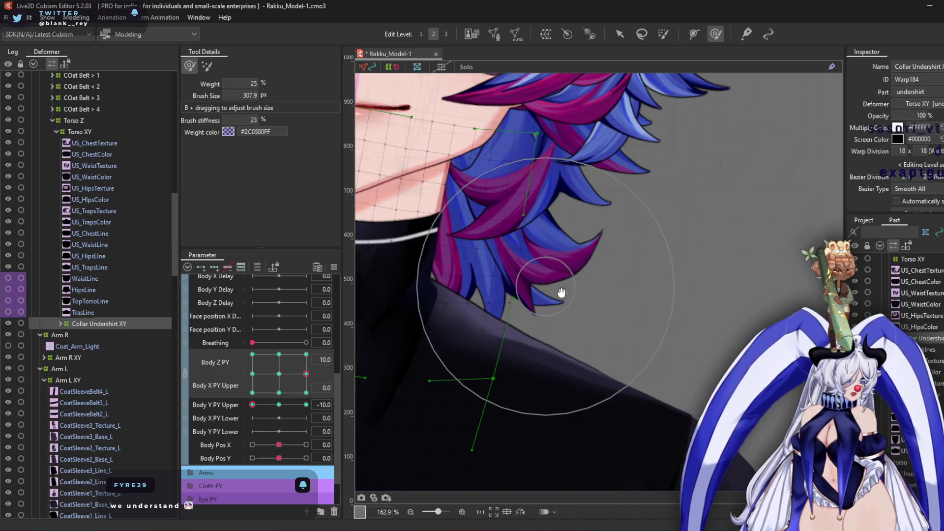
pyautogui.moveTo(561, 293); pyautogui.dragTo(766, 339)
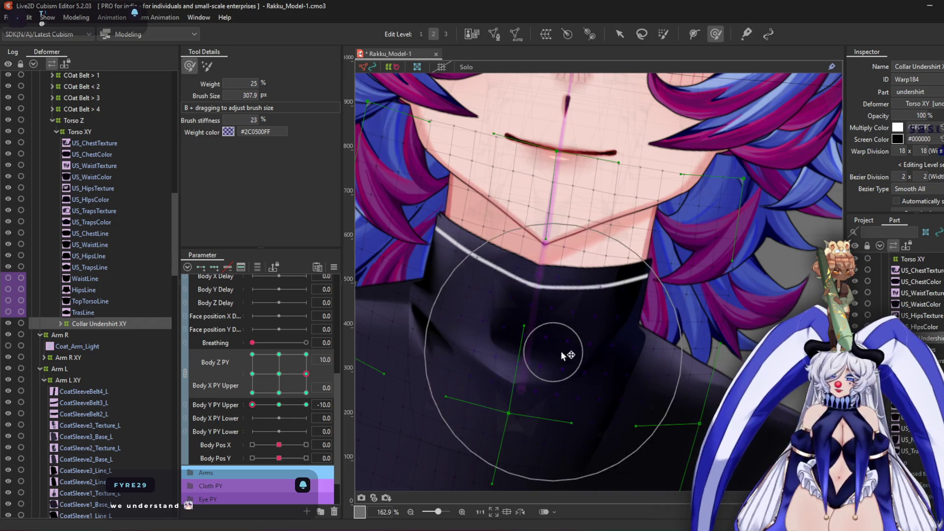
pyautogui.click(307, 392)
pyautogui.moveTo(543, 311)
pyautogui.mouseDown()
pyautogui.moveTo(584, 306)
pyautogui.moveTo(504, 315)
pyautogui.moveTo(570, 274)
pyautogui.moveTo(507, 253)
pyautogui.moveTo(521, 277)
pyautogui.mouseUp()
pyautogui.scroll(-3, 521, 277)
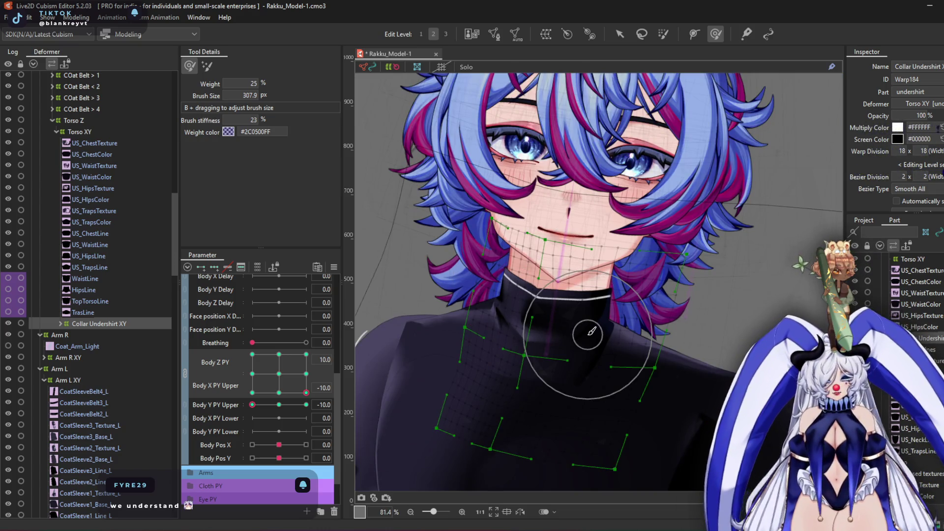
pyautogui.scroll(3, 588, 334)
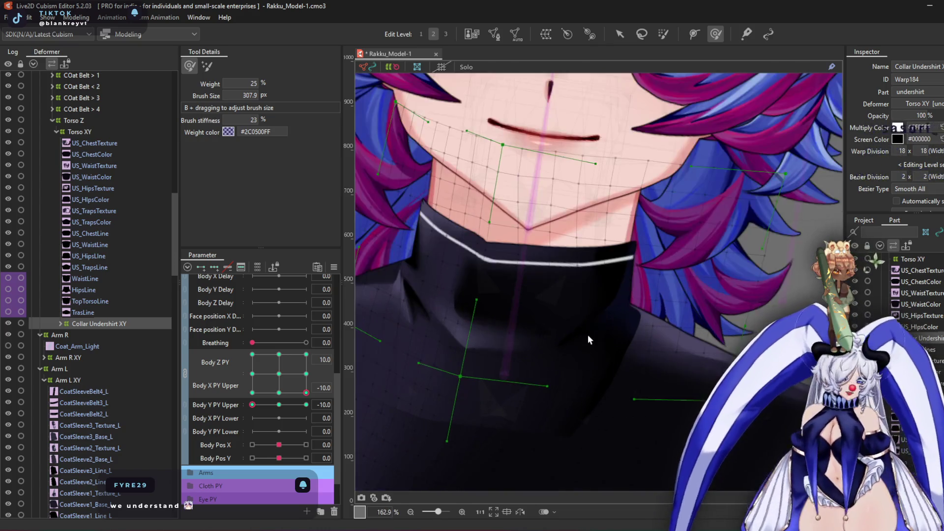
# At Body Z PY 0, X PY Upper -10, nudge the collar warp points around the neck
pyautogui.moveTo(306, 393); pyautogui.dragTo(279, 393)
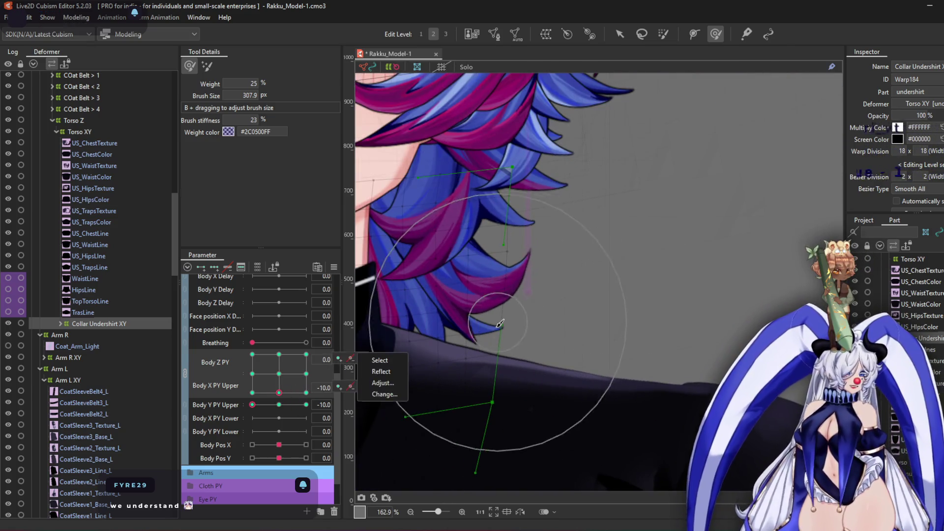
pyautogui.moveTo(500, 325); pyautogui.dragTo(737, 291)
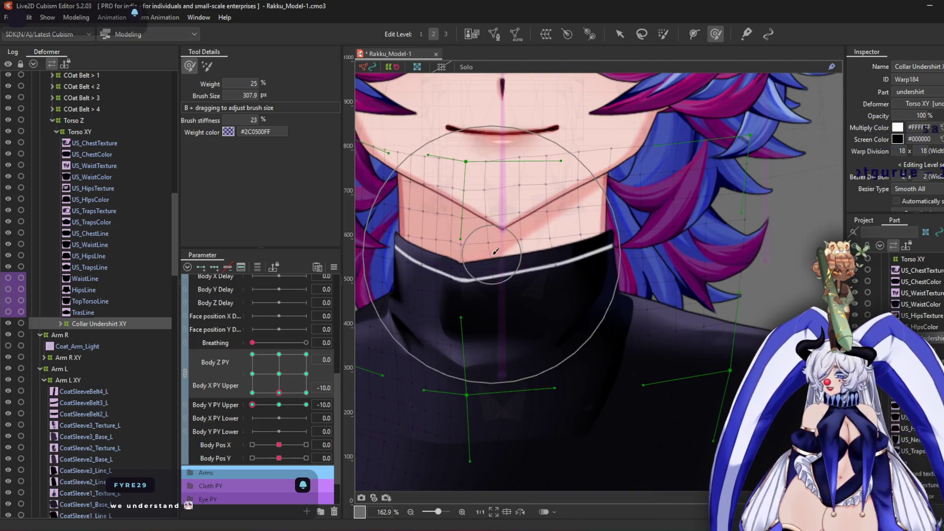
pyautogui.scroll(-3, 582, 257)
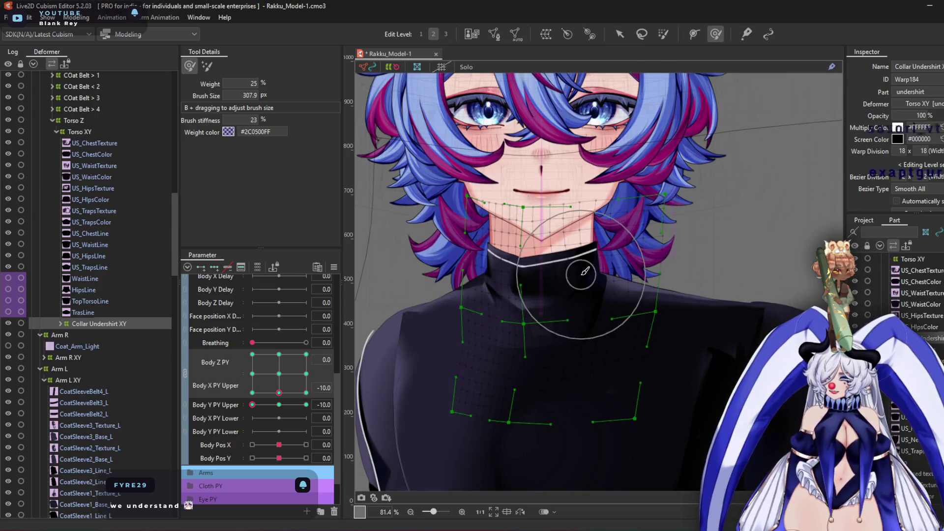
pyautogui.moveTo(303, 392)
pyautogui.mouseDown()
pyautogui.moveTo(285, 398)
pyautogui.moveTo(202, 352)
pyautogui.moveTo(275, 305)
pyautogui.moveTo(347, 314)
pyautogui.mouseUp()
pyautogui.moveTo(340, 384)
pyautogui.mouseDown()
pyautogui.moveTo(288, 447)
pyautogui.moveTo(263, 299)
pyautogui.moveTo(264, 366)
pyautogui.moveTo(296, 411)
pyautogui.moveTo(296, 373)
pyautogui.moveTo(281, 372)
pyautogui.moveTo(281, 362)
pyautogui.mouseUp()
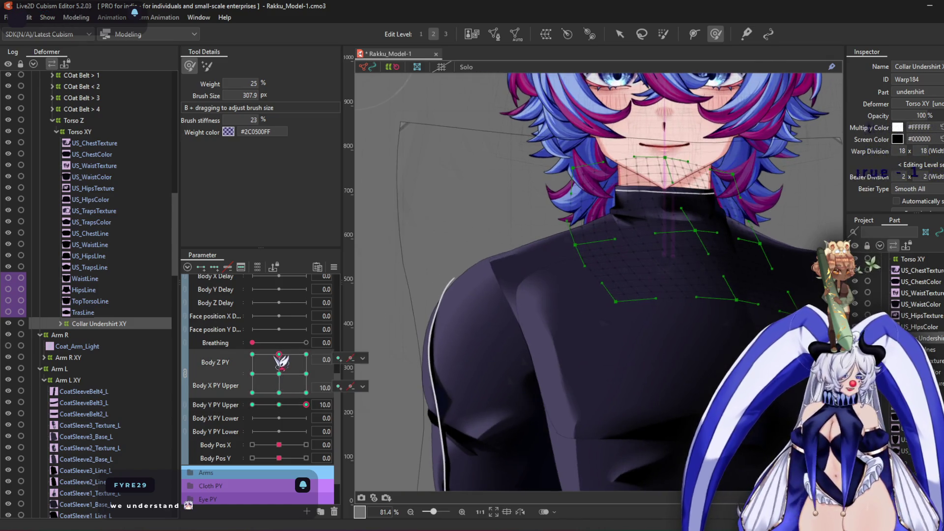
pyautogui.scroll(6, 657, 171)
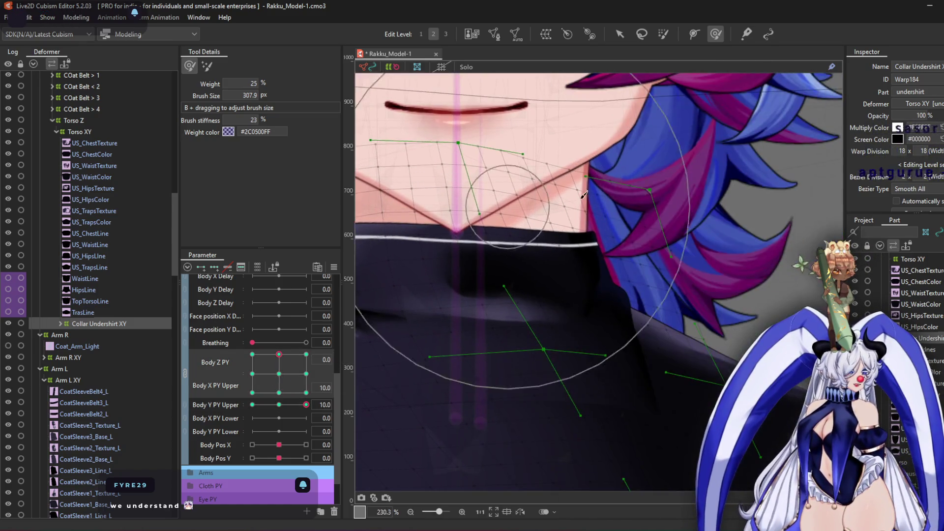
pyautogui.moveTo(576, 188)
pyautogui.mouseDown()
pyautogui.moveTo(718, 288)
pyautogui.moveTo(645, 314)
pyautogui.moveTo(487, 148)
pyautogui.moveTo(566, 177)
pyautogui.mouseUp()
pyautogui.scroll(-4, 565, 177)
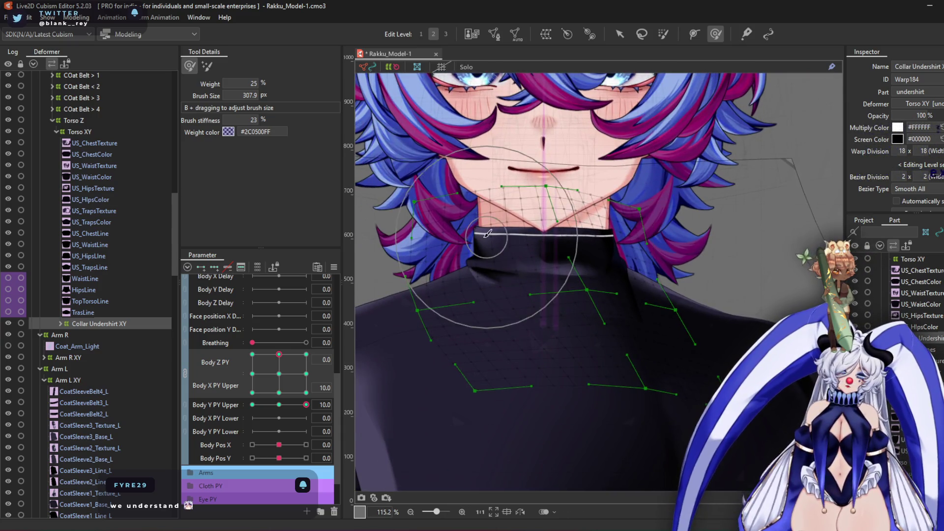
pyautogui.scroll(2, 451, 198)
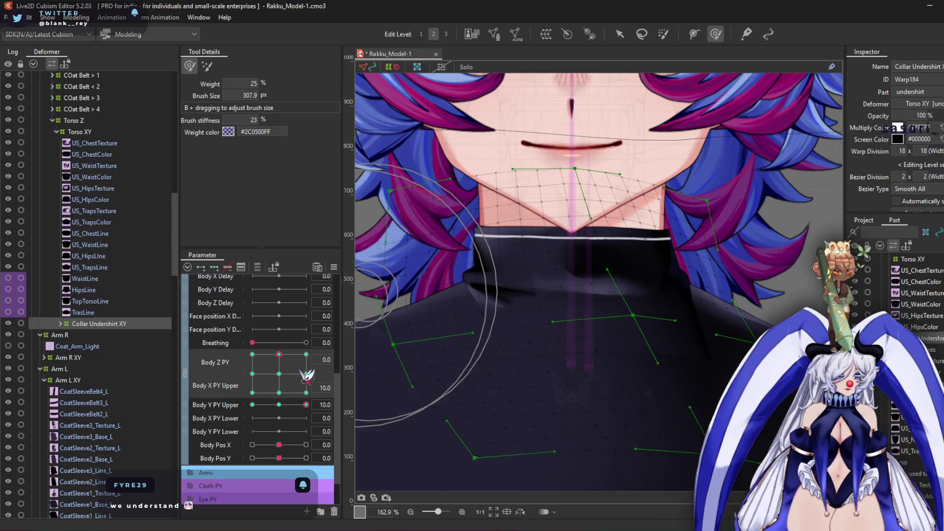
# At Body Z PY -10, X PY Upper -10, shift the mouth mesh left and lower-left points right
pyautogui.click(279, 392)
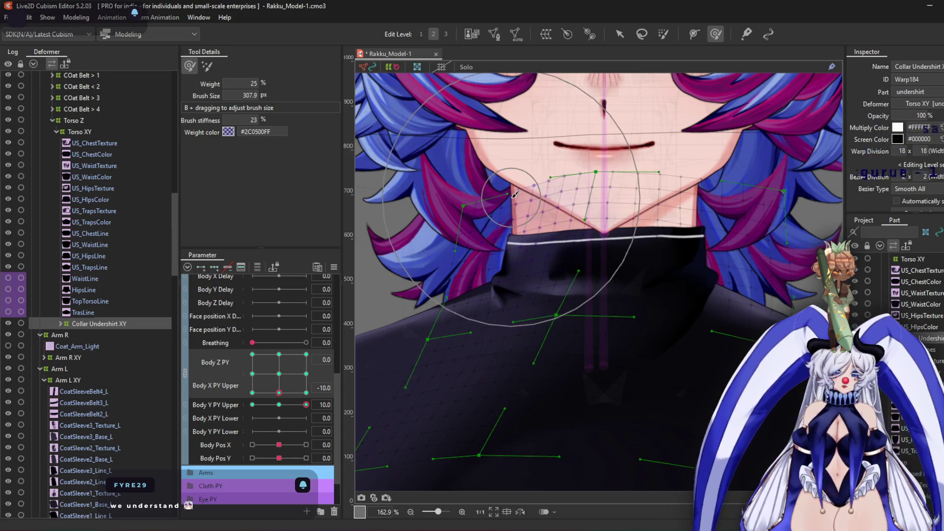
pyautogui.click(252, 393)
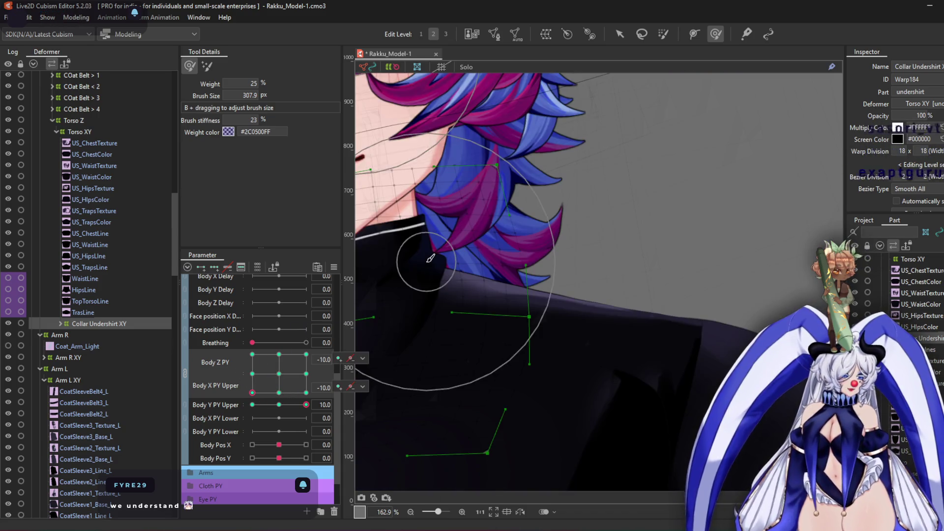
pyautogui.moveTo(517, 208); pyautogui.dragTo(512, 206)
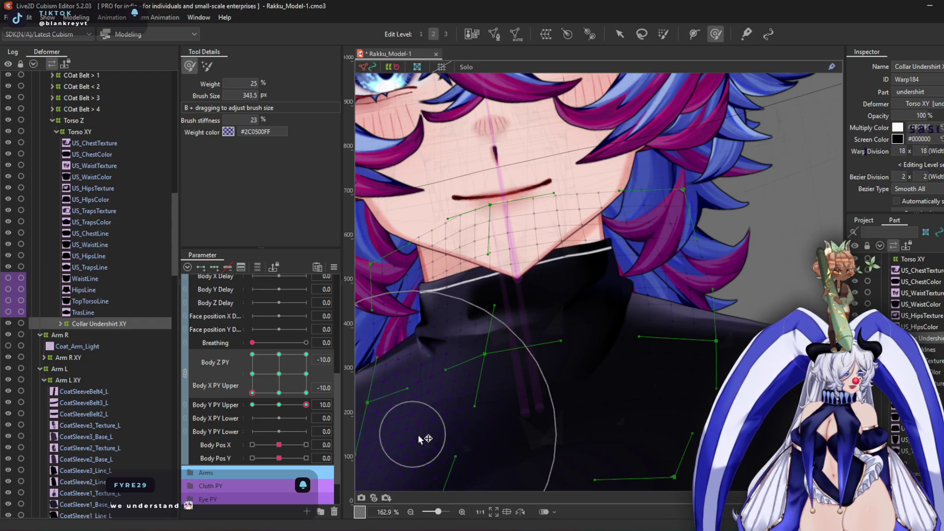
pyautogui.moveTo(459, 338); pyautogui.dragTo(495, 338)
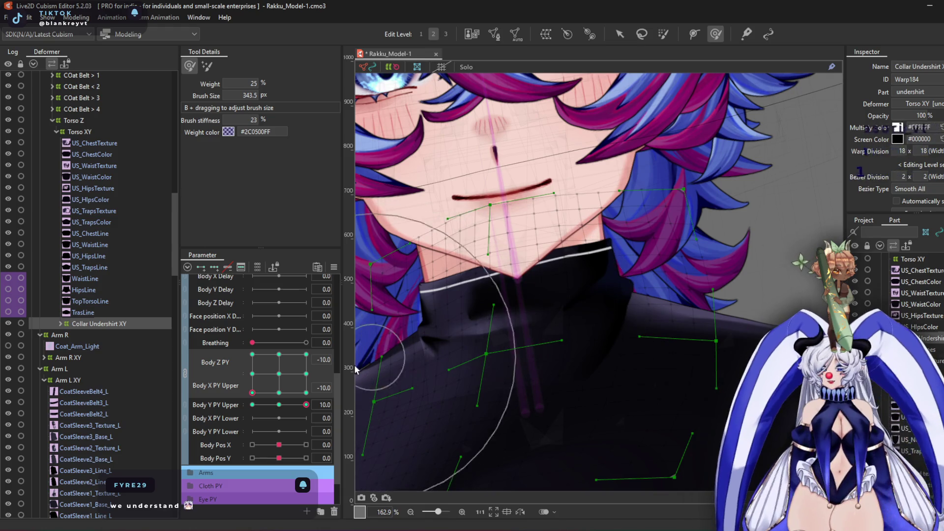
pyautogui.click(252, 374)
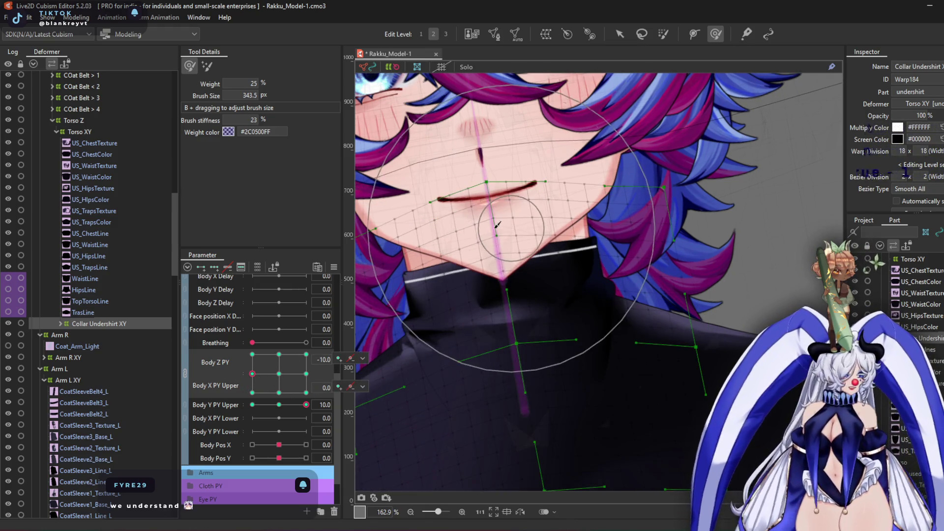
pyautogui.click(253, 354)
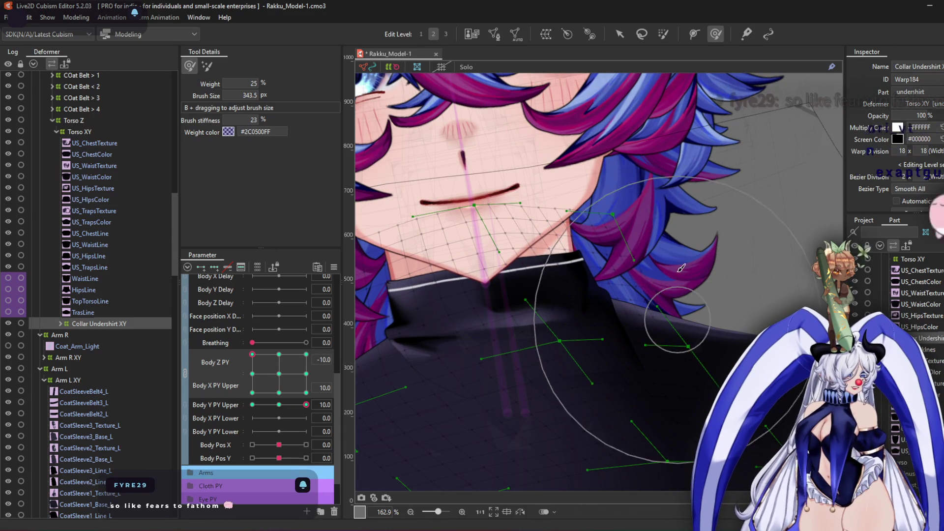
pyautogui.moveTo(624, 255); pyautogui.dragTo(648, 236)
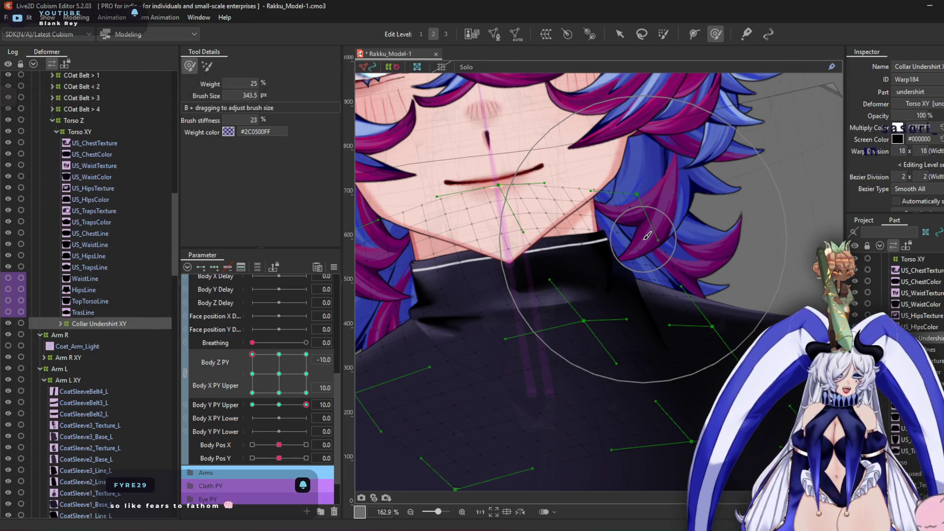
# At Body Z PY 10, X PY Upper 10, push the chin warp points right and down
pyautogui.click(279, 354)
pyautogui.moveTo(611, 222); pyautogui.dragTo(403, 240)
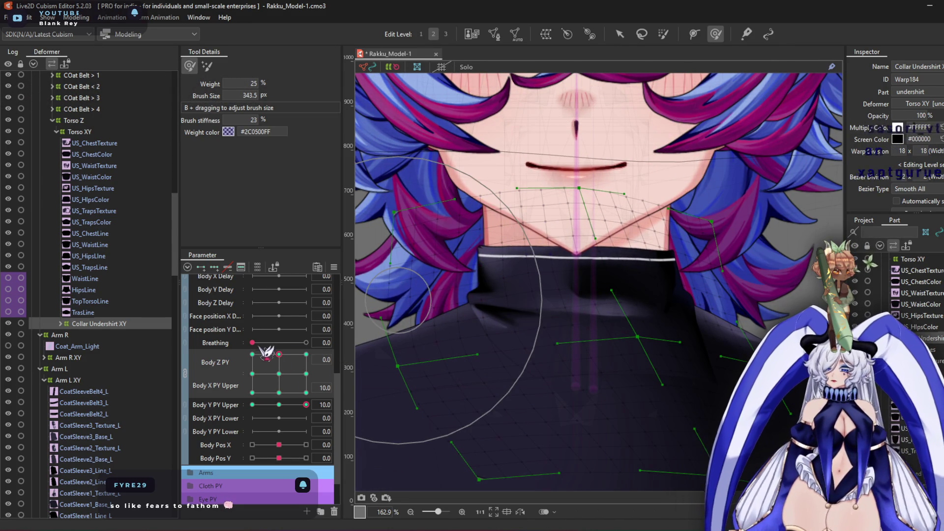
pyautogui.click(306, 354)
pyautogui.moveTo(684, 243)
pyautogui.mouseDown()
pyautogui.moveTo(444, 245)
pyautogui.moveTo(507, 246)
pyautogui.mouseUp()
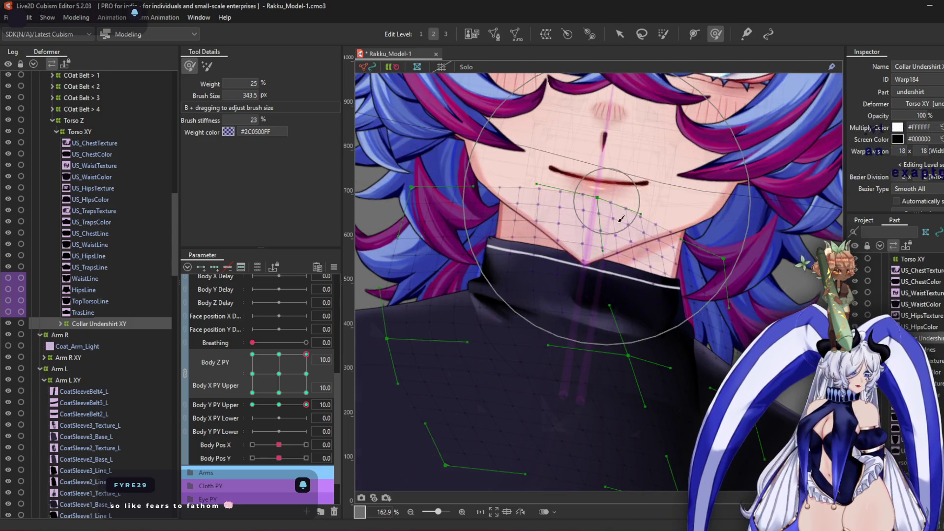
pyautogui.moveTo(747, 215); pyautogui.dragTo(766, 231)
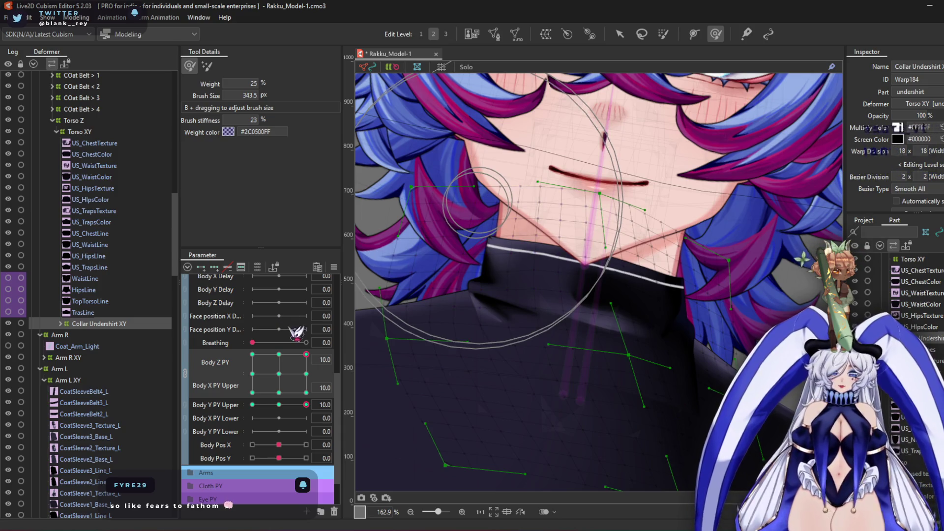
pyautogui.click(306, 375)
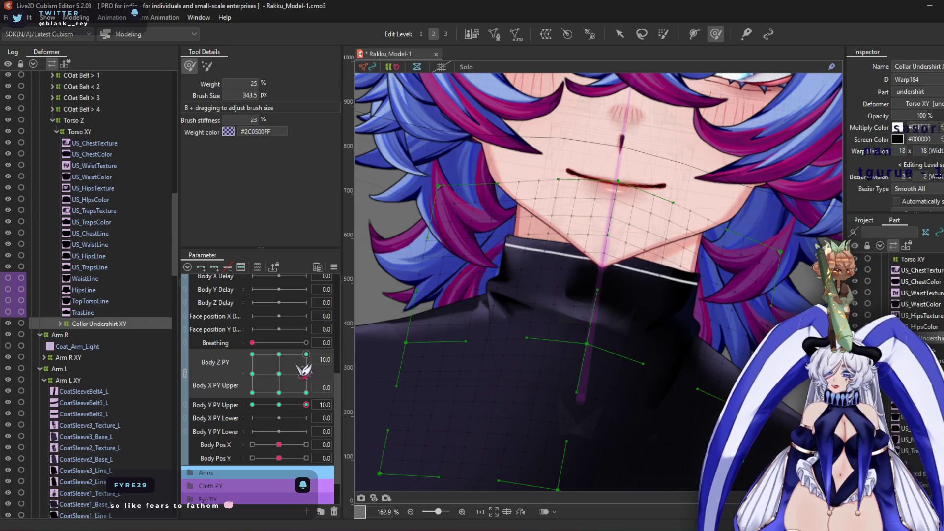
# Shift the left-side collar points at Body Z PY 10, X PY Upper -10, then return Body Z PY to 0
pyautogui.click(306, 392)
pyautogui.moveTo(498, 444)
pyautogui.mouseDown()
pyautogui.moveTo(485, 265)
pyautogui.moveTo(446, 192)
pyautogui.moveTo(463, 350)
pyautogui.mouseUp()
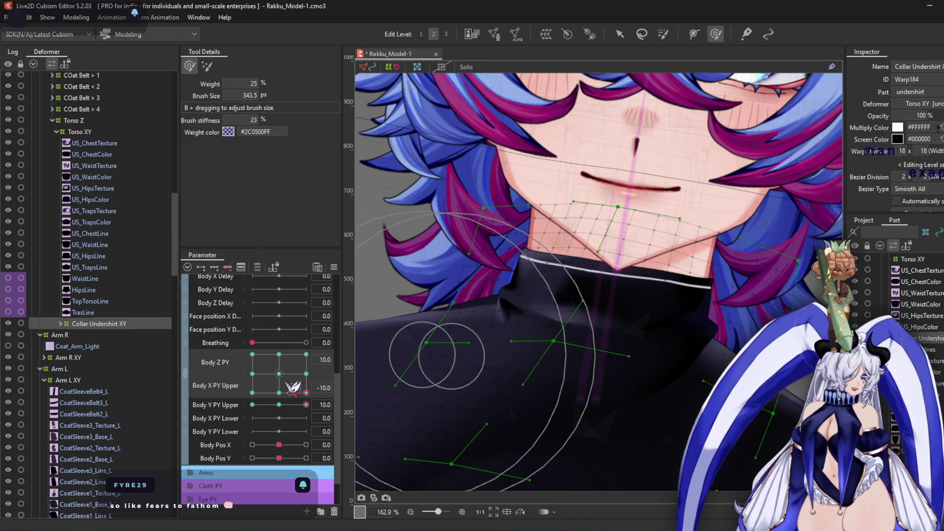
pyautogui.moveTo(307, 394); pyautogui.dragTo(279, 393)
pyautogui.scroll(-3, 515, 241)
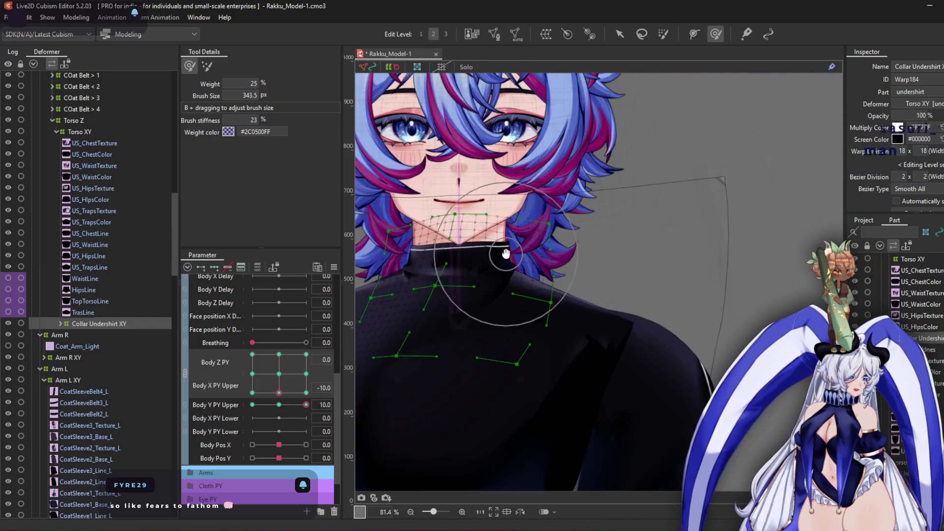
# Reset Body Y PY Upper to 0 and open Physics Settings with Ctrl+Shift+P
pyautogui.scroll(3, 515, 240)
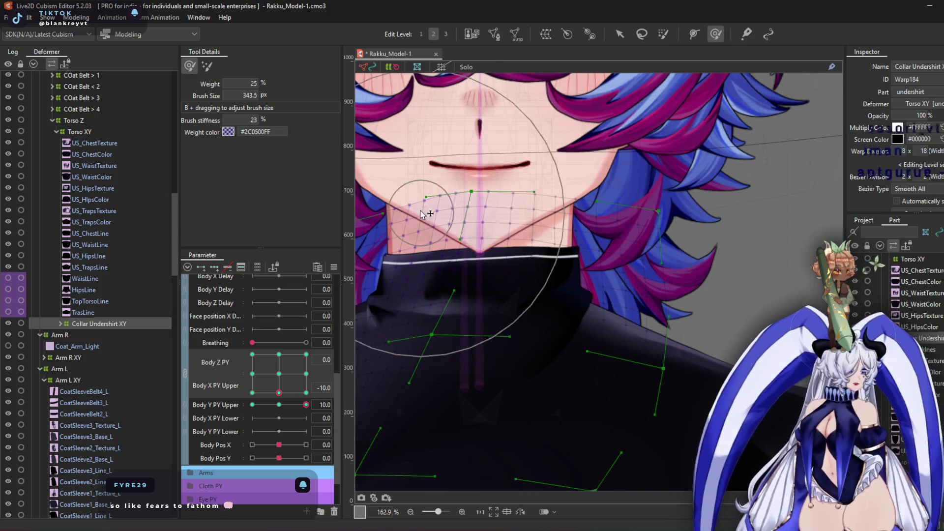
pyautogui.scroll(-3, 516, 232)
pyautogui.scroll(-9, 516, 232)
pyautogui.moveTo(307, 404)
pyautogui.mouseDown()
pyautogui.moveTo(280, 401)
pyautogui.moveTo(279, 374)
pyautogui.mouseUp()
pyautogui.hotkey('ctrl', 'shift', 'p')
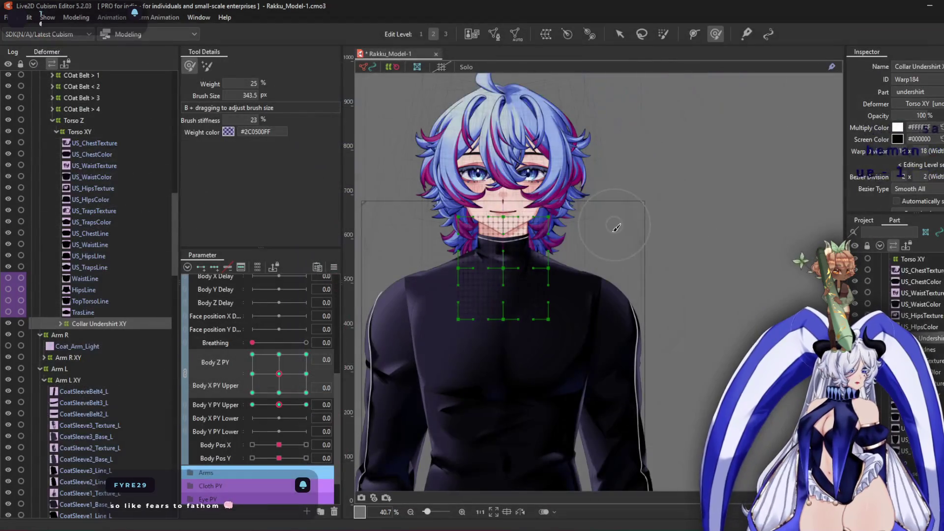
pyautogui.scroll(2, 574, 284)
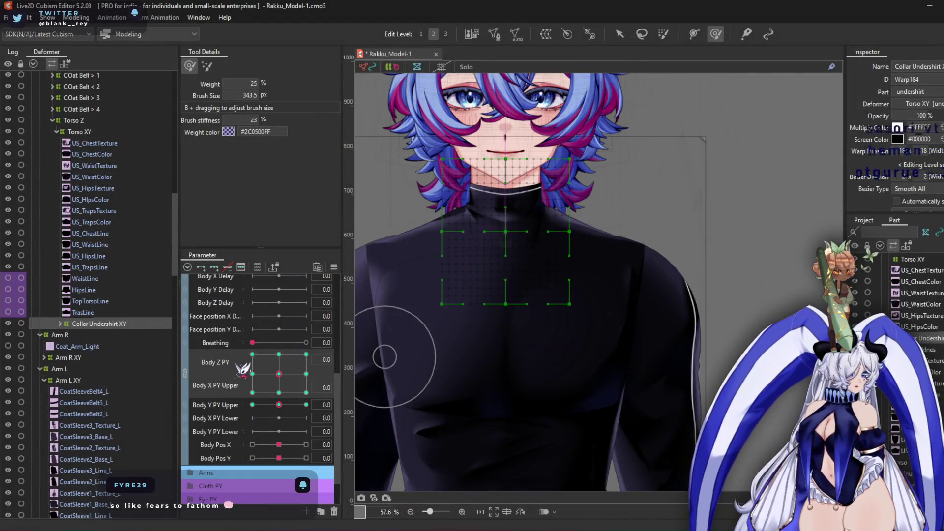
# Select the Torso XY warp, preview Body Pos X shifting left, and reset it to 0
pyautogui.click(89, 133)
pyautogui.scroll(-2, 403, 357)
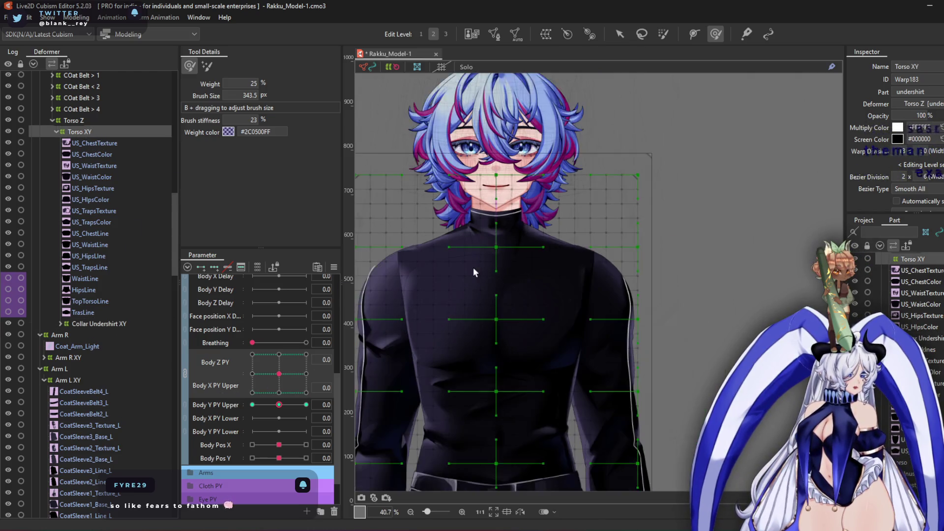
pyautogui.scroll(-10, 131, 345)
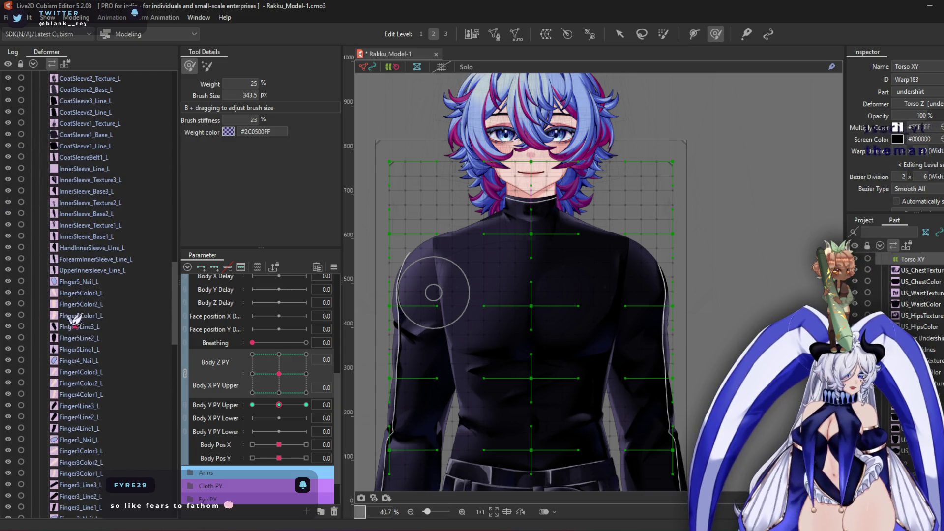
pyautogui.moveTo(279, 445); pyautogui.dragTo(230, 458)
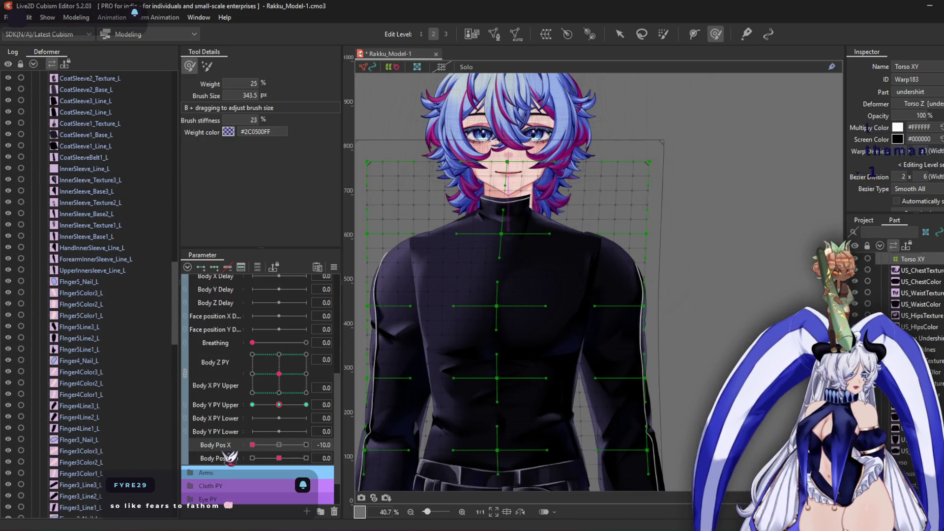
pyautogui.click(279, 445)
pyautogui.scroll(10, 118, 252)
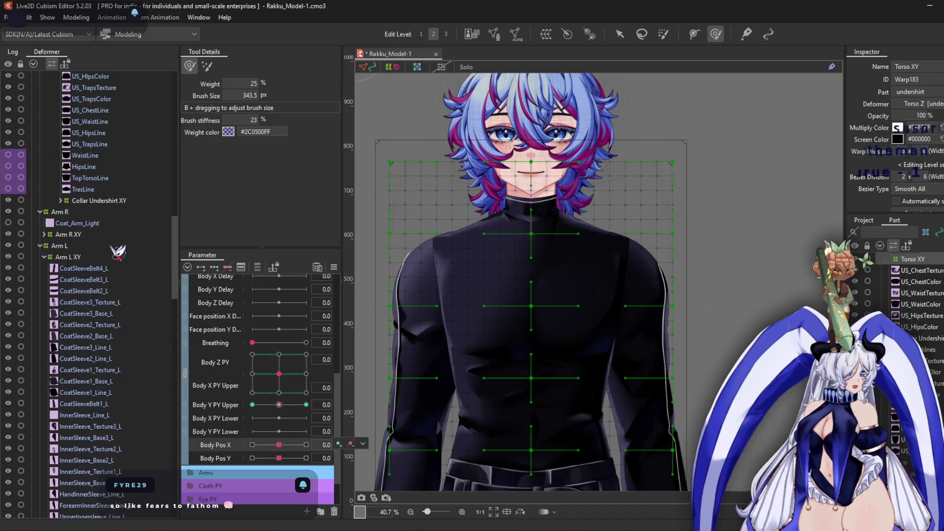
pyautogui.scroll(20, 115, 236)
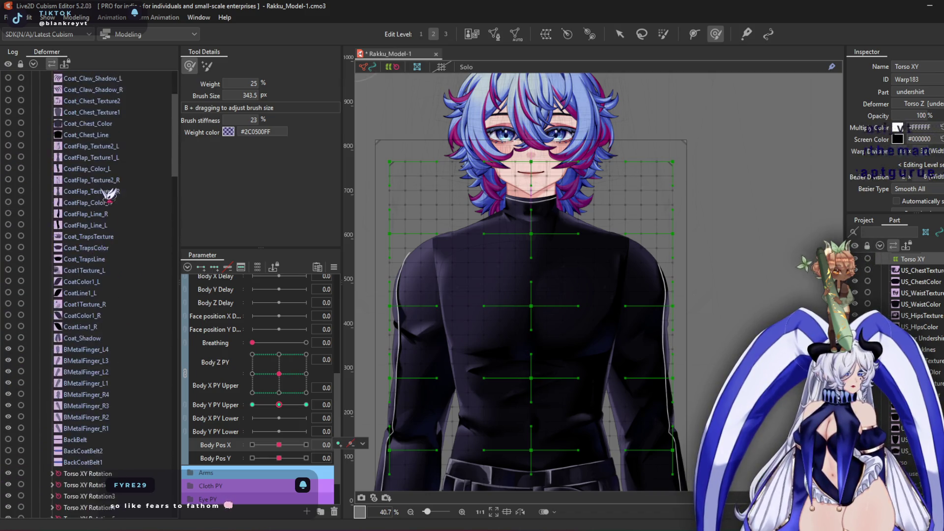
# Compare Head Position XY, Head Z and Head Body Pos Z, folding the tree to leave Head Body Pos Z selected
pyautogui.click(74, 145)
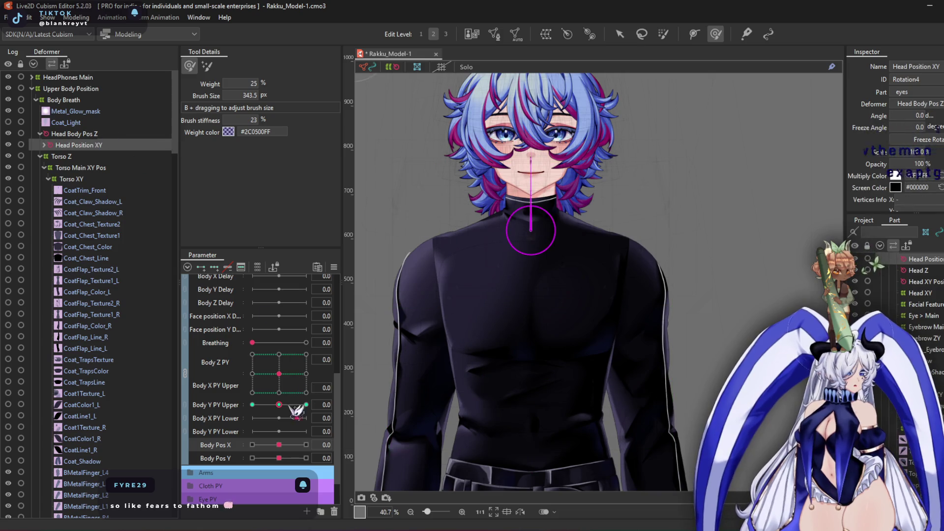
pyautogui.click(86, 134)
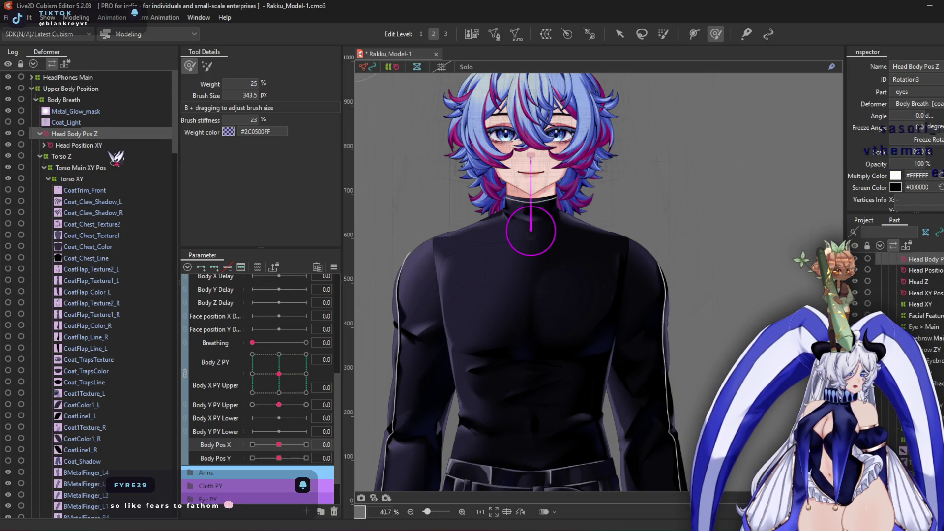
pyautogui.click(79, 146)
pyautogui.click(79, 133)
pyautogui.click(79, 145)
pyautogui.doubleClick(95, 145)
pyautogui.click(96, 156)
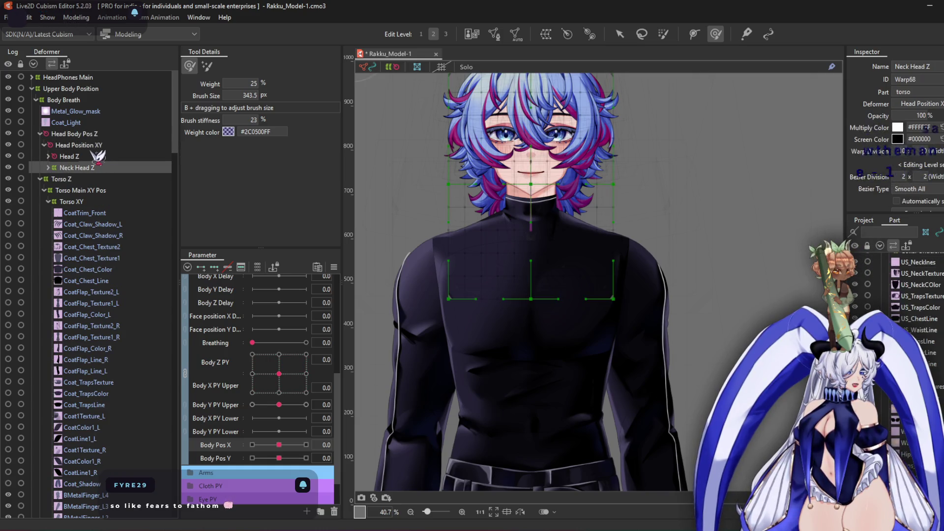
pyautogui.doubleClick(96, 145)
pyautogui.doubleClick(100, 134)
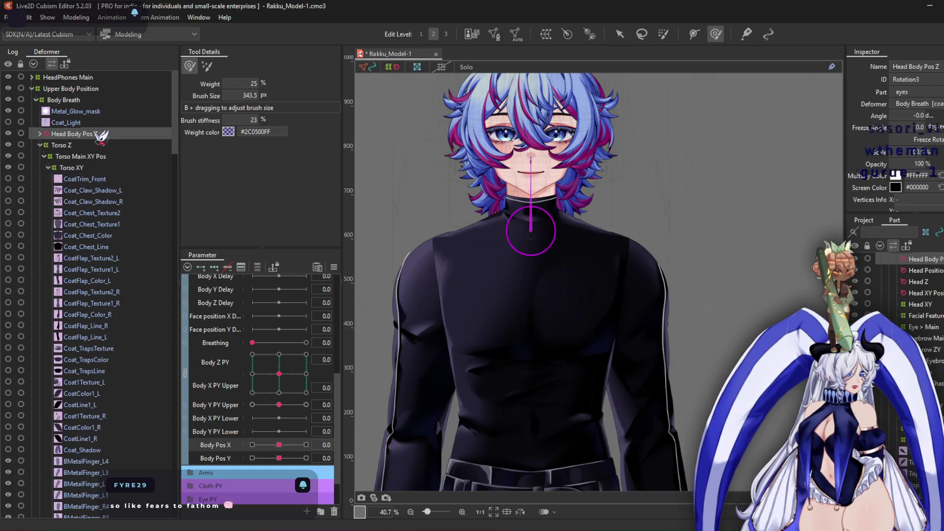
# At Body Pos X -10, shift the Head Body Pos Z rotation deformer left to follow the body
pyautogui.click(192, 373)
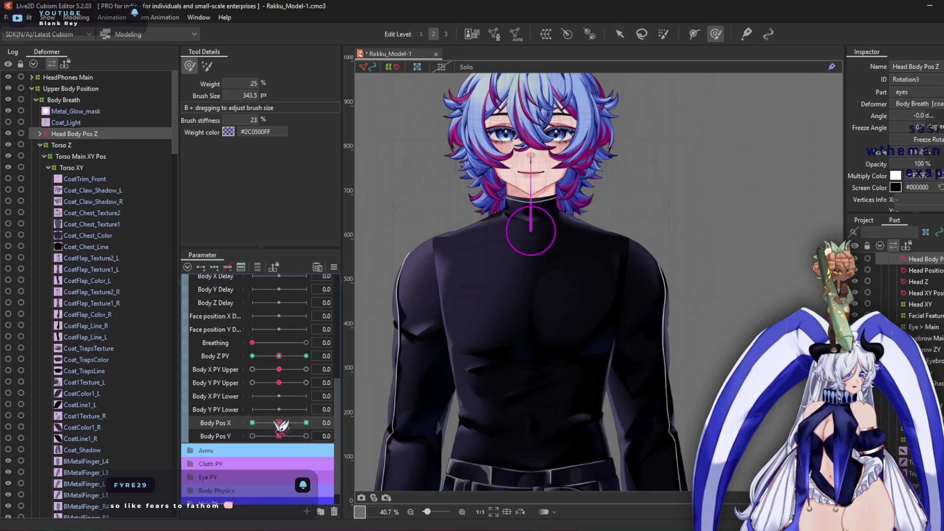
pyautogui.moveTo(279, 423); pyautogui.dragTo(252, 423)
pyautogui.click(620, 34)
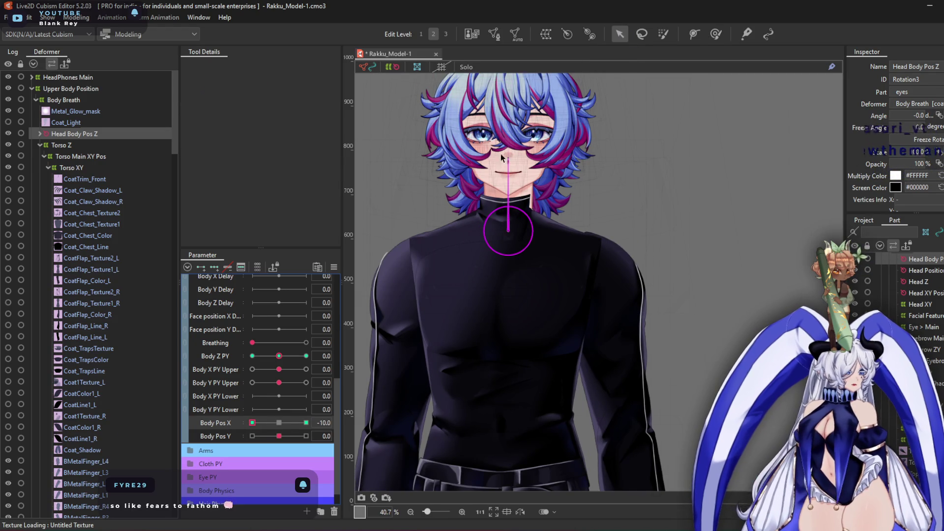
pyautogui.scroll(5, 478, 193)
pyautogui.moveTo(564, 306); pyautogui.dragTo(557, 304)
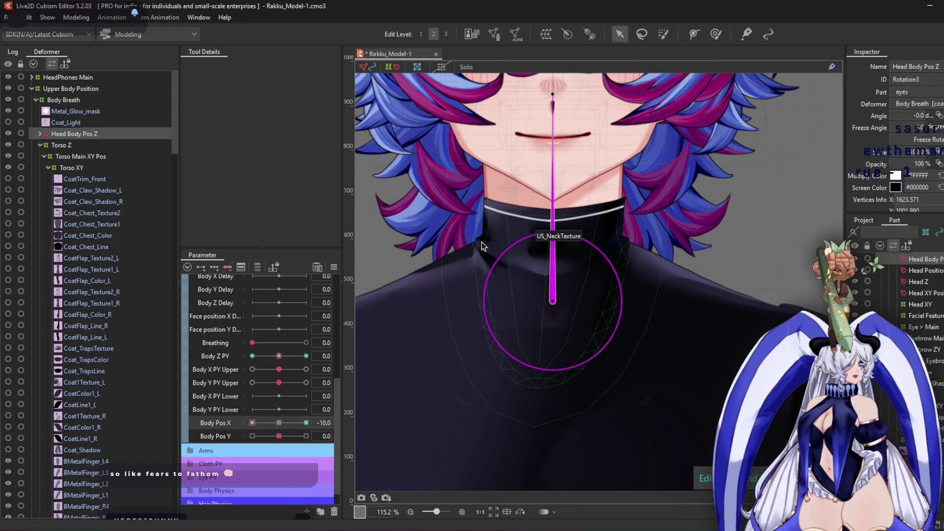
pyautogui.moveTo(497, 239); pyautogui.dragTo(444, 272)
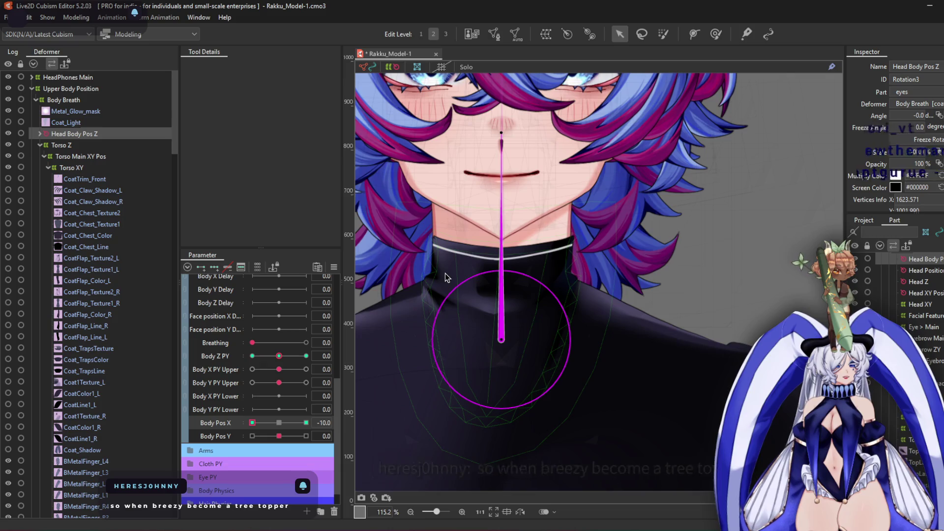
# At Body Pos X 10, shift the head rotation right, then check Body Pos Y at 10 and -10
pyautogui.click(306, 422)
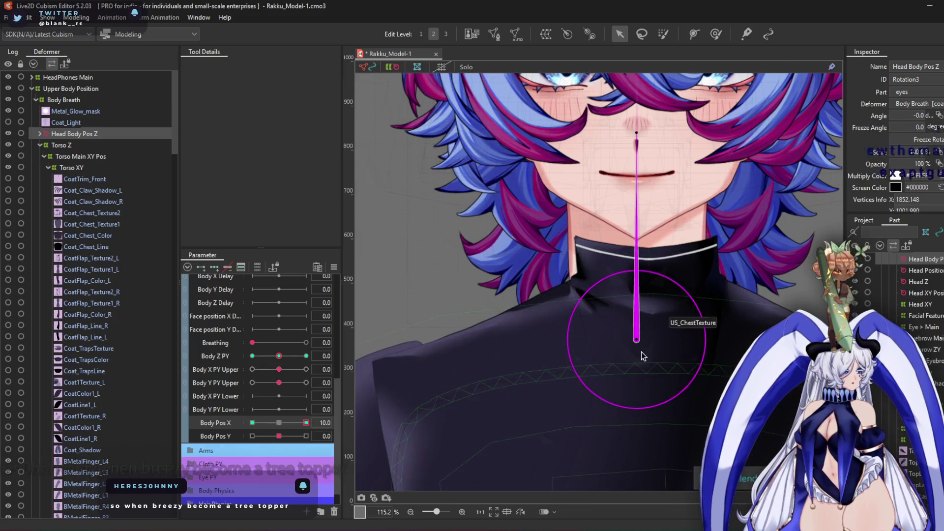
pyautogui.moveTo(638, 341); pyautogui.dragTo(648, 347)
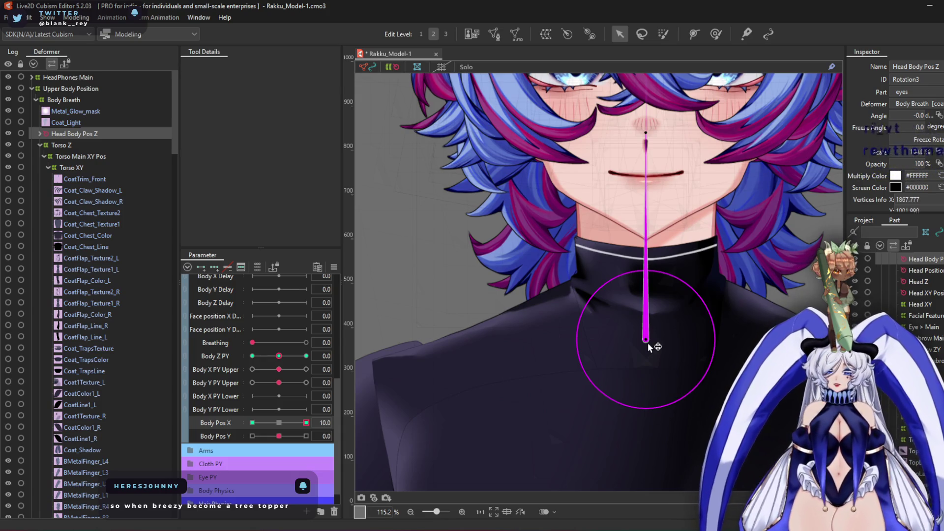
pyautogui.moveTo(663, 306); pyautogui.dragTo(526, 332)
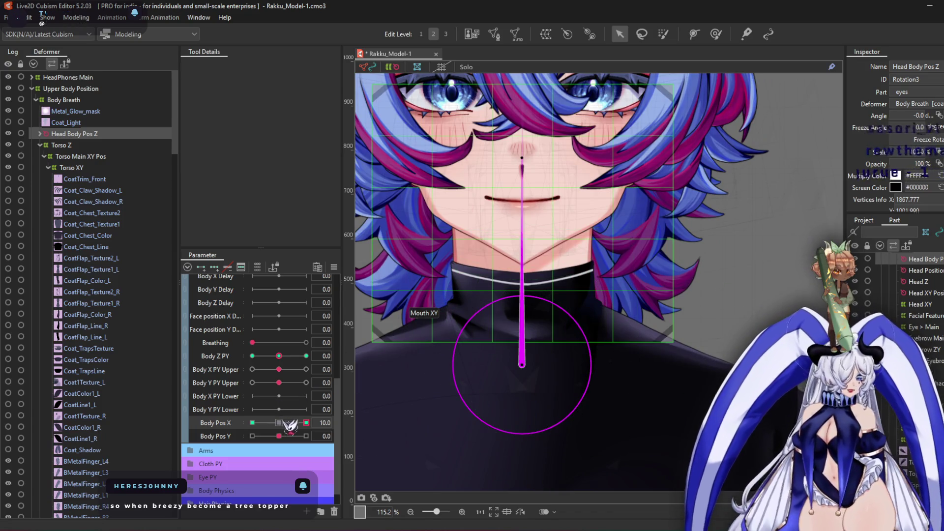
pyautogui.click(279, 423)
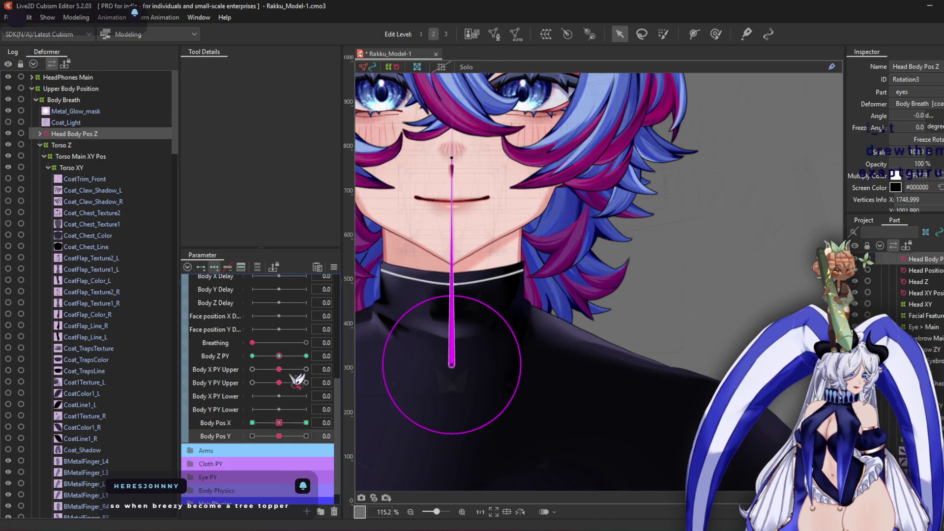
pyautogui.click(306, 436)
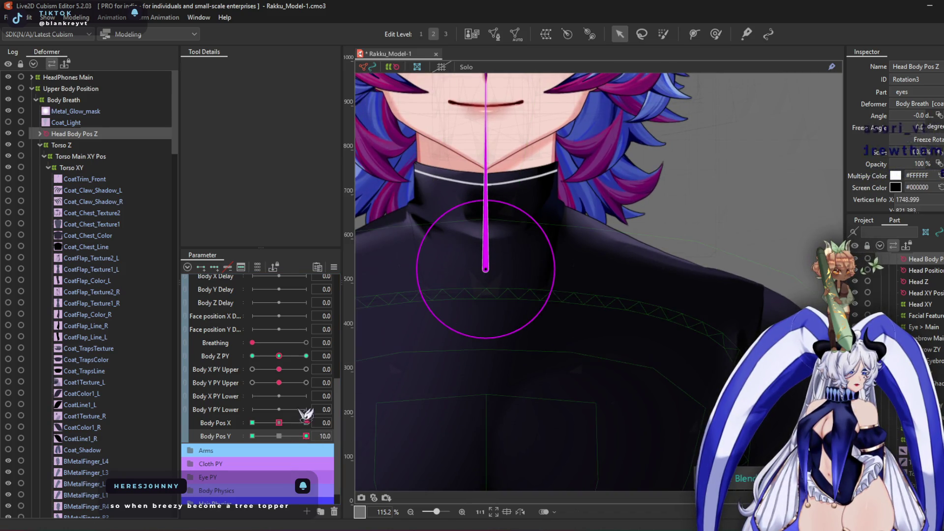
pyautogui.click(252, 436)
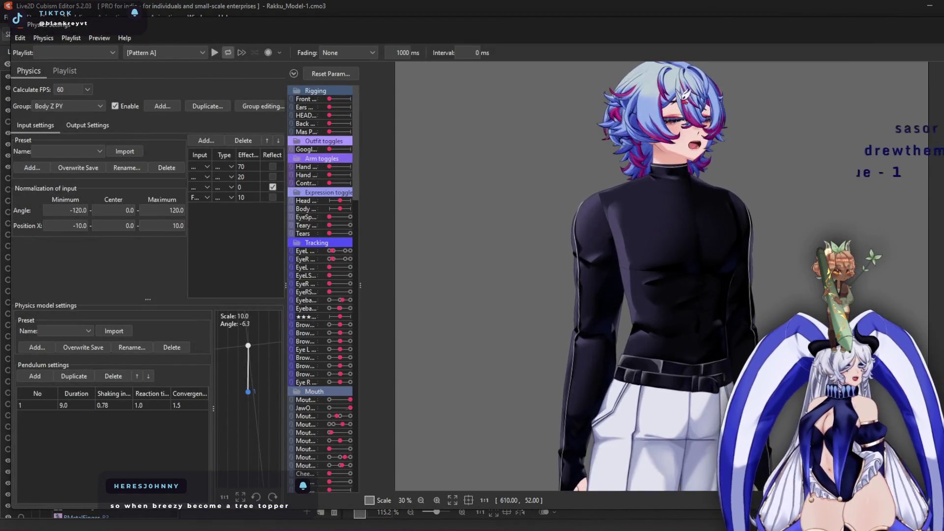
# Zoom the physics preview, then close Physics Settings with Escape
pyautogui.scroll(2, 640, 275)
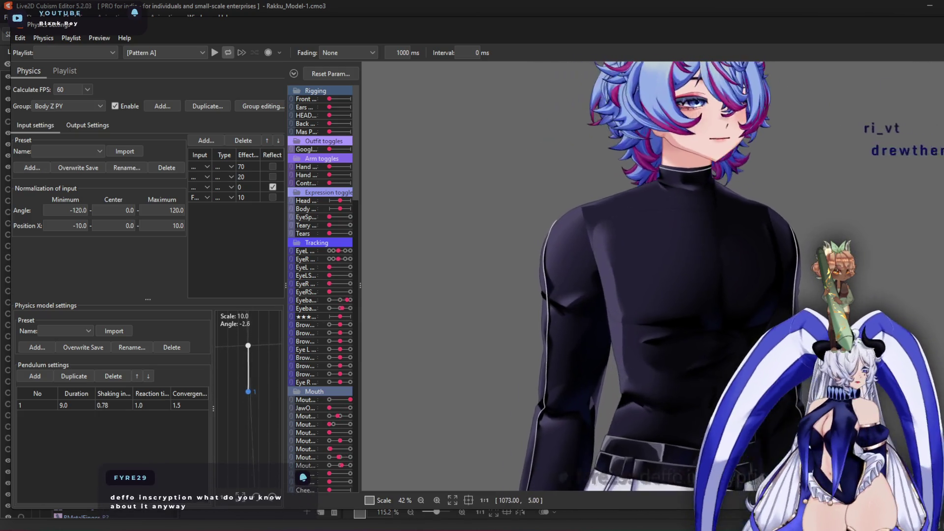
pyautogui.press('Escape')
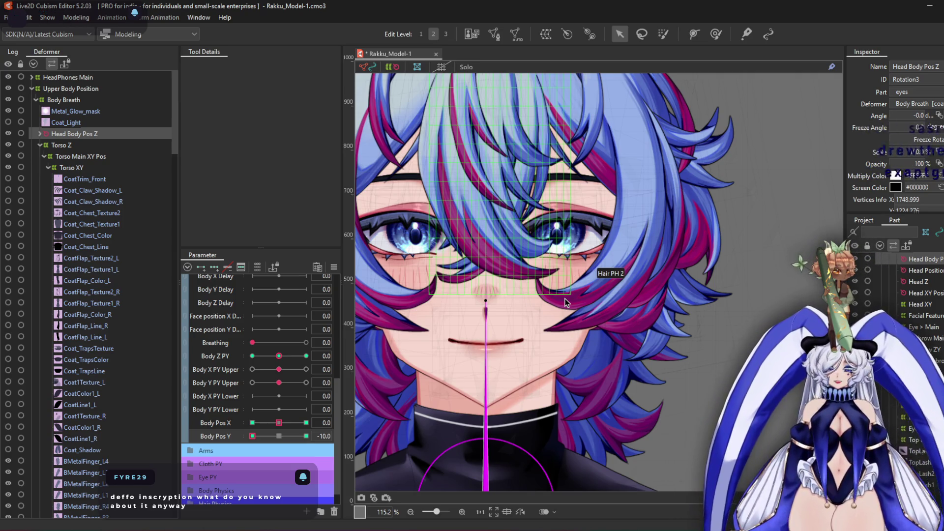
# Reset Body Pos Y to 0, set Body Z PY to -10, and reshape the Torso XY shoulder grid
pyautogui.scroll(-4, 556, 332)
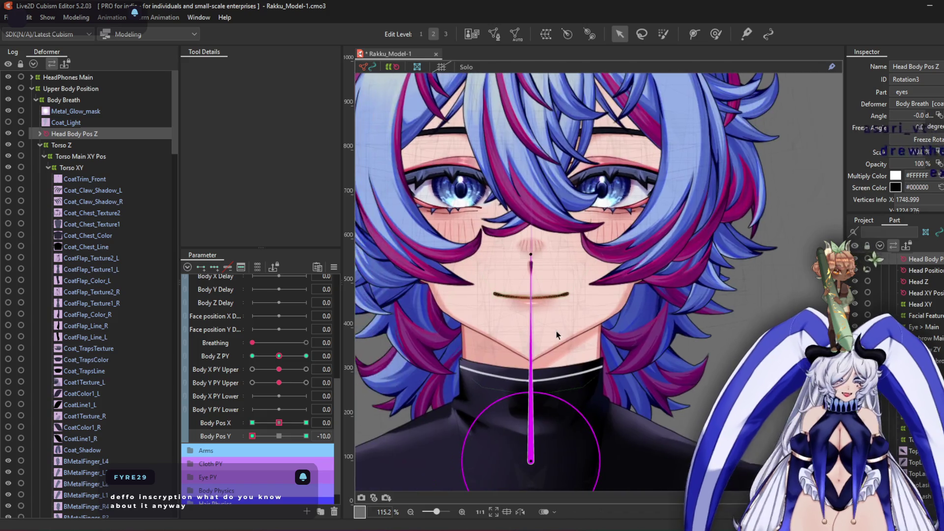
pyautogui.moveTo(548, 332); pyautogui.dragTo(515, 216)
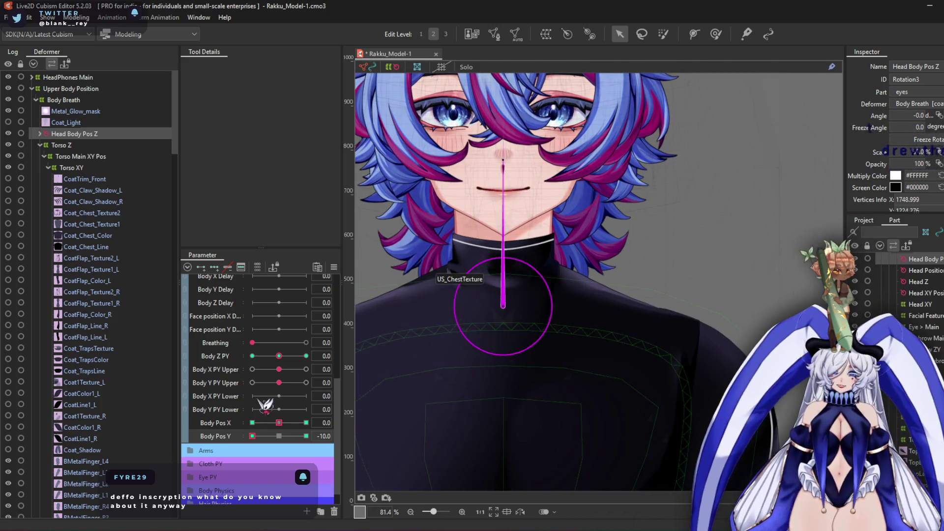
pyautogui.click(280, 437)
pyautogui.moveTo(279, 362)
pyautogui.mouseDown()
pyautogui.moveTo(206, 373)
pyautogui.moveTo(342, 382)
pyautogui.moveTo(207, 387)
pyautogui.mouseUp()
pyautogui.moveTo(470, 241)
pyautogui.mouseDown()
pyautogui.moveTo(488, 288)
pyautogui.moveTo(460, 272)
pyautogui.moveTo(471, 262)
pyautogui.mouseUp()
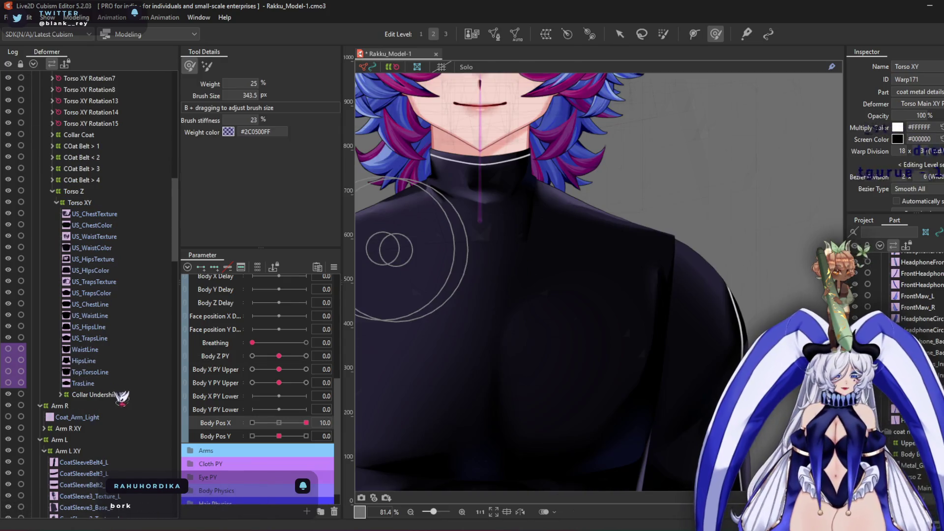
pyautogui.click(95, 204)
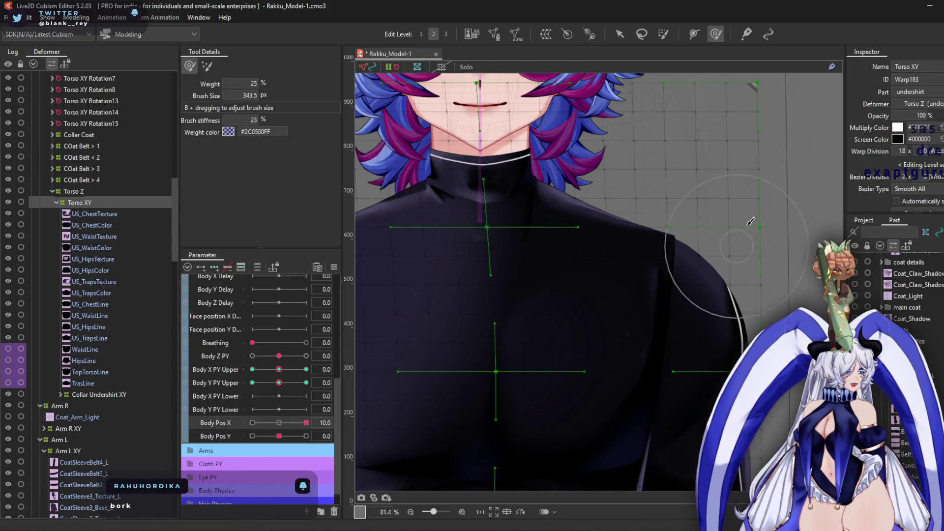
pyautogui.scroll(3, 733, 229)
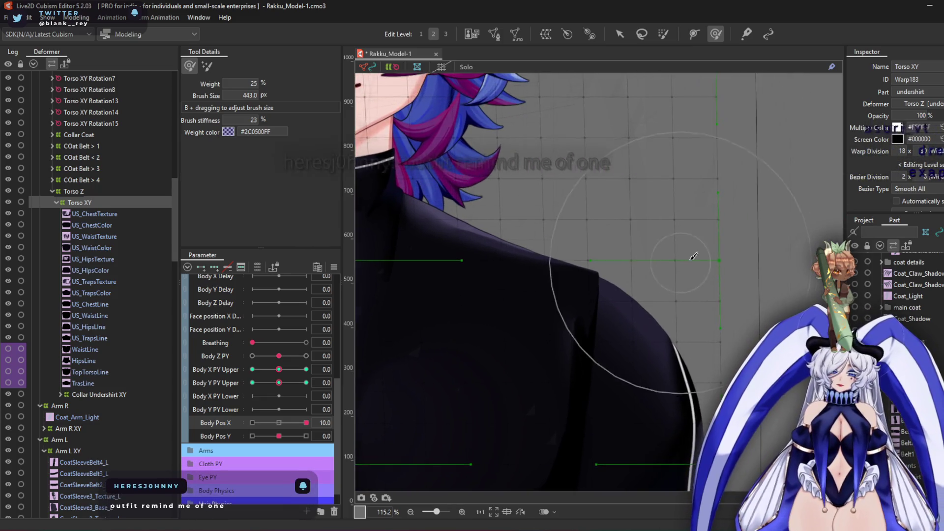
pyautogui.moveTo(698, 270); pyautogui.dragTo(690, 287)
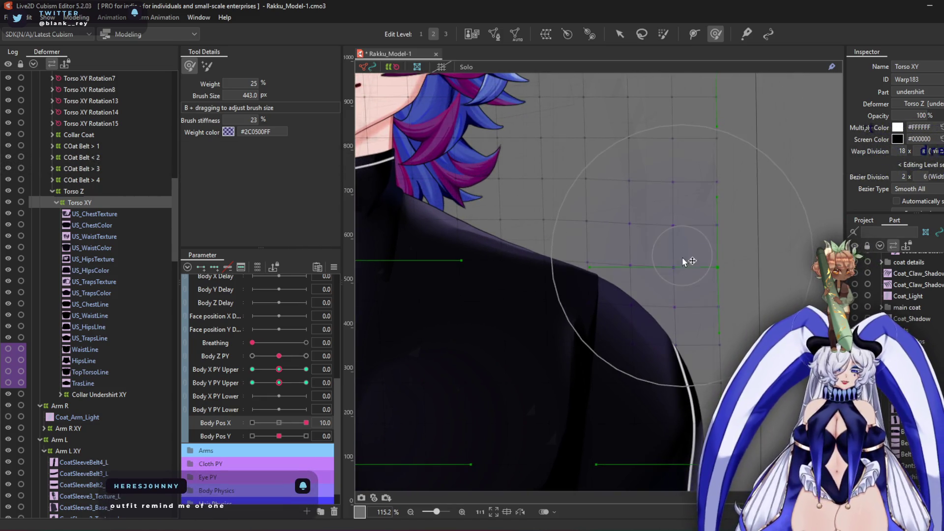
pyautogui.scroll(-2, 642, 259)
pyautogui.hscroll(-4, 541, 256)
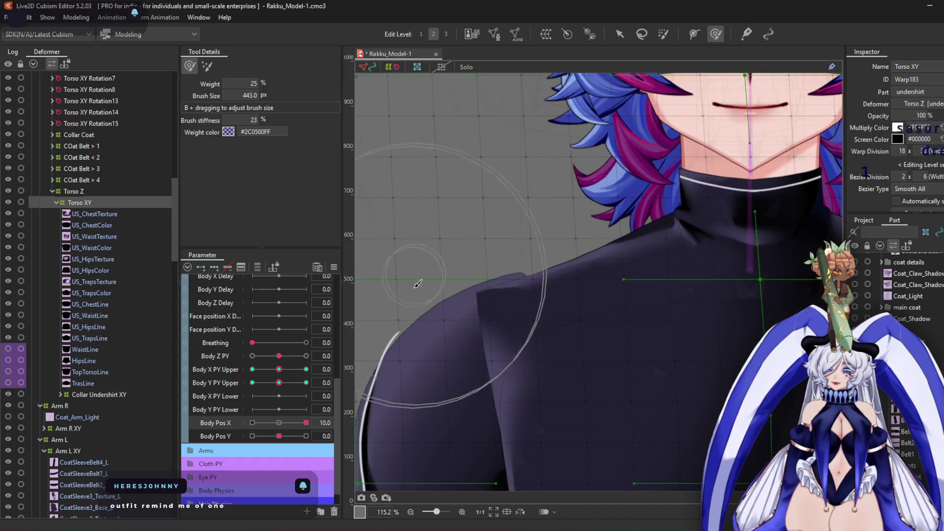
pyautogui.moveTo(505, 250)
pyautogui.mouseDown()
pyautogui.moveTo(525, 227)
pyautogui.moveTo(400, 281)
pyautogui.moveTo(535, 258)
pyautogui.mouseUp()
# Return Body Pos X to 0 and pose Body X/Y PY Upper at its -10, -10 corner
pyautogui.scroll(-5, 535, 259)
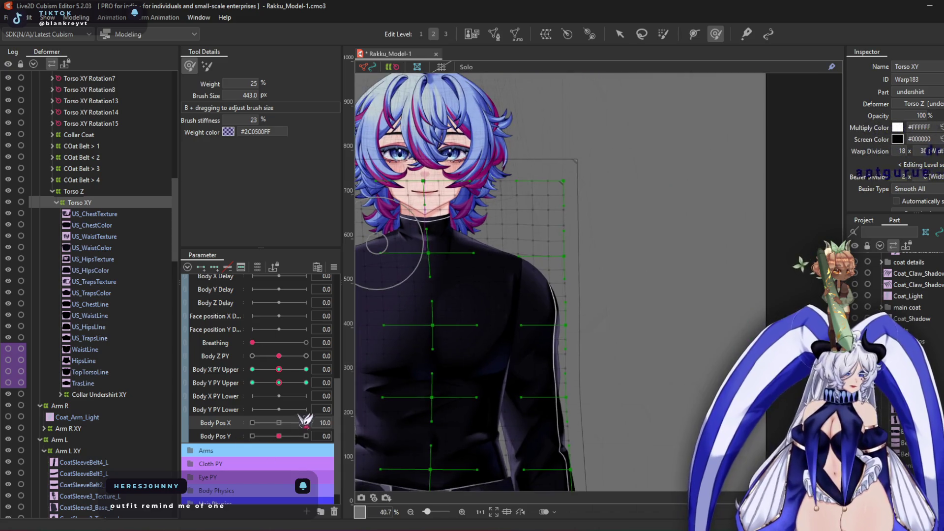
pyautogui.click(279, 423)
pyautogui.scroll(4, 487, 262)
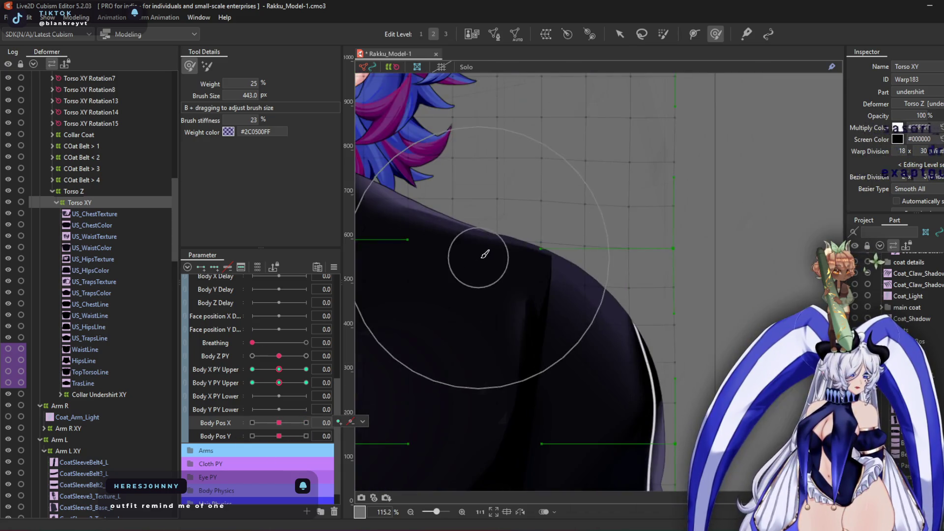
pyautogui.scroll(-3, 558, 270)
pyautogui.scroll(4, 627, 268)
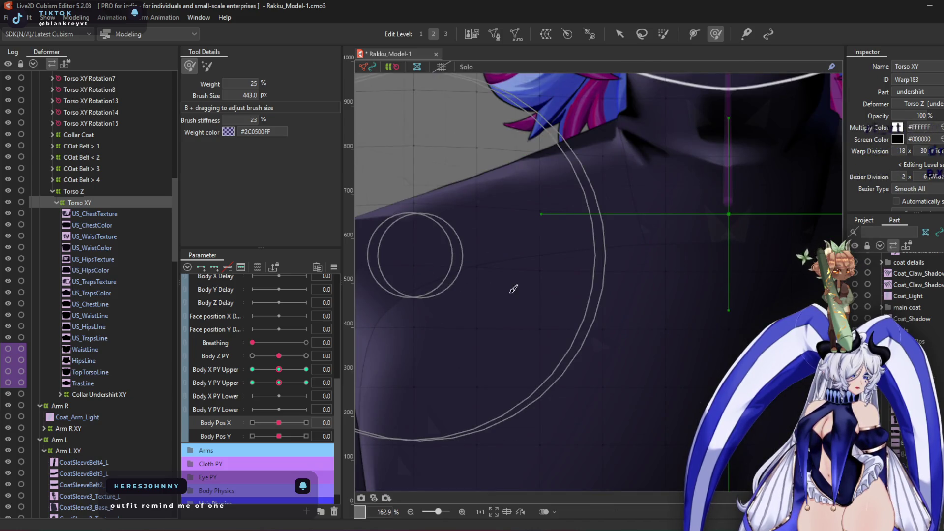
pyautogui.scroll(-2, 592, 274)
pyautogui.scroll(2, 397, 222)
pyautogui.scroll(-5, 471, 233)
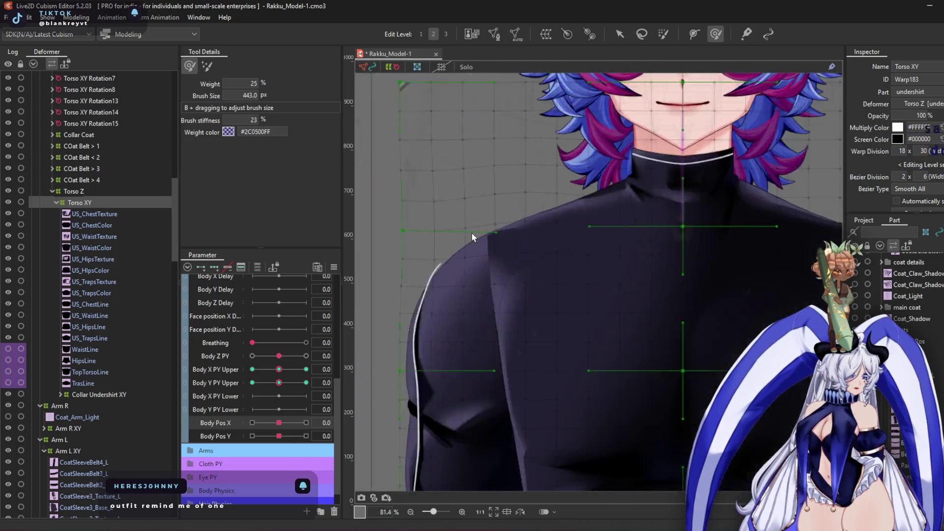
pyautogui.scroll(2, 364, 359)
pyautogui.moveTo(281, 379)
pyautogui.mouseDown()
pyautogui.moveTo(295, 378)
pyautogui.moveTo(236, 394)
pyautogui.mouseUp()
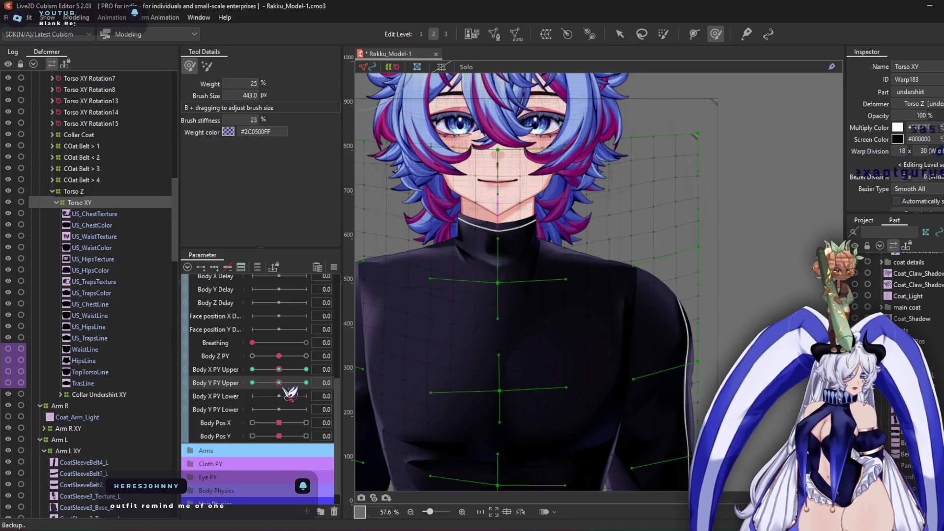
pyautogui.click(193, 373)
pyautogui.moveTo(279, 387); pyautogui.dragTo(216, 455)
# Reshape the torso's shoulder outline at the -10, 10 Body X/Y PY Upper corner
pyautogui.scroll(3, 525, 261)
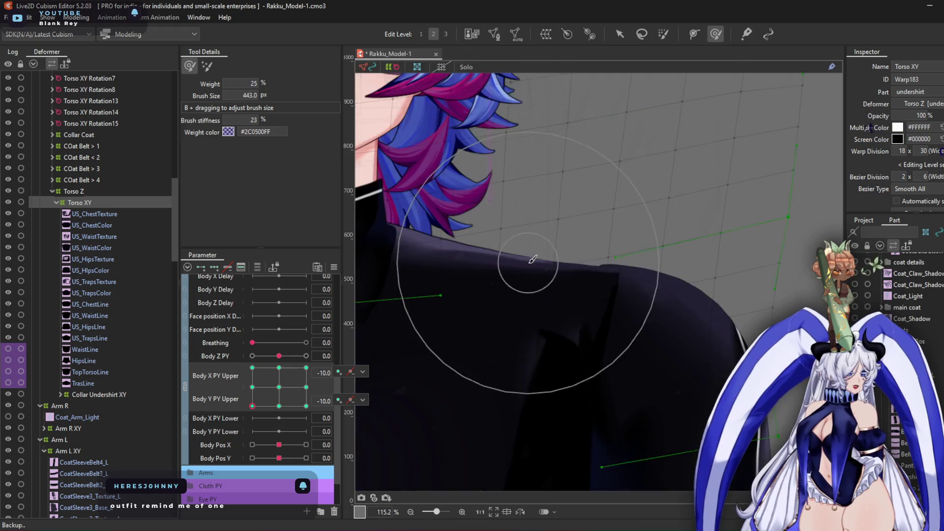
pyautogui.scroll(3, 537, 240)
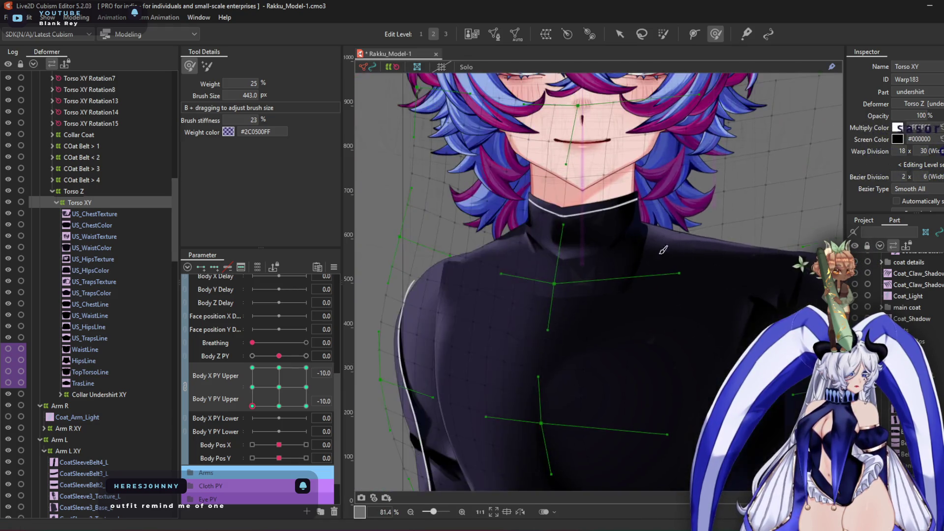
pyautogui.scroll(-3, 465, 256)
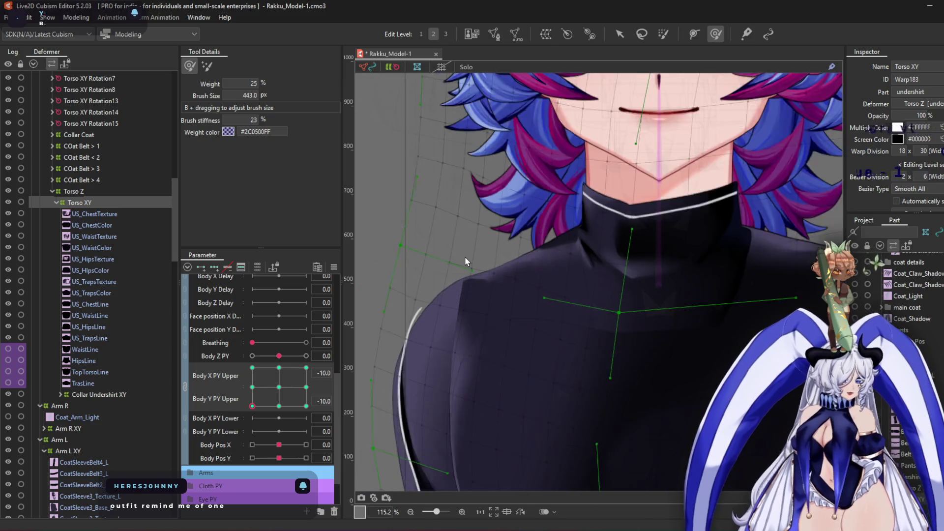
pyautogui.click(252, 368)
pyautogui.scroll(3, 647, 202)
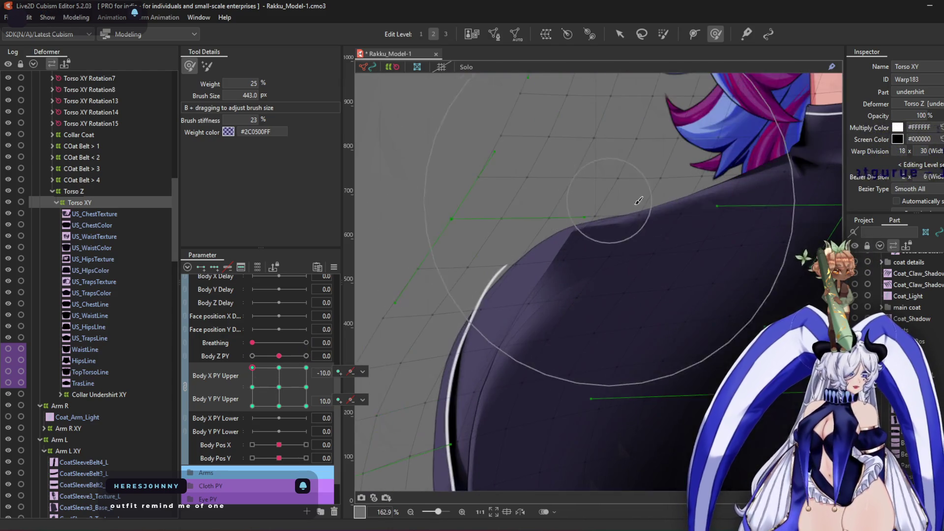
pyautogui.scroll(-3, 648, 195)
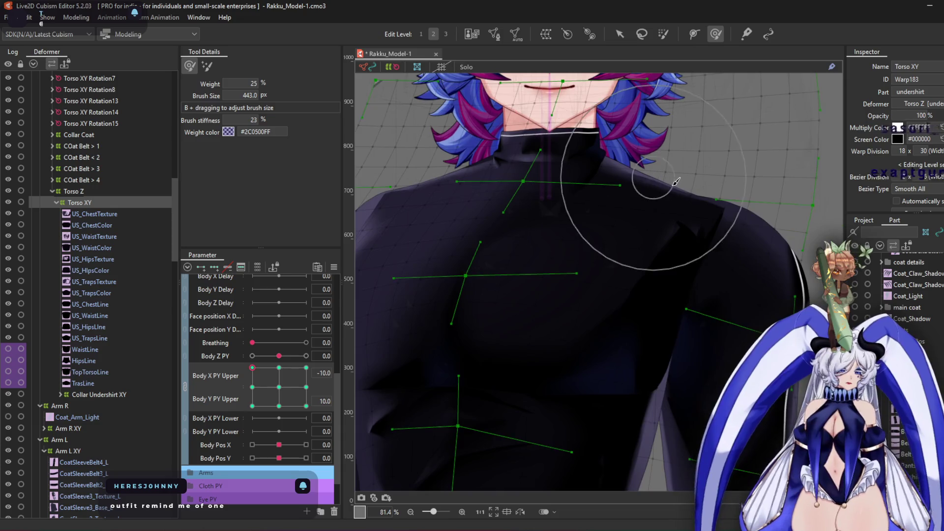
pyautogui.scroll(2, 556, 206)
pyautogui.moveTo(547, 195)
pyautogui.mouseDown()
pyautogui.moveTo(654, 227)
pyautogui.moveTo(612, 210)
pyautogui.moveTo(636, 200)
pyautogui.mouseUp()
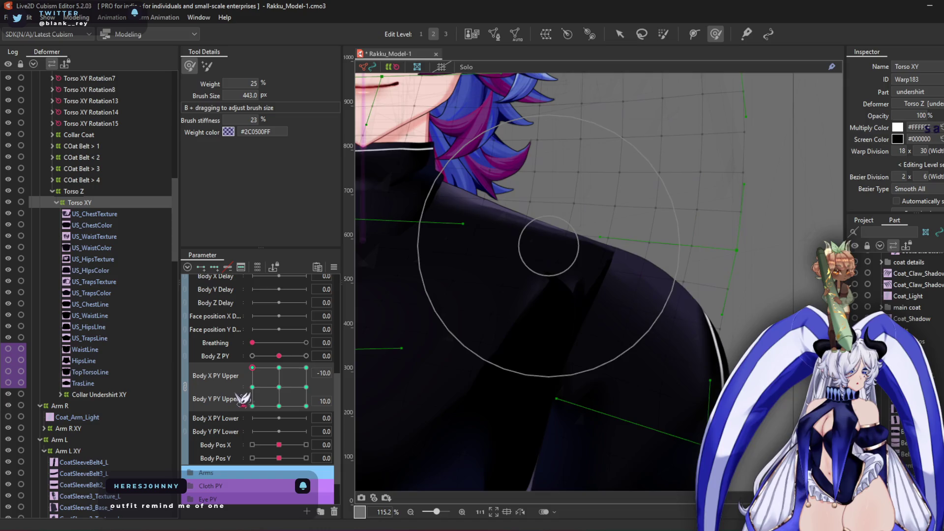
# Adjust the shoulder and coat shape at the 10, -10 corner, then open Physics settings
pyautogui.click(306, 368)
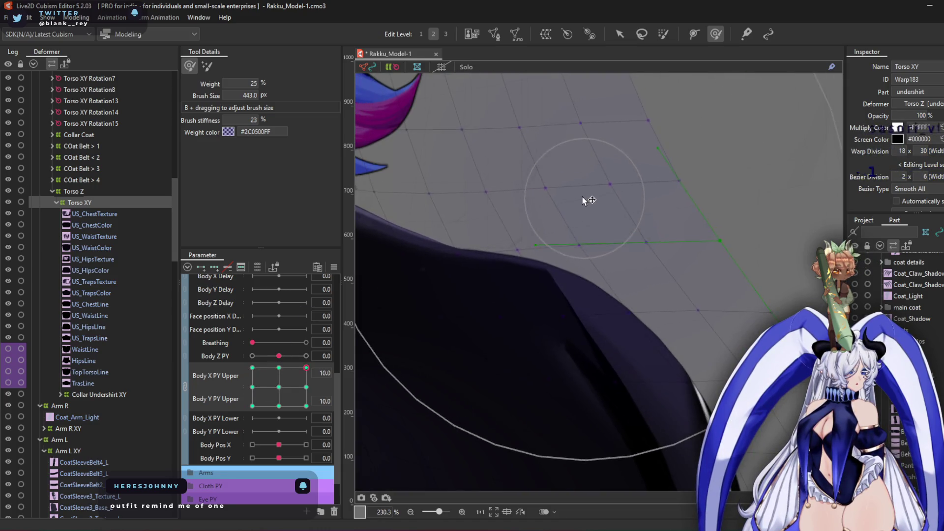
pyautogui.moveTo(645, 221)
pyautogui.mouseDown()
pyautogui.moveTo(810, 224)
pyautogui.moveTo(743, 236)
pyautogui.mouseUp()
pyautogui.scroll(3, 508, 207)
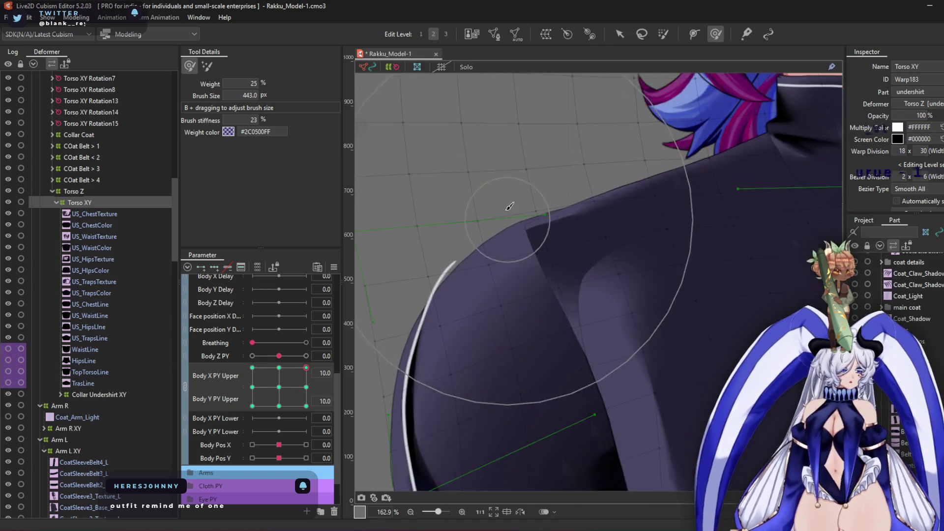
pyautogui.click(306, 406)
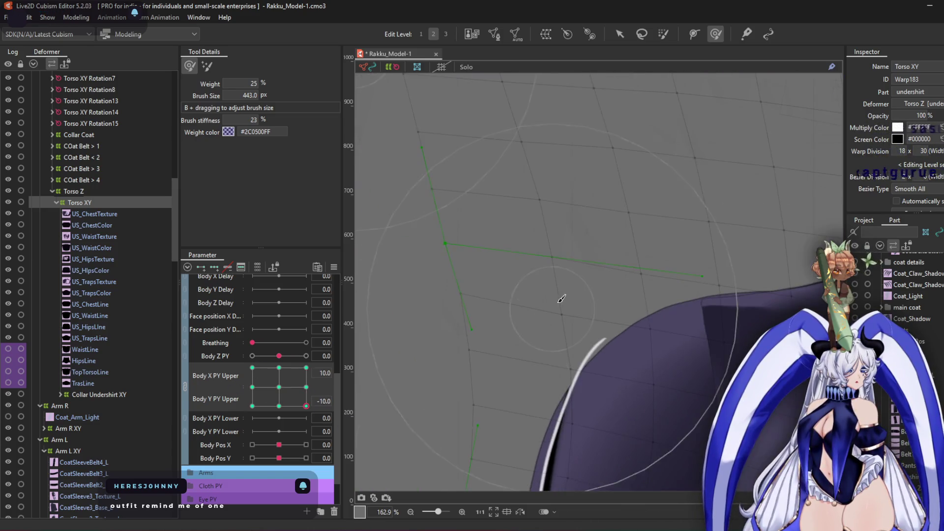
pyautogui.moveTo(589, 270)
pyautogui.mouseDown()
pyautogui.moveTo(418, 192)
pyautogui.moveTo(380, 302)
pyautogui.moveTo(527, 267)
pyautogui.mouseUp()
pyautogui.scroll(-3, 527, 266)
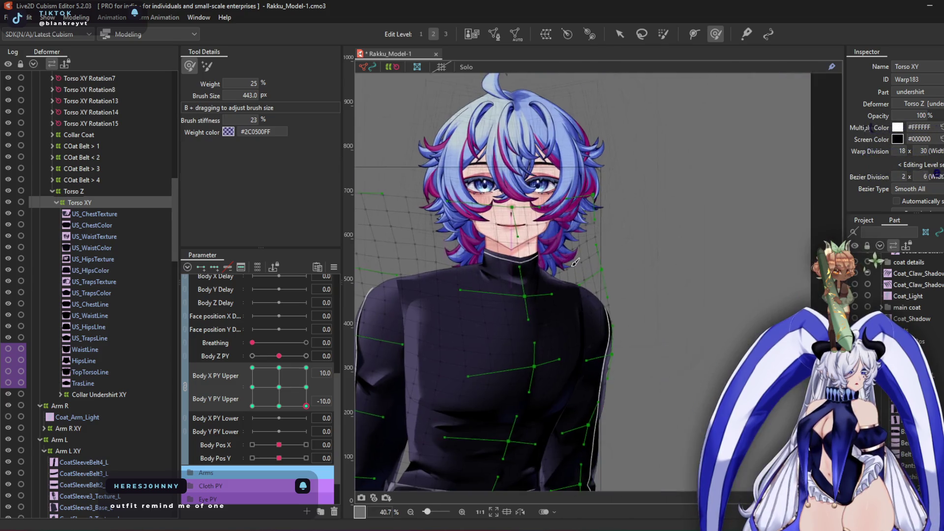
pyautogui.scroll(2, 623, 294)
pyautogui.scroll(-4, 419, 295)
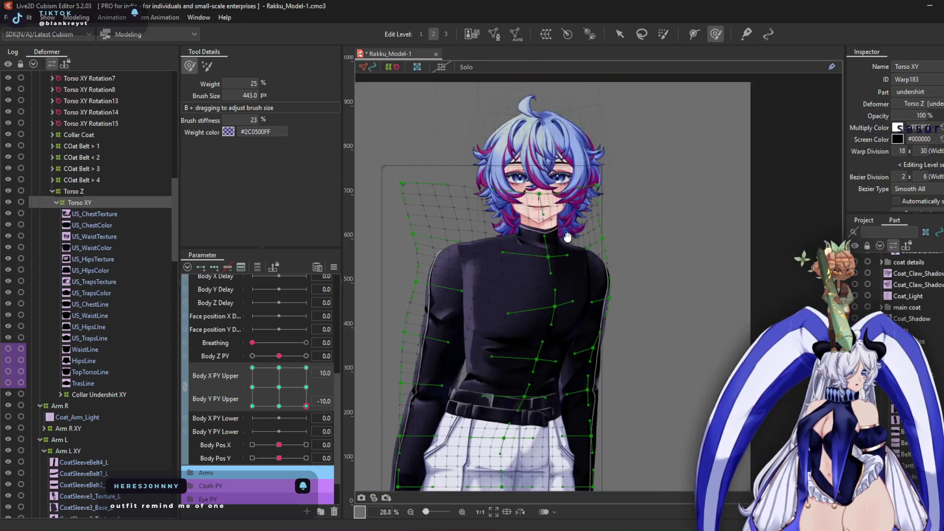
pyautogui.hotkey('ctrl', 'shift', 'p')
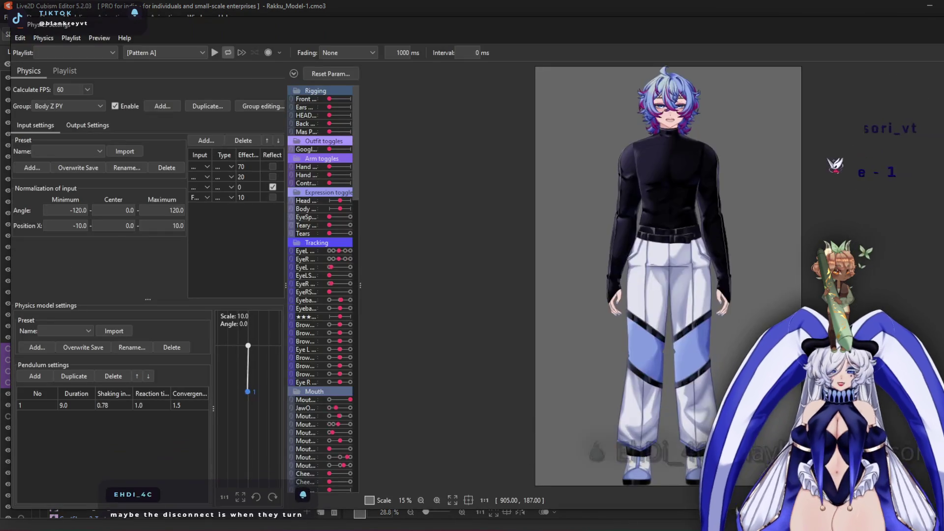
# Preview the Body Z PY physics, then close the physics settings window
pyautogui.scroll(5, 679, 143)
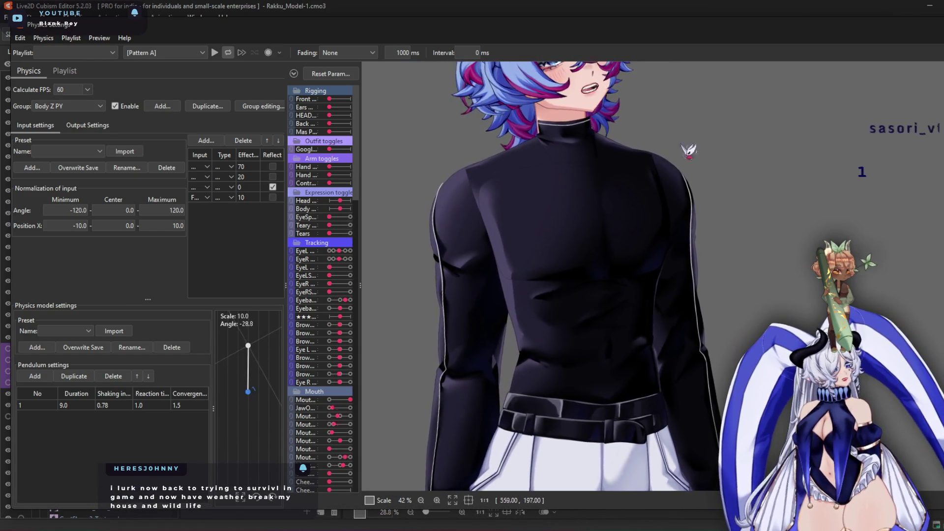
pyautogui.press('Escape')
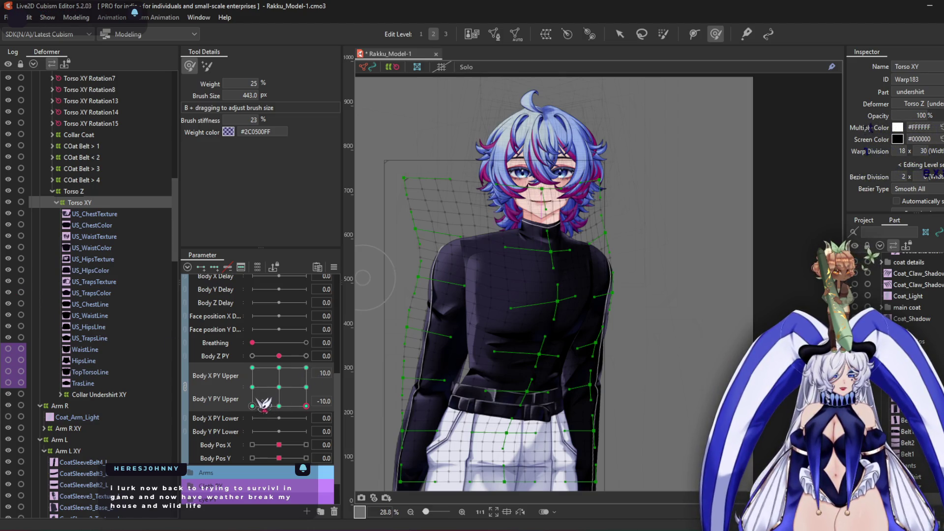
# Pose the upper body at -10, 10, return to the selection tool, and select Head Body Pos Z
pyautogui.moveTo(278, 386); pyautogui.dragTo(208, 344)
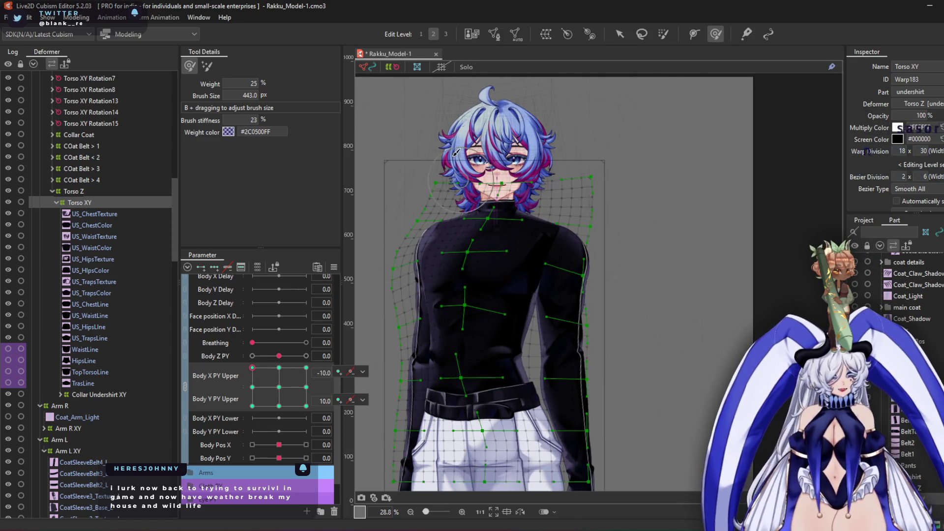
pyautogui.scroll(3, 487, 136)
pyautogui.click(620, 34)
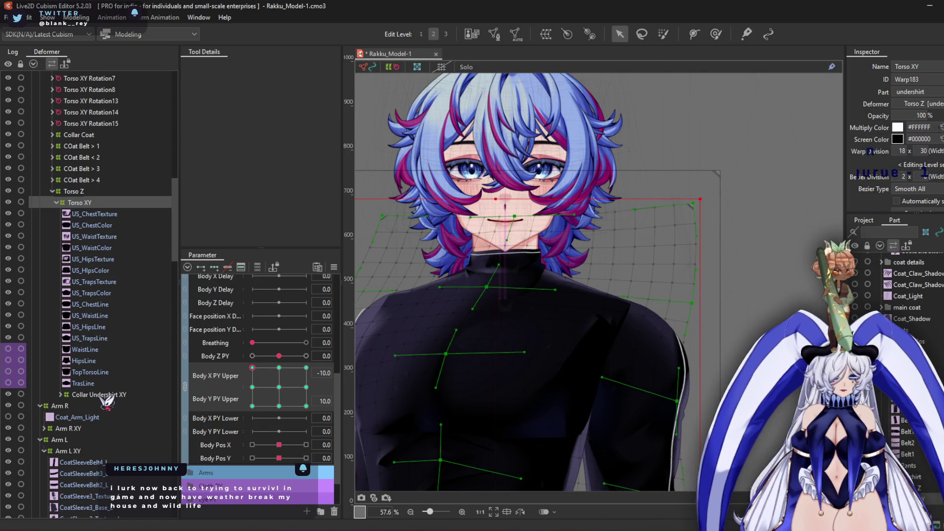
pyautogui.scroll(8, 117, 280)
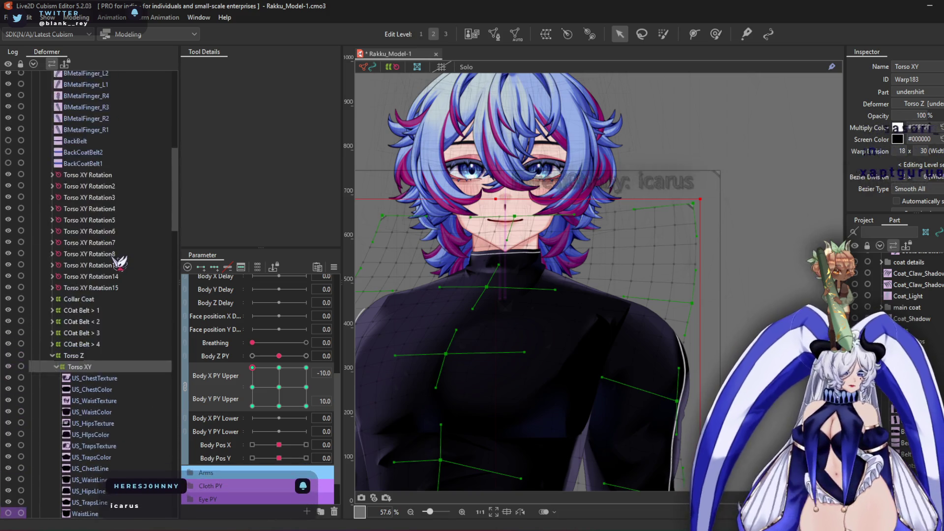
pyautogui.scroll(8, 118, 263)
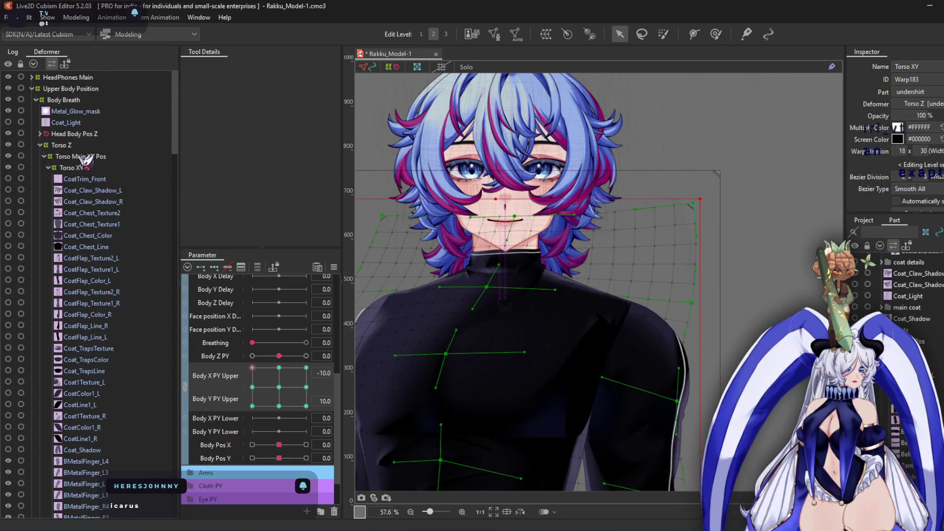
pyautogui.click(73, 101)
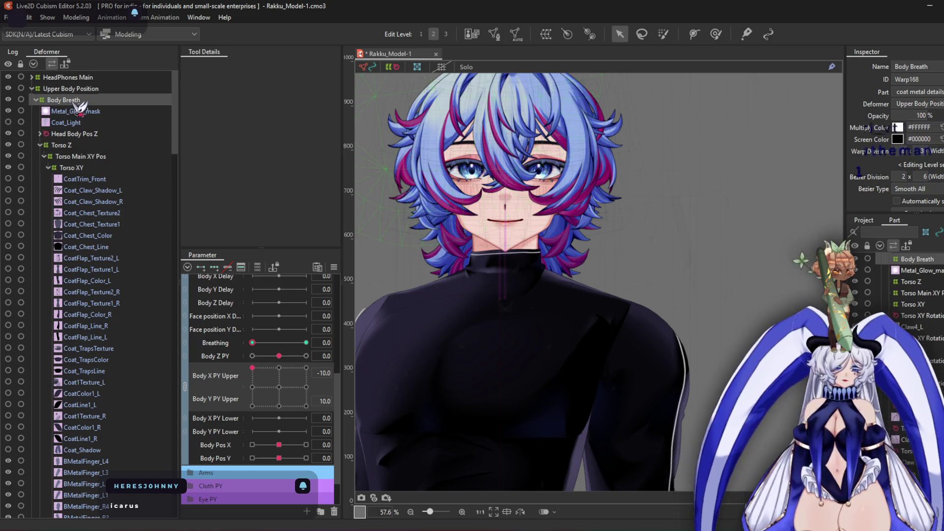
pyautogui.click(76, 134)
# Test Body Pos X at -10, Body Y PY Upper at -10, and the Angle Z Physic head tilt
pyautogui.moveTo(280, 445); pyautogui.dragTo(198, 451)
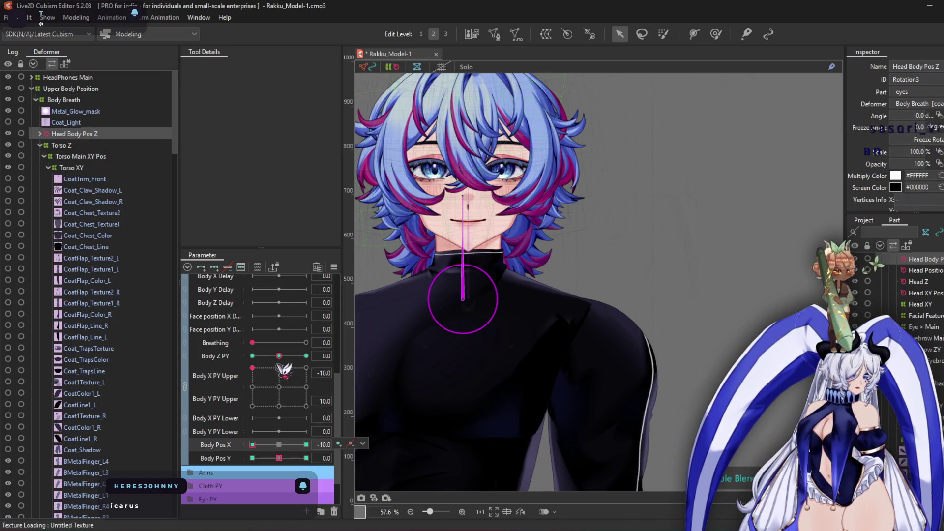
pyautogui.moveTo(284, 371); pyautogui.dragTo(252, 406)
pyautogui.moveTo(549, 344); pyautogui.dragTo(436, 297)
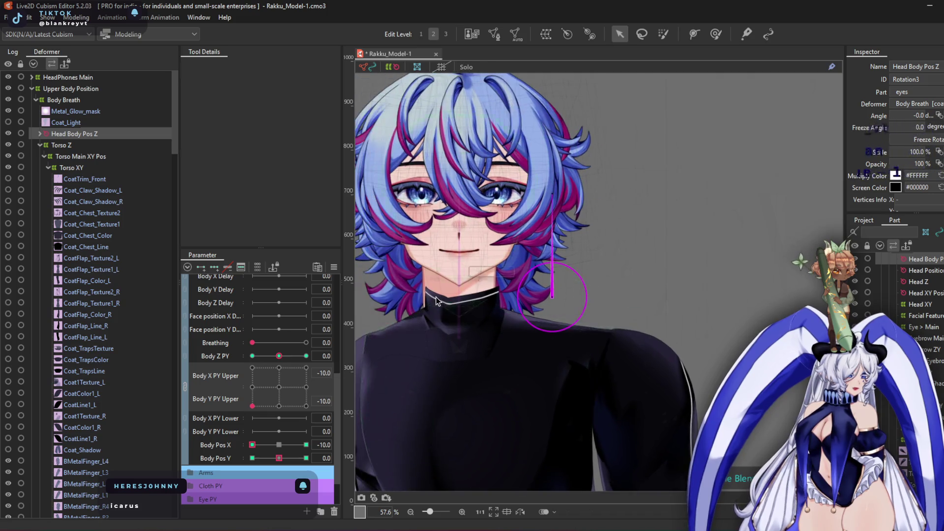
pyautogui.scroll(3, 433, 296)
pyautogui.scroll(5, 271, 358)
pyautogui.scroll(3, 199, 331)
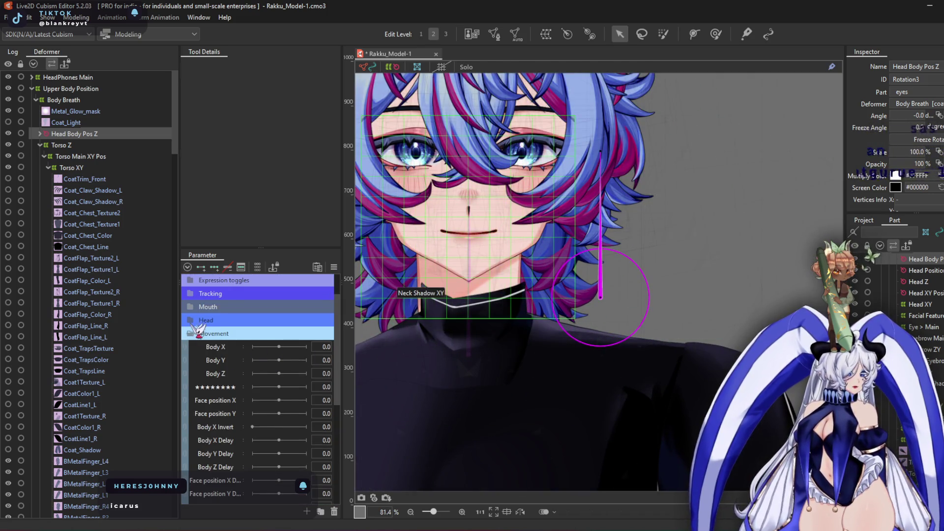
pyautogui.click(196, 320)
pyautogui.moveTo(295, 457)
pyautogui.mouseDown()
pyautogui.moveTo(195, 459)
pyautogui.moveTo(312, 461)
pyautogui.moveTo(283, 449)
pyautogui.mouseUp()
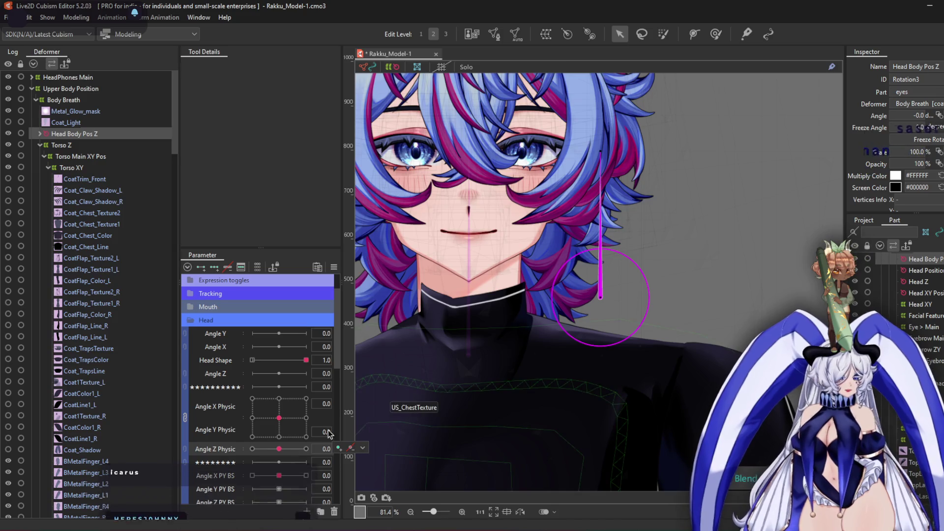
# Reset Body X PY Upper and Body Y PY Upper to 0
pyautogui.scroll(-5, 481, 273)
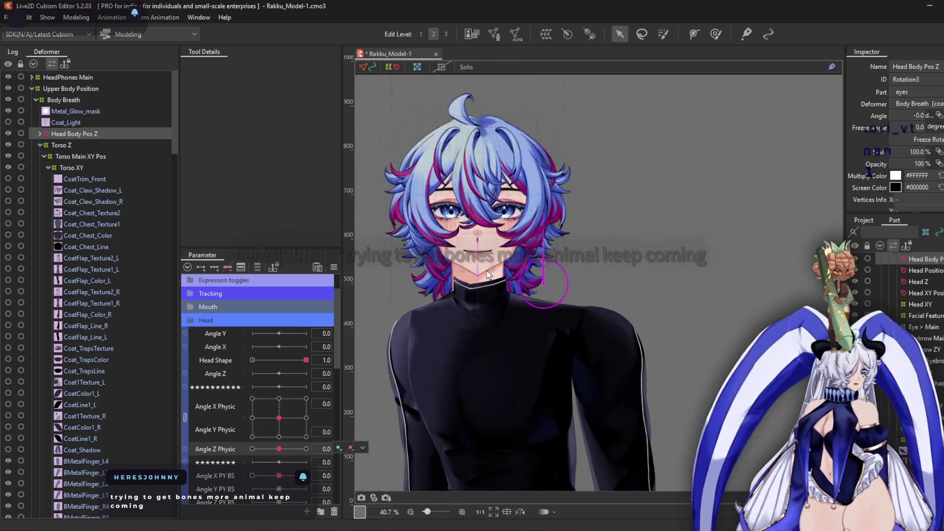
pyautogui.scroll(2, 481, 273)
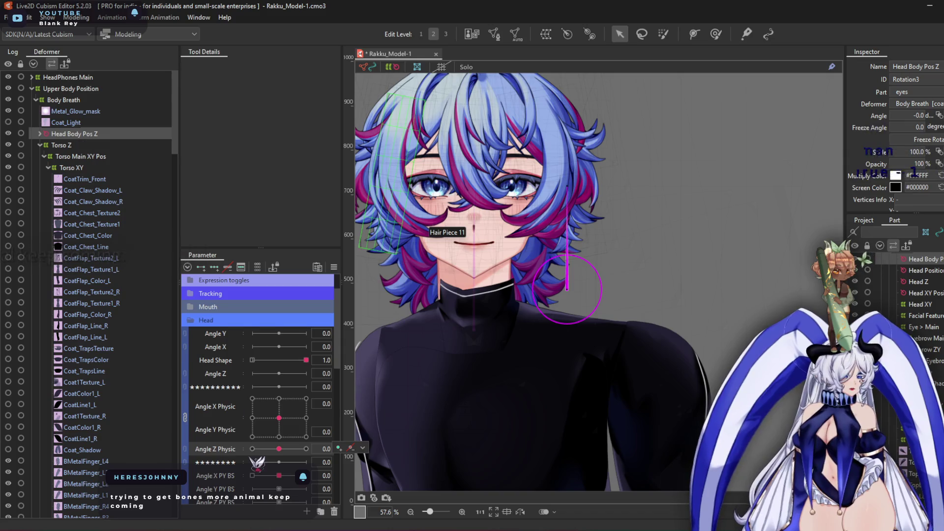
pyautogui.scroll(-10, 257, 463)
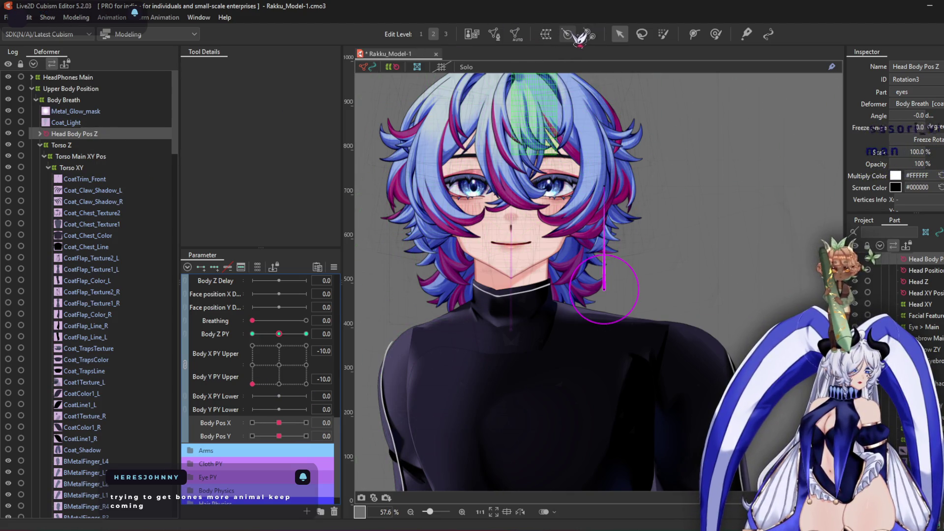
pyautogui.click(290, 377)
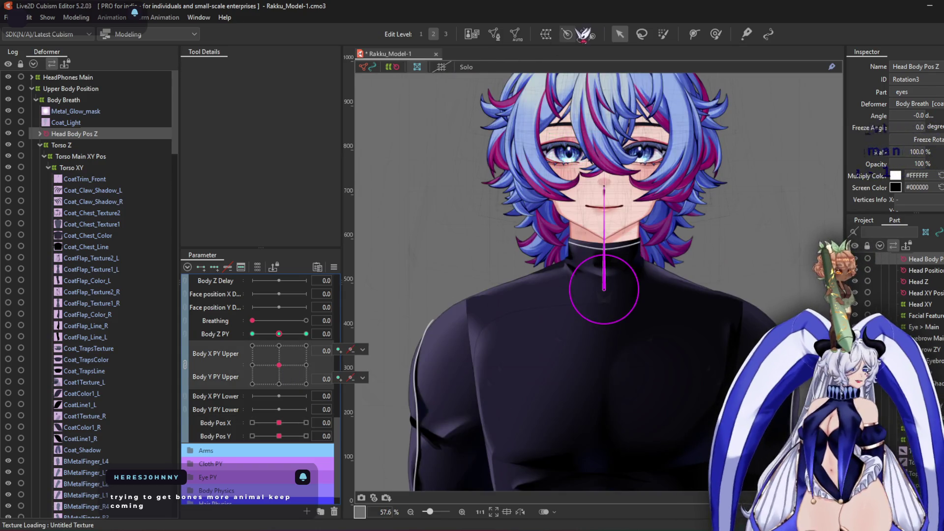
# Create a rotation deformer 'Head Body Position XY' as parent of Head Body Pos Z
pyautogui.click(588, 33)
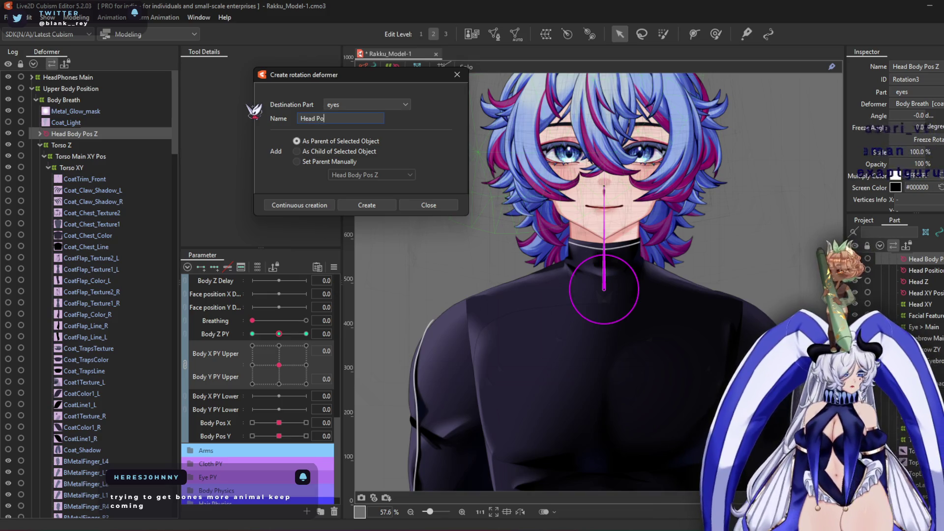
pyautogui.write('Body Position XY')
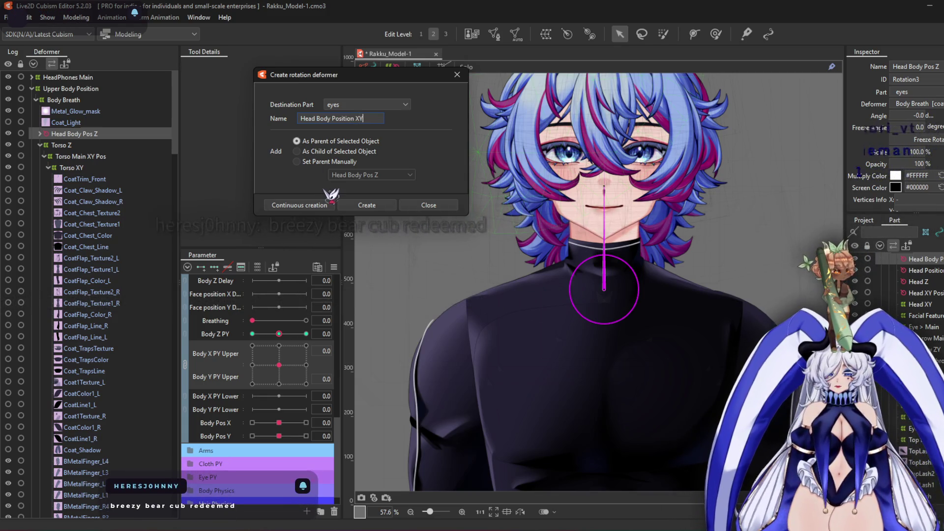
pyautogui.click(385, 206)
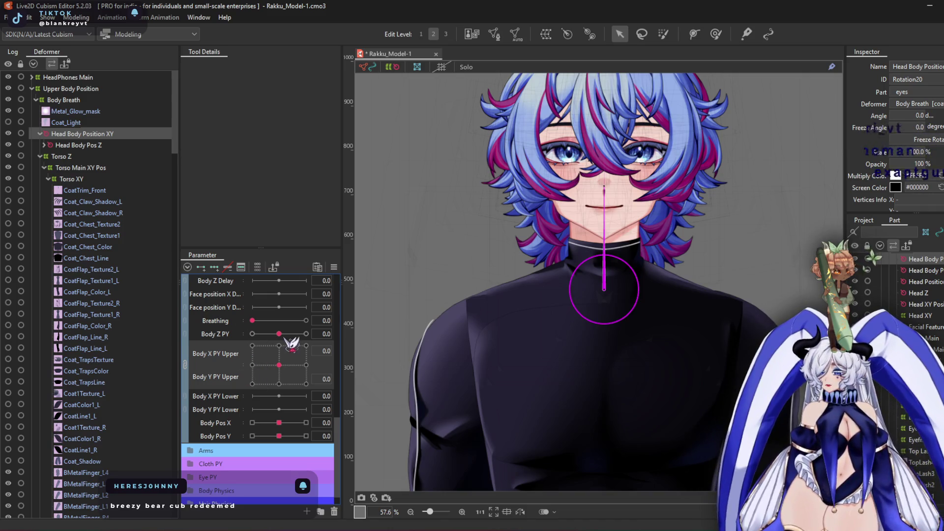
pyautogui.scroll(-5, 636, 229)
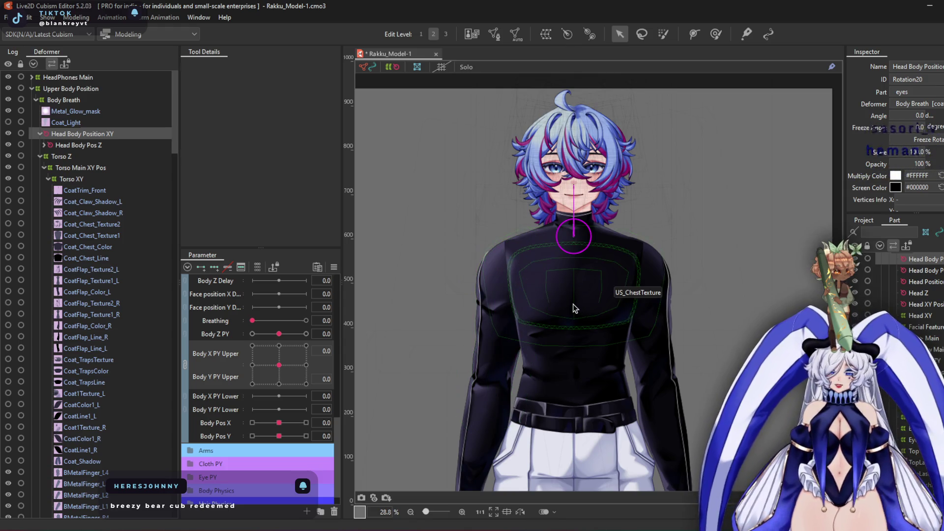
pyautogui.scroll(2, 573, 303)
pyautogui.moveTo(573, 309); pyautogui.dragTo(522, 284)
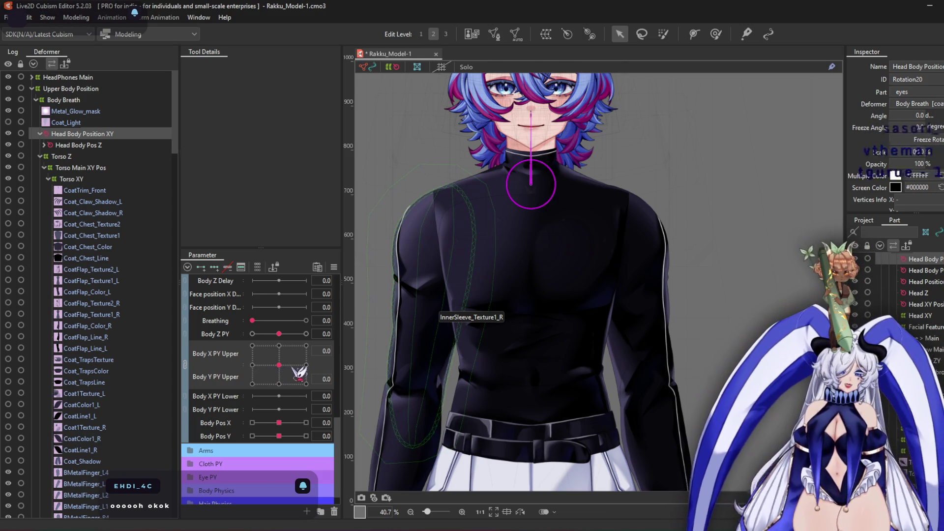
pyautogui.click(306, 365)
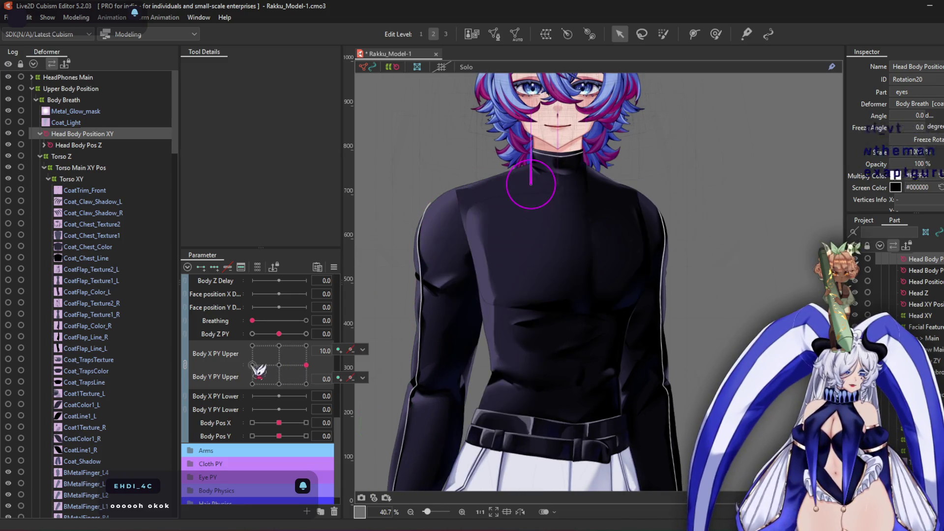
pyautogui.click(281, 362)
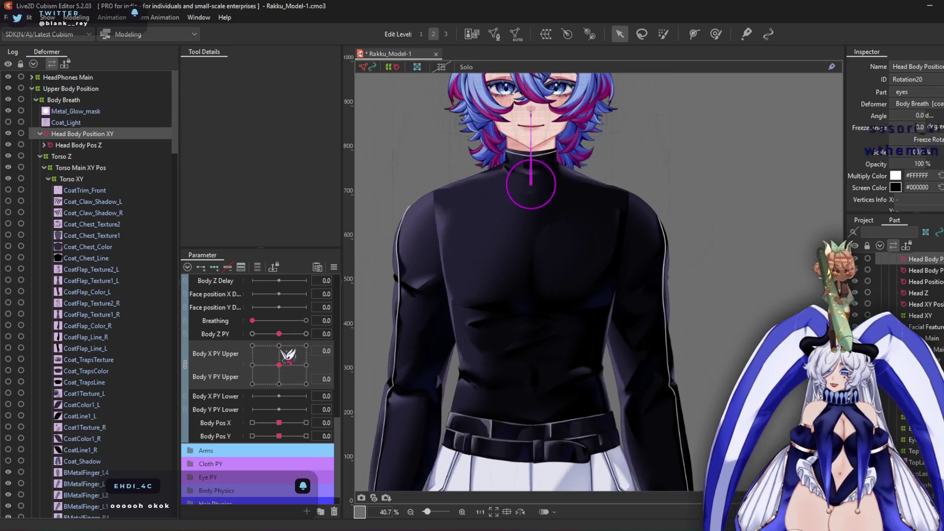
pyautogui.moveTo(279, 334); pyautogui.dragTo(230, 339)
pyautogui.click(232, 340)
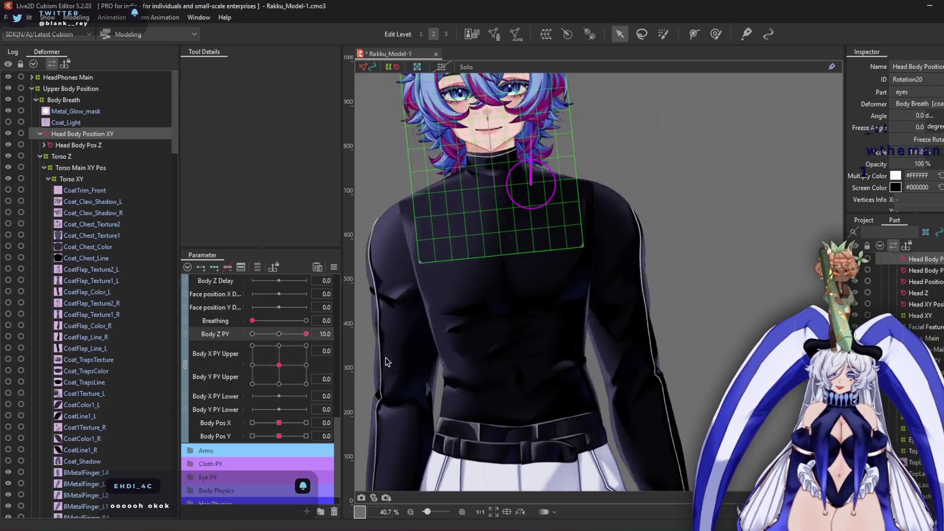
pyautogui.click(280, 335)
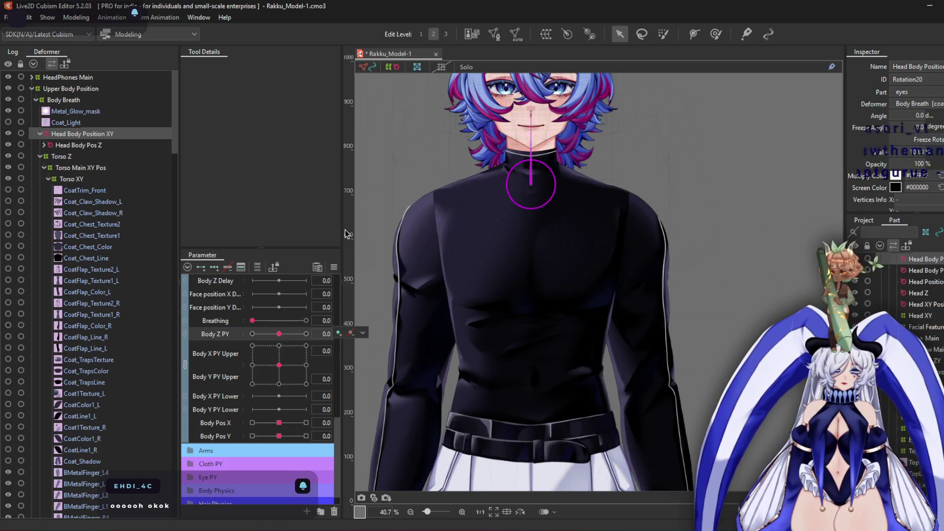
pyautogui.scroll(10, 292, 386)
pyautogui.click(362, 333)
pyautogui.press('Escape')
# Drag the Body X/Y PY Upper pad toward its top-left and top-right corners to check the lean
pyautogui.scroll(3, 487, 265)
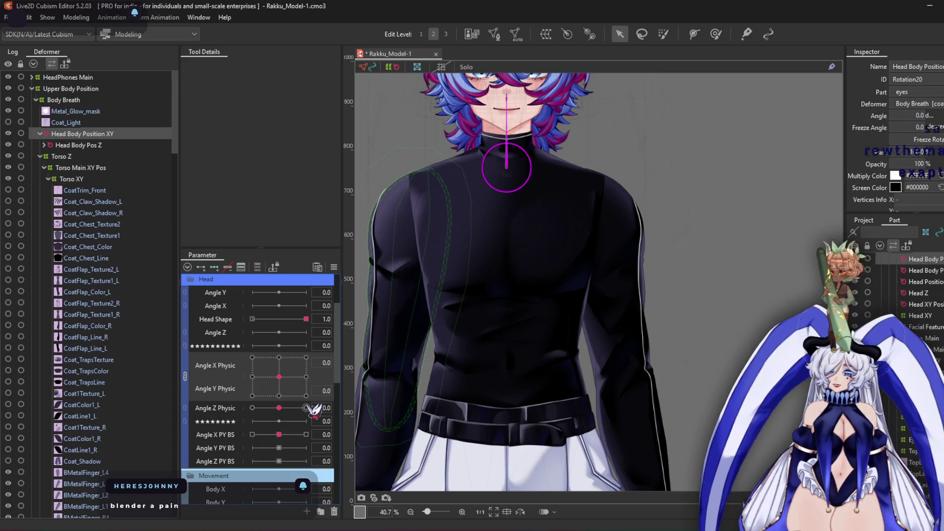
pyautogui.scroll(-3, 234, 376)
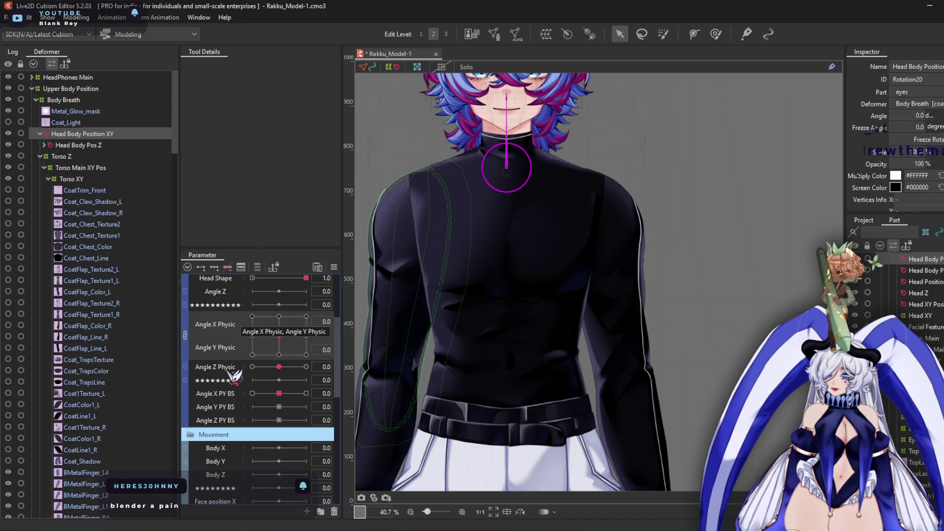
pyautogui.scroll(-3, 235, 377)
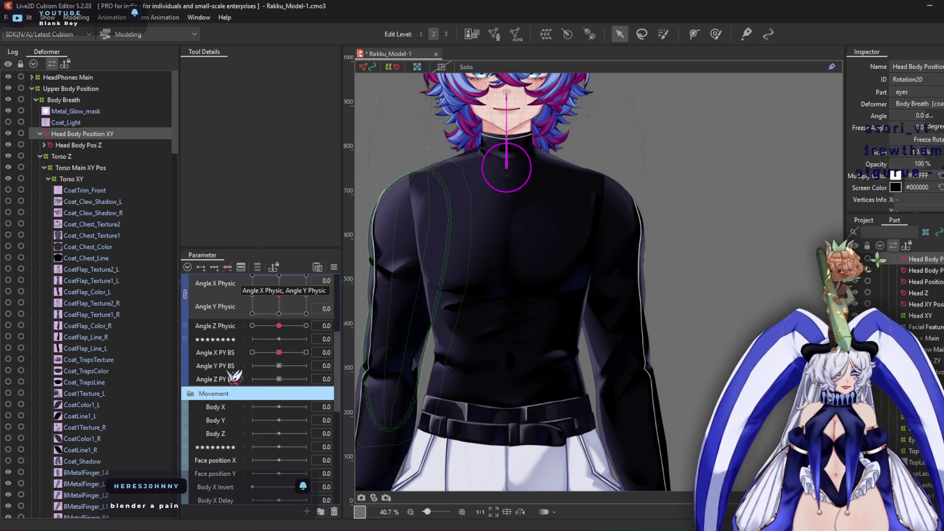
pyautogui.scroll(-15, 235, 377)
pyautogui.moveTo(276, 394)
pyautogui.mouseDown()
pyautogui.moveTo(258, 423)
pyautogui.moveTo(324, 390)
pyautogui.moveTo(285, 399)
pyautogui.moveTo(249, 388)
pyautogui.moveTo(256, 423)
pyautogui.moveTo(280, 407)
pyautogui.mouseUp()
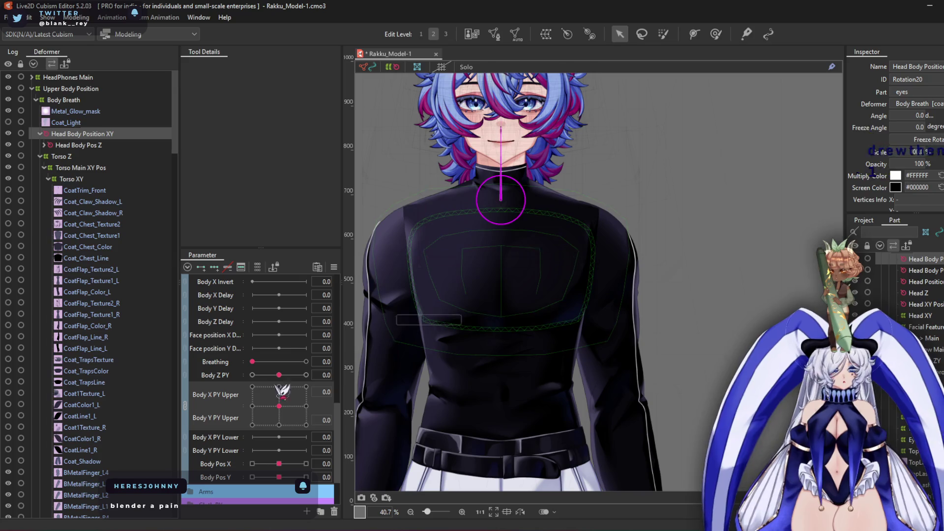
pyautogui.moveTo(279, 405); pyautogui.dragTo(261, 387)
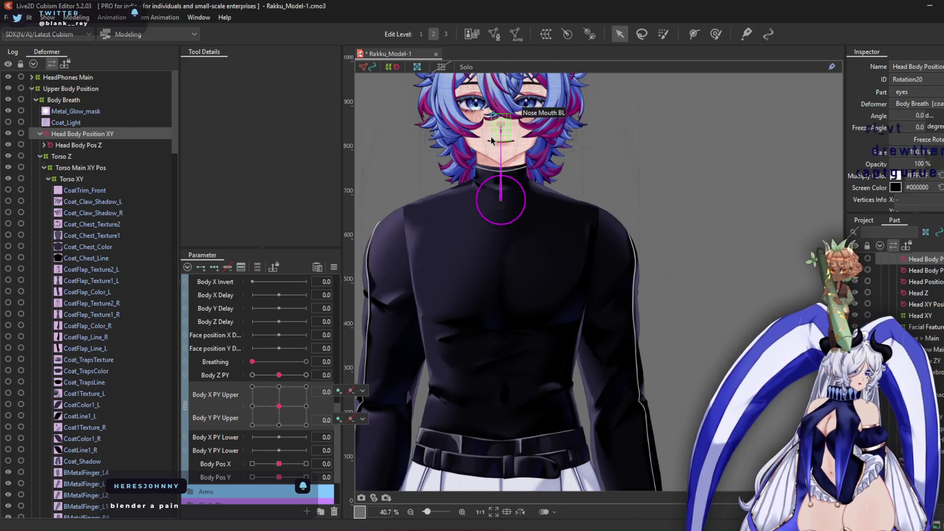
pyautogui.scroll(5, 481, 196)
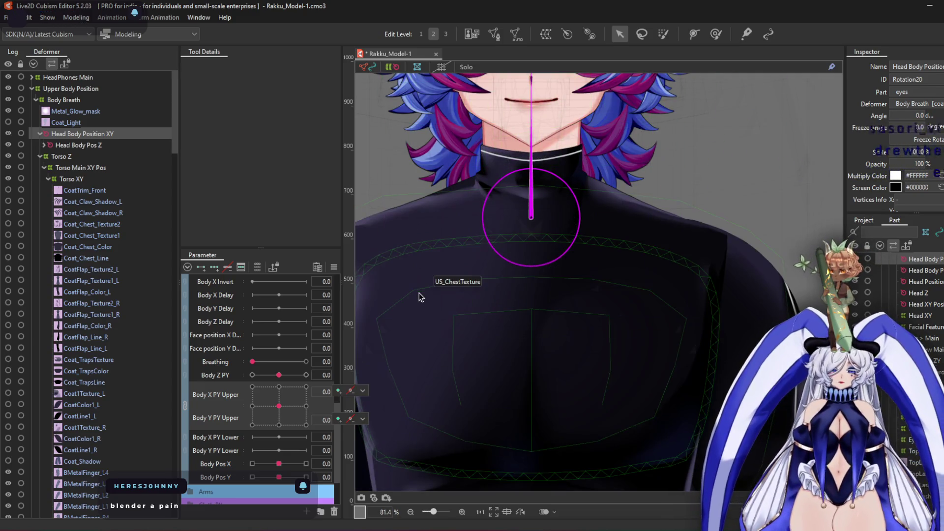
pyautogui.moveTo(279, 406)
pyautogui.mouseDown()
pyautogui.moveTo(293, 392)
pyautogui.moveTo(244, 378)
pyautogui.mouseUp()
# Straighten the torso twist, select the head rotation pivot, and test Body Pos X at -10 and 10 before returning it to 0
pyautogui.scroll(-3, 542, 317)
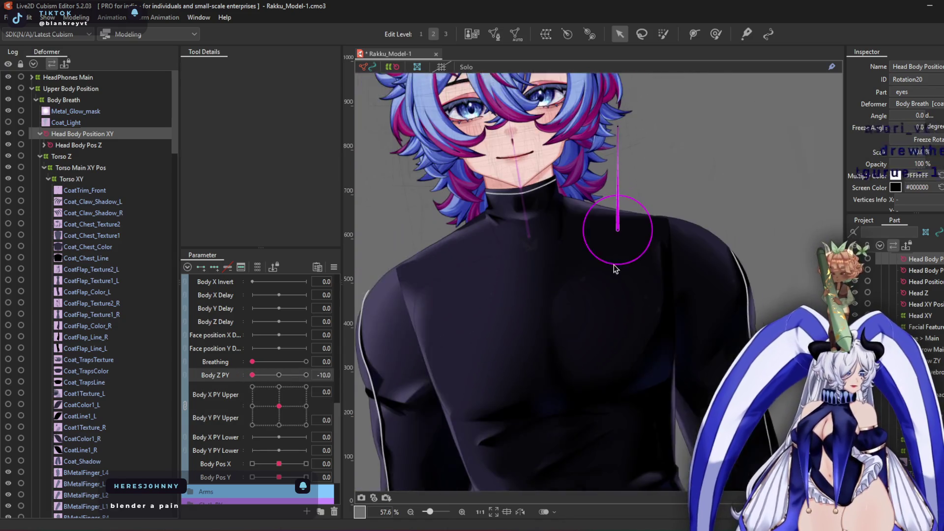
pyautogui.moveTo(279, 406)
pyautogui.mouseDown()
pyautogui.moveTo(237, 383)
pyautogui.moveTo(257, 340)
pyautogui.moveTo(377, 322)
pyautogui.moveTo(347, 414)
pyautogui.moveTo(278, 411)
pyautogui.mouseUp()
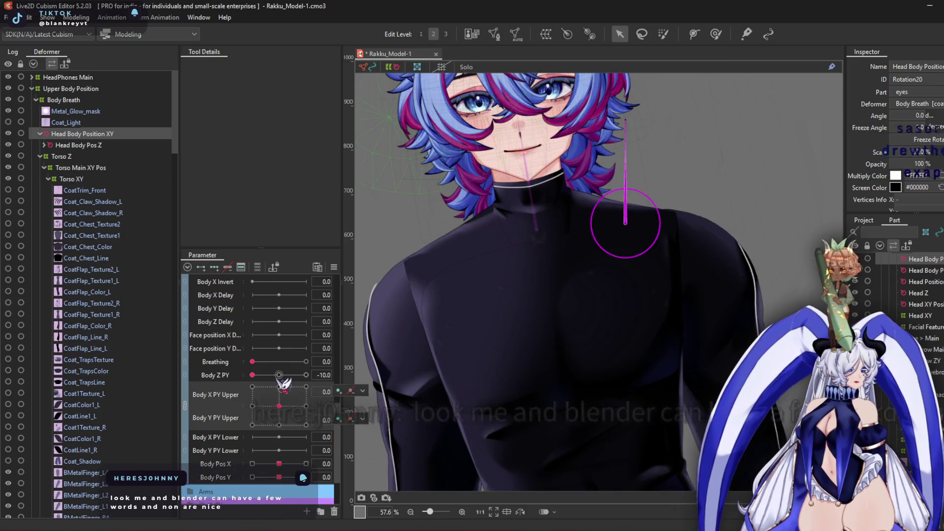
pyautogui.click(278, 375)
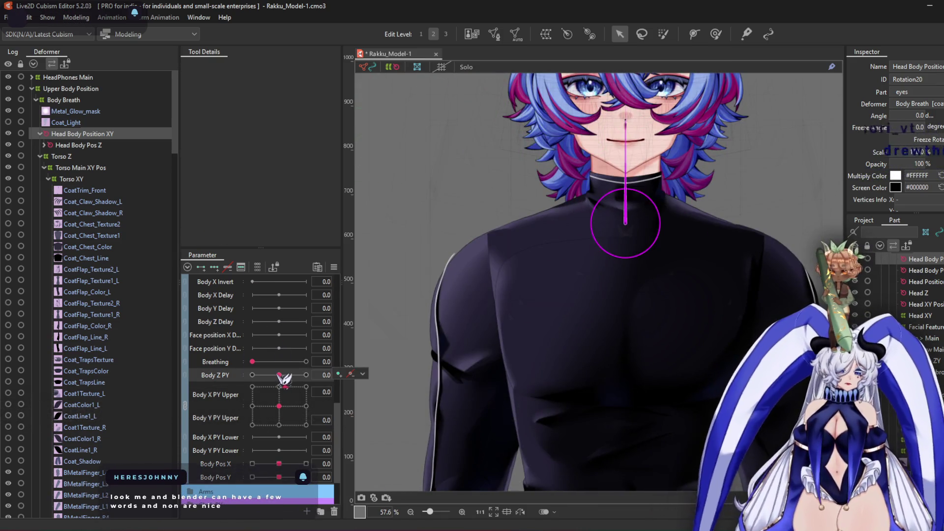
pyautogui.click(253, 464)
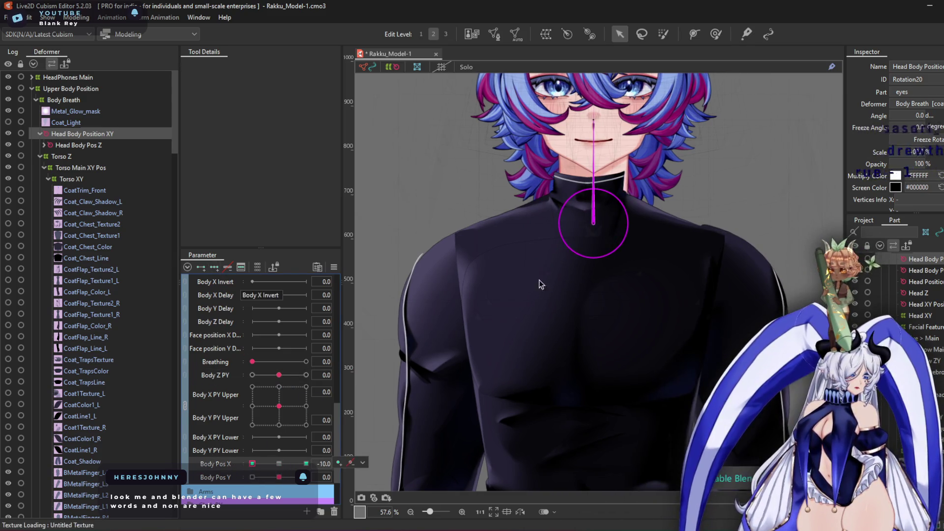
pyautogui.click(595, 225)
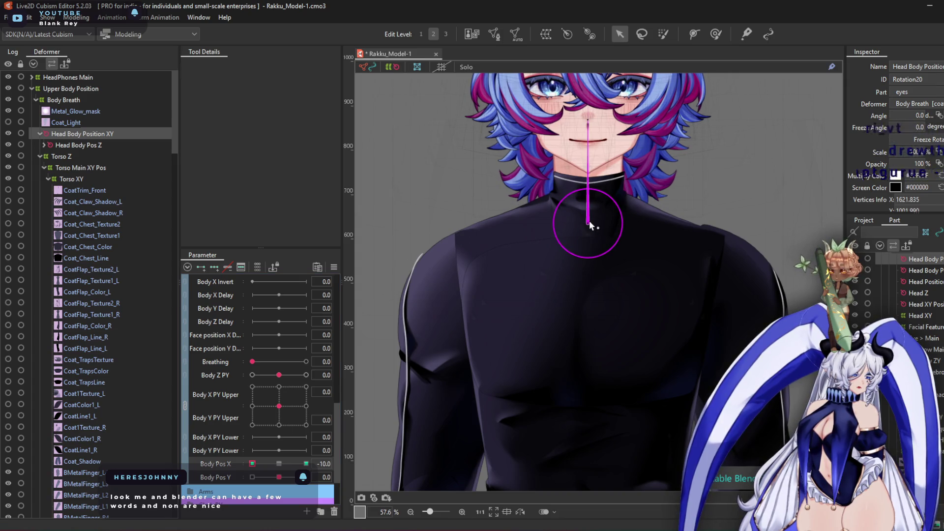
pyautogui.scroll(5, 600, 211)
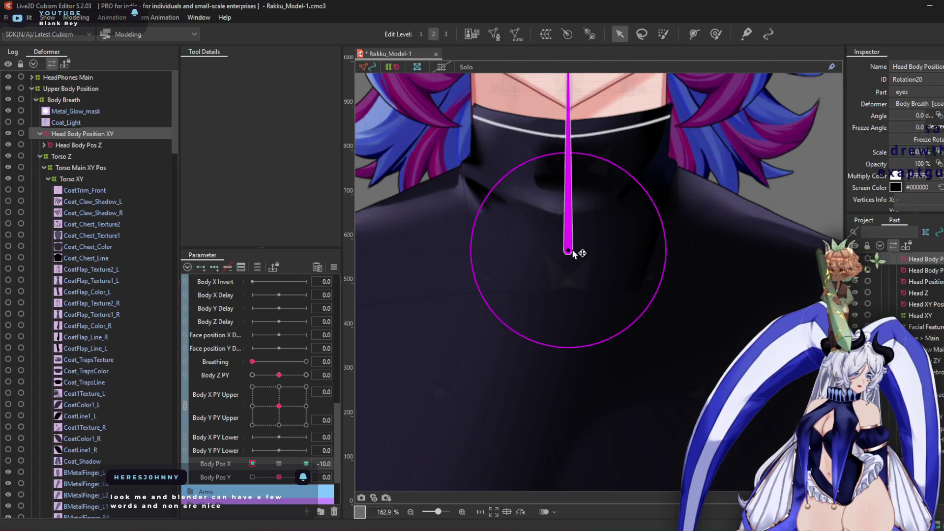
pyautogui.click(306, 464)
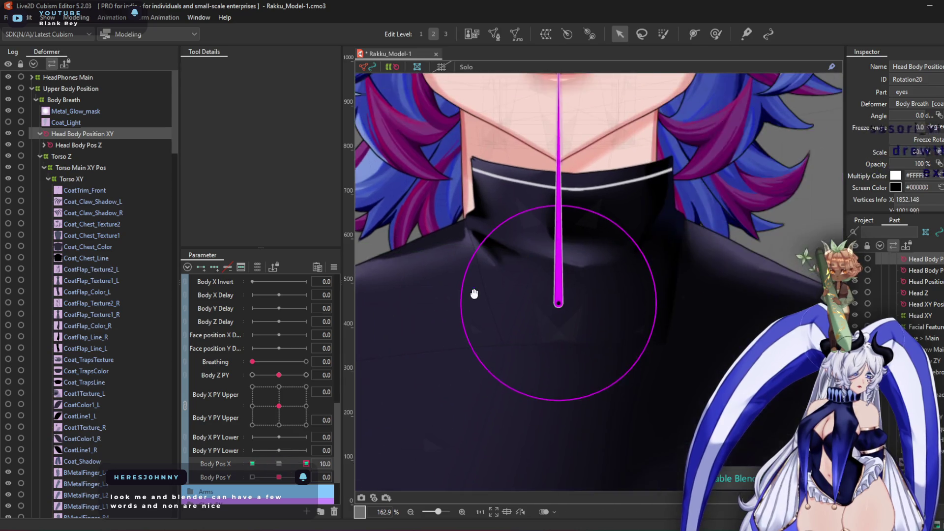
pyautogui.scroll(2, 558, 310)
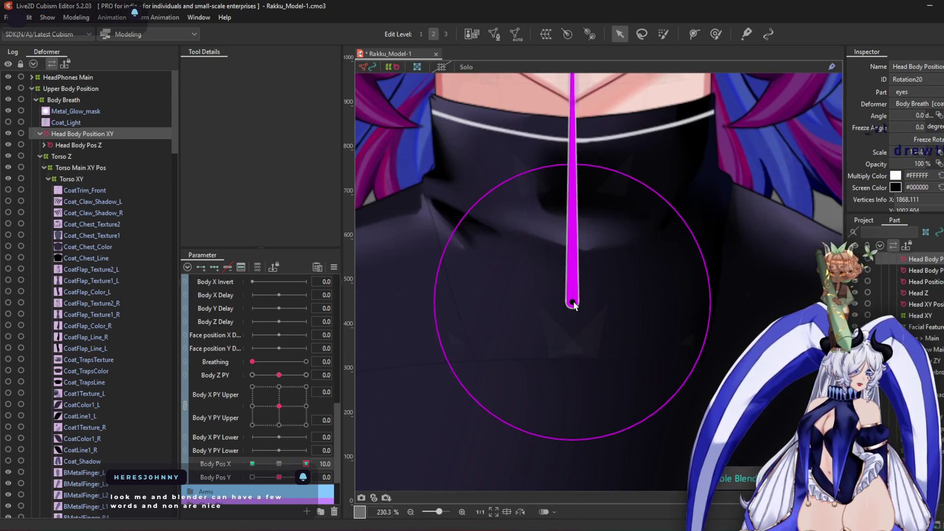
pyautogui.scroll(-7, 573, 303)
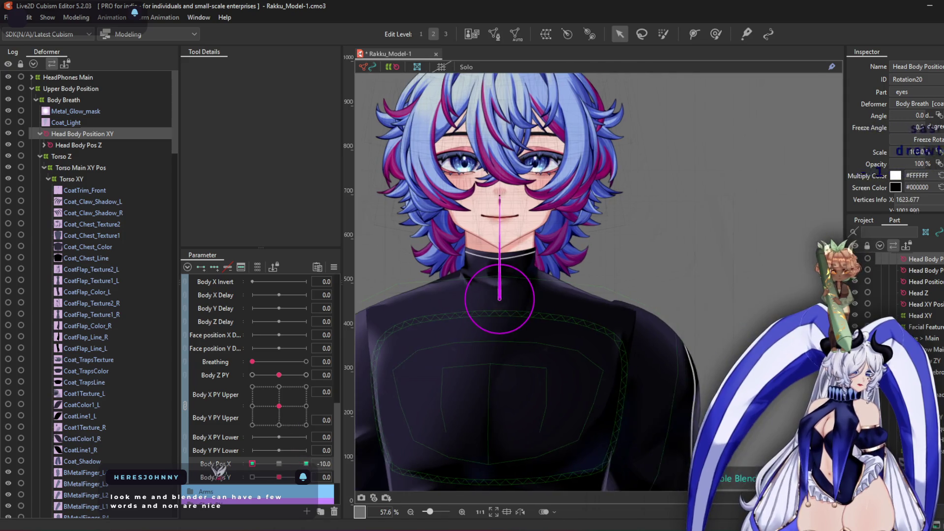
pyautogui.click(252, 464)
pyautogui.click(279, 463)
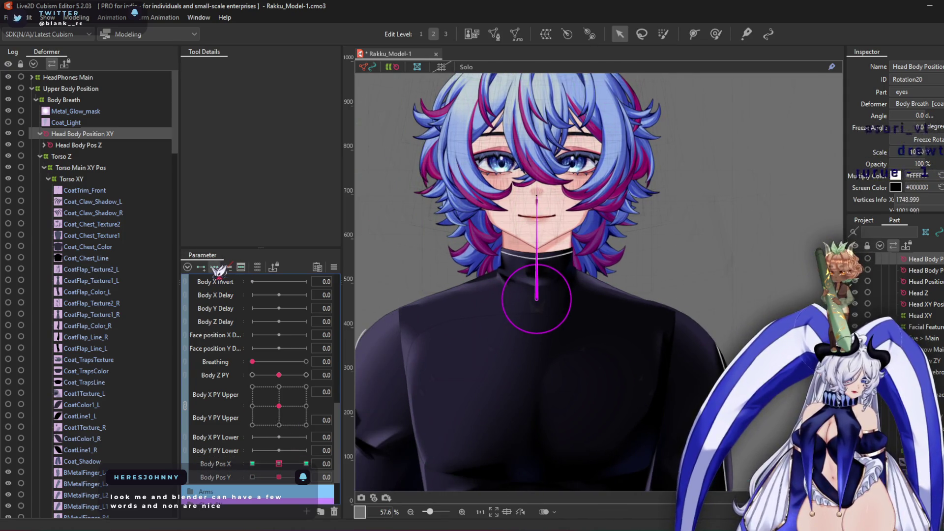
# Move the head's rotation pivot down at Body Pos Y 10, then switch Body Pos Y to -10
pyautogui.click(306, 478)
pyautogui.scroll(6, 521, 310)
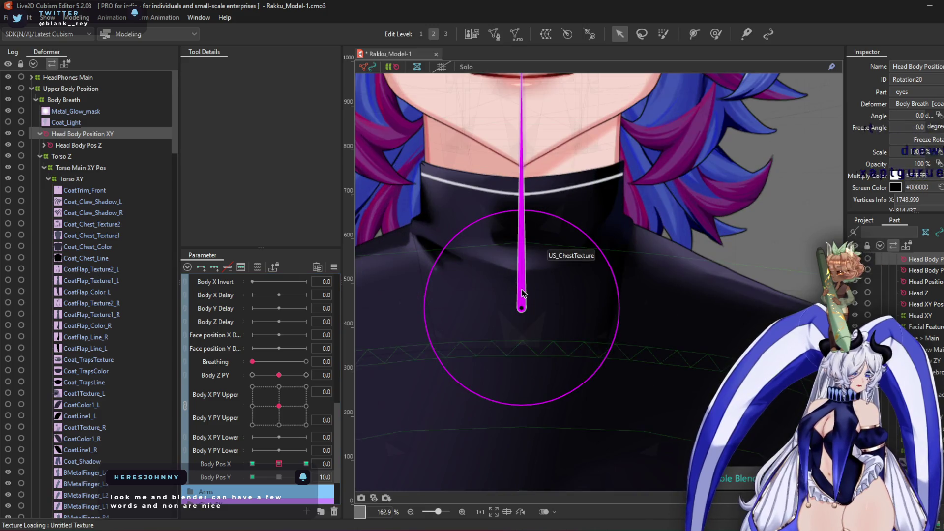
pyautogui.moveTo(522, 316); pyautogui.dragTo(522, 334)
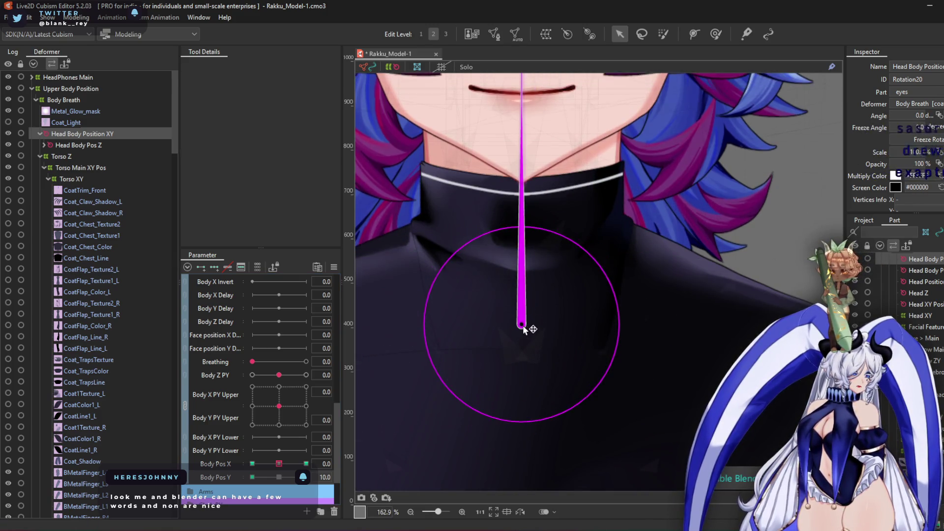
pyautogui.click(253, 477)
pyautogui.scroll(-2, 580, 376)
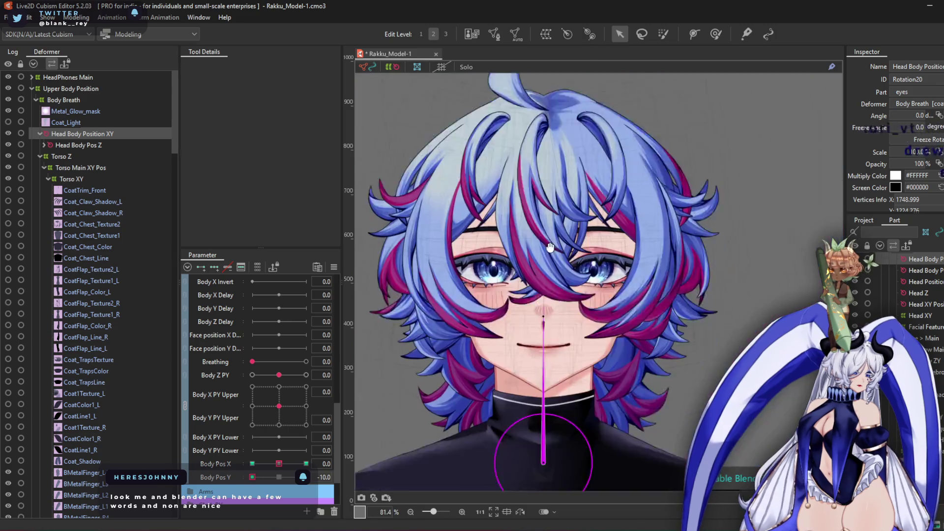
pyautogui.scroll(2, 521, 390)
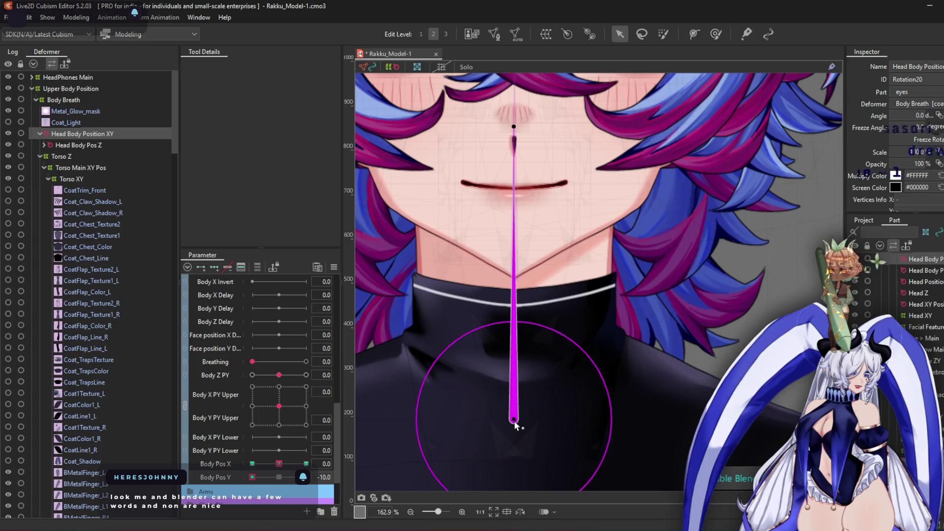
pyautogui.scroll(-1, 515, 426)
pyautogui.scroll(-2, 527, 277)
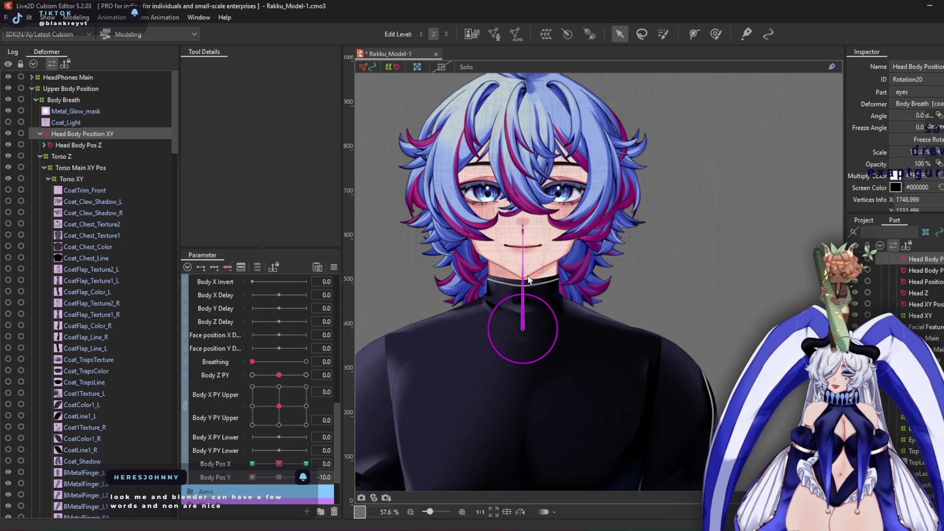
pyautogui.click(279, 477)
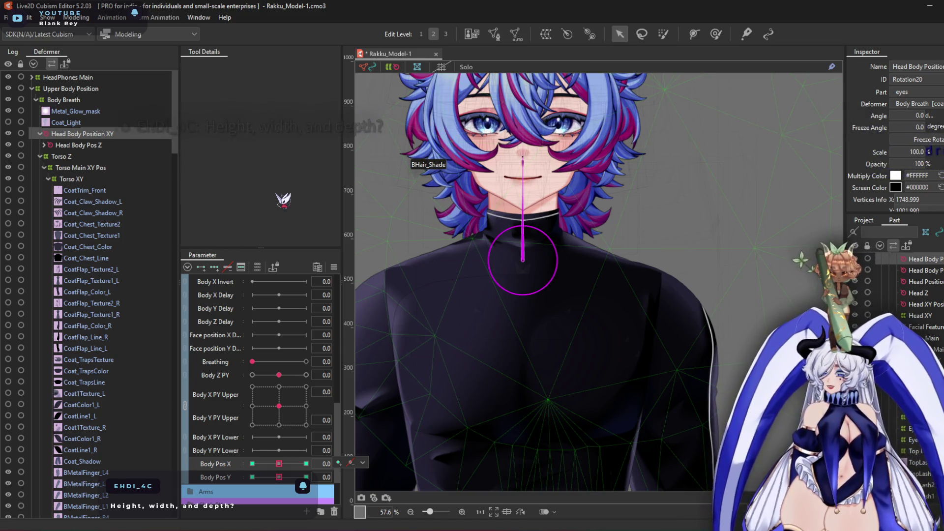
pyautogui.scroll(4, 278, 418)
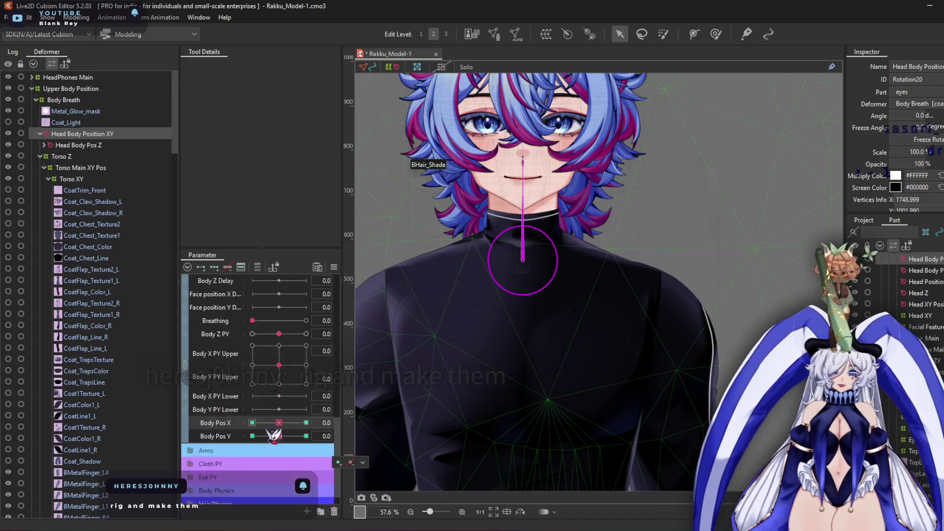
pyautogui.scroll(-5, 273, 437)
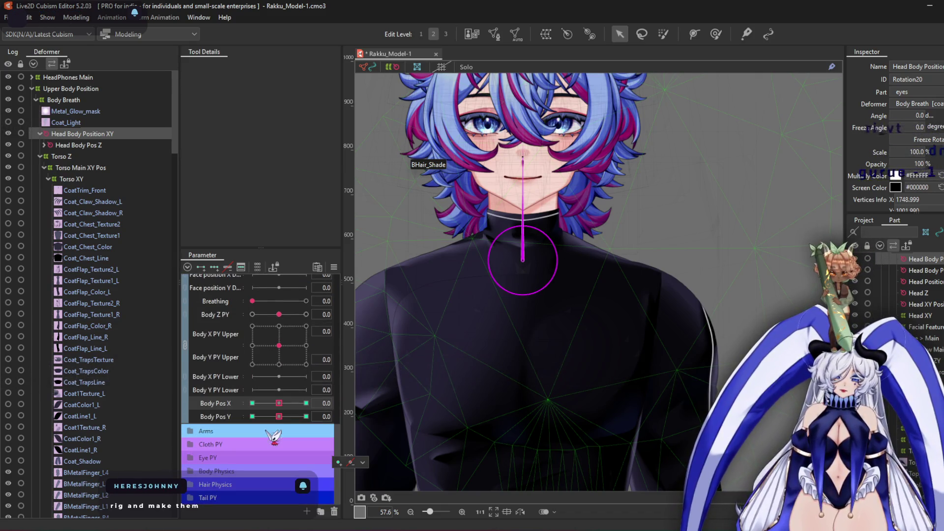
pyautogui.scroll(1, 273, 437)
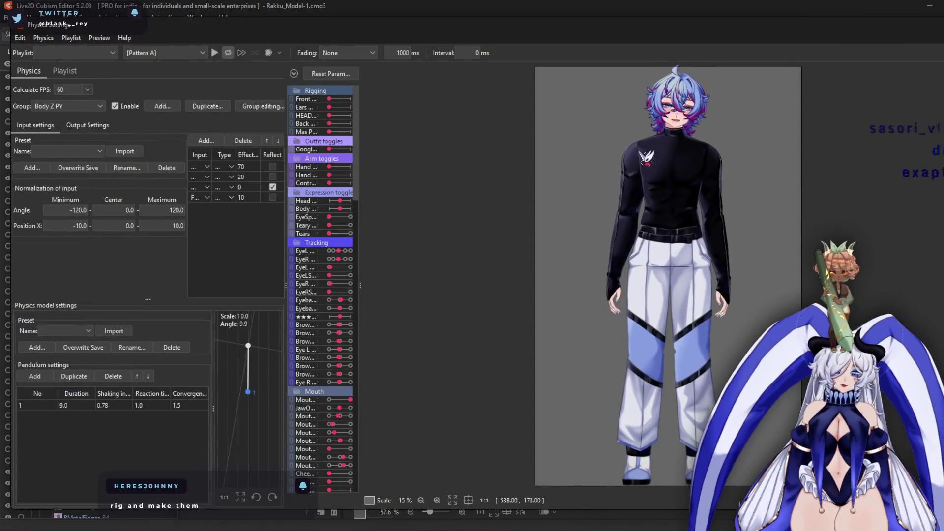
# Disable the Body Y Position and Body X Position physics groups and confirm with OK
pyautogui.scroll(3, 619, 275)
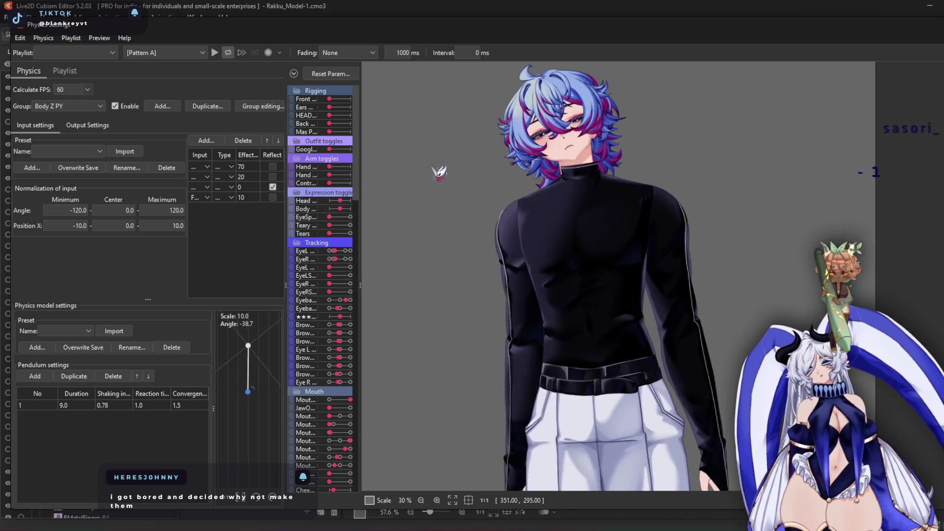
pyautogui.click(273, 107)
pyautogui.scroll(-1, 389, 339)
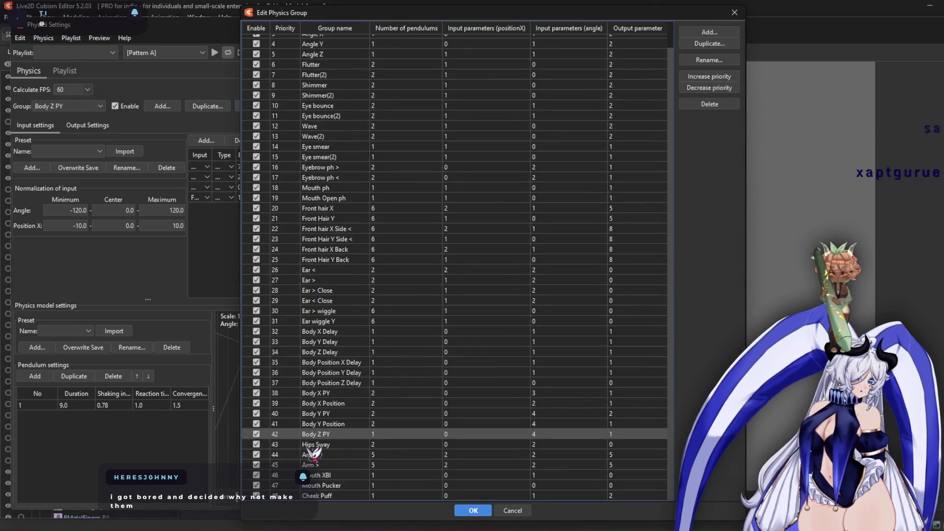
pyautogui.click(256, 424)
pyautogui.click(256, 403)
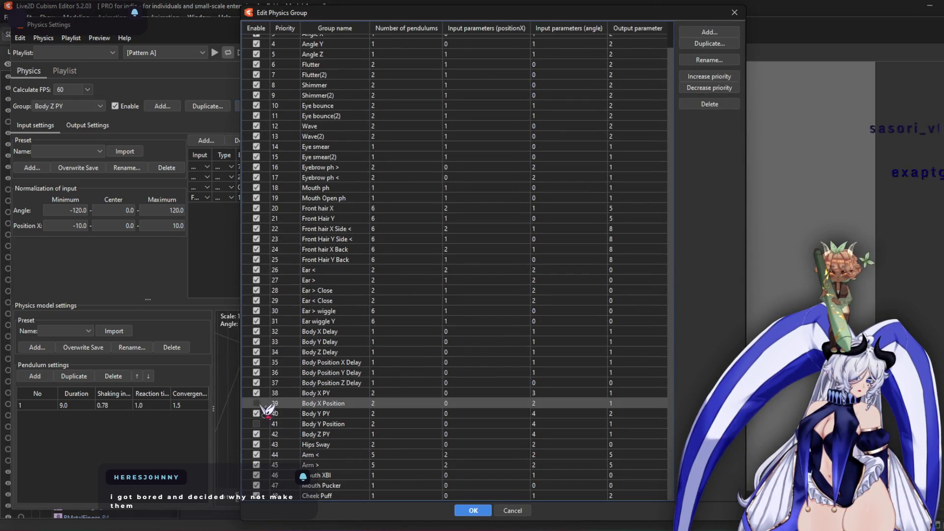
pyautogui.click(473, 512)
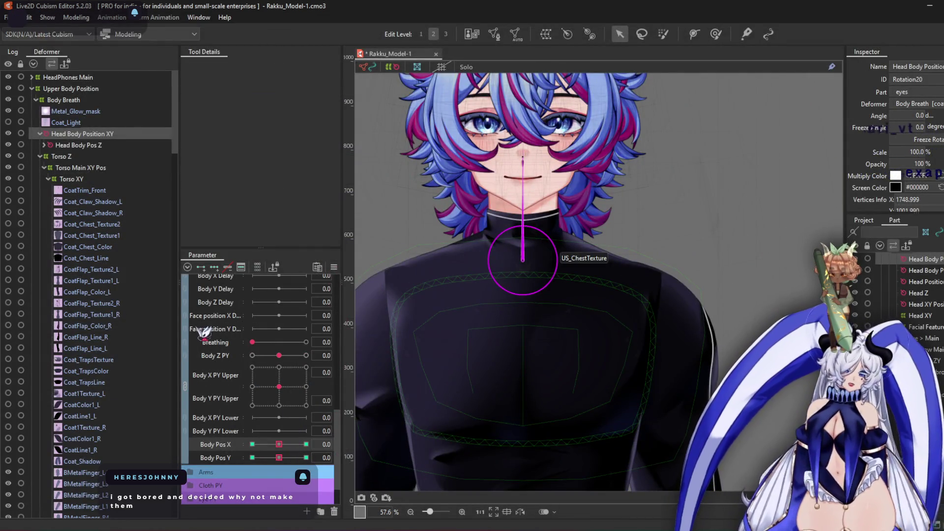
# Create a parent warp deformer 'Collar UnderShirt Head Z' around Collar Undershirt XY
pyautogui.scroll(-13, 108, 295)
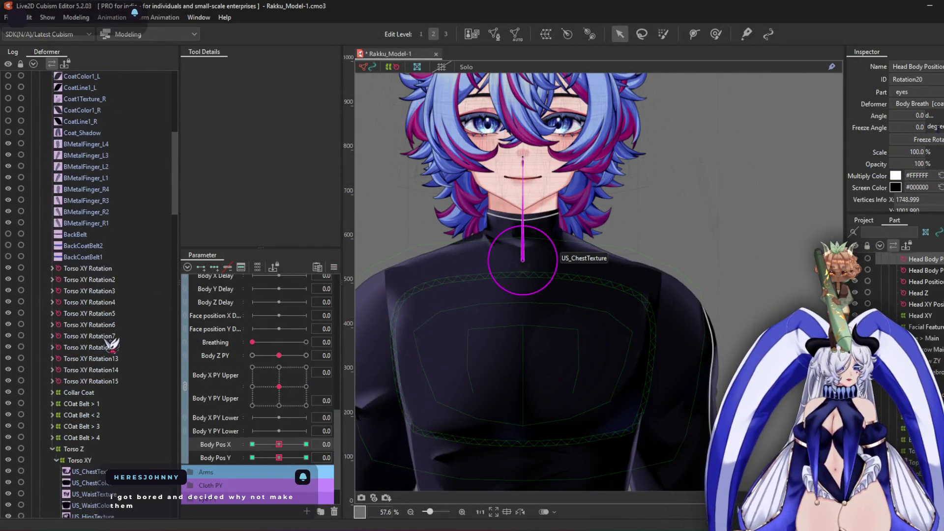
pyautogui.click(86, 338)
pyautogui.scroll(-6, 98, 364)
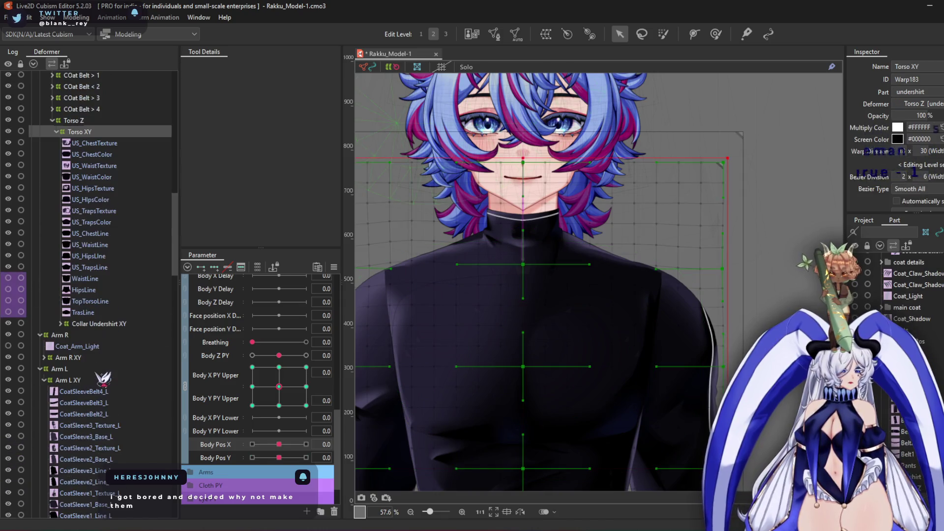
pyautogui.click(98, 324)
pyautogui.click(546, 34)
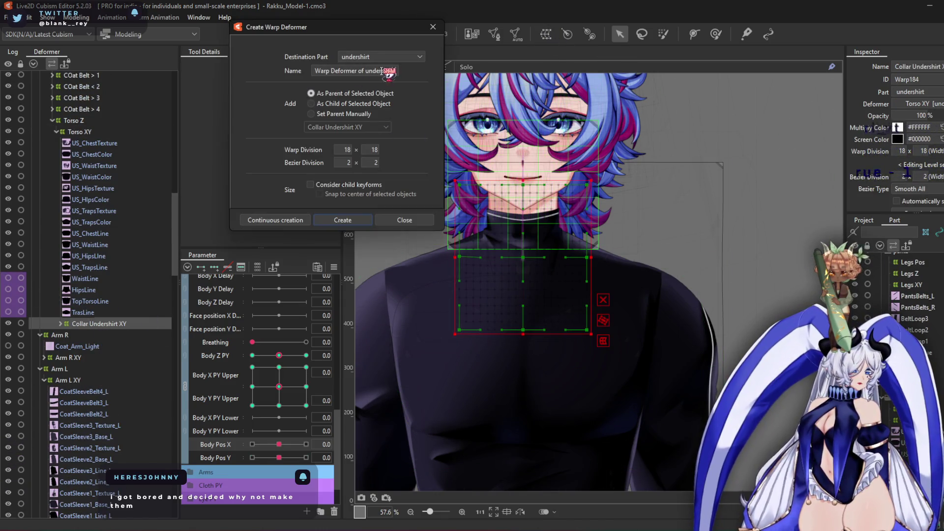
pyautogui.moveTo(398, 71); pyautogui.dragTo(270, 60)
pyautogui.write('Collar UnderShirt Head Z')
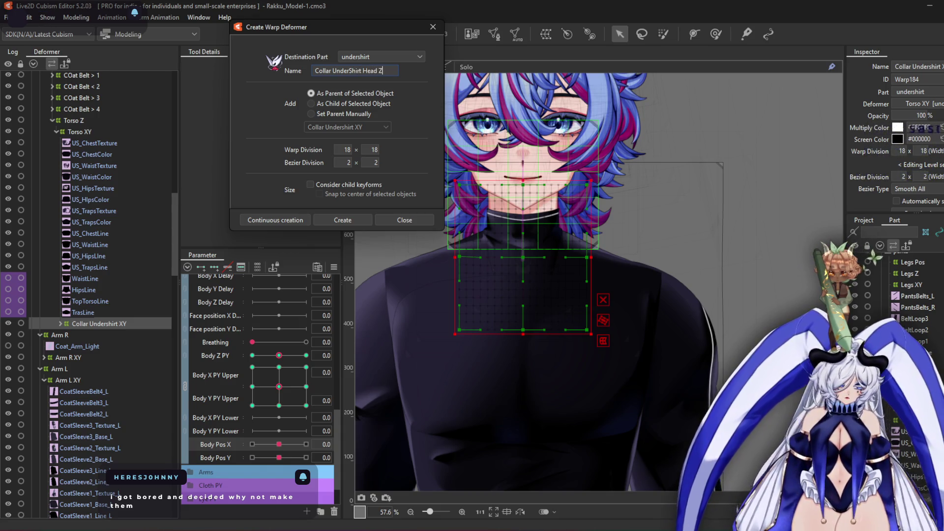
pyautogui.click(354, 224)
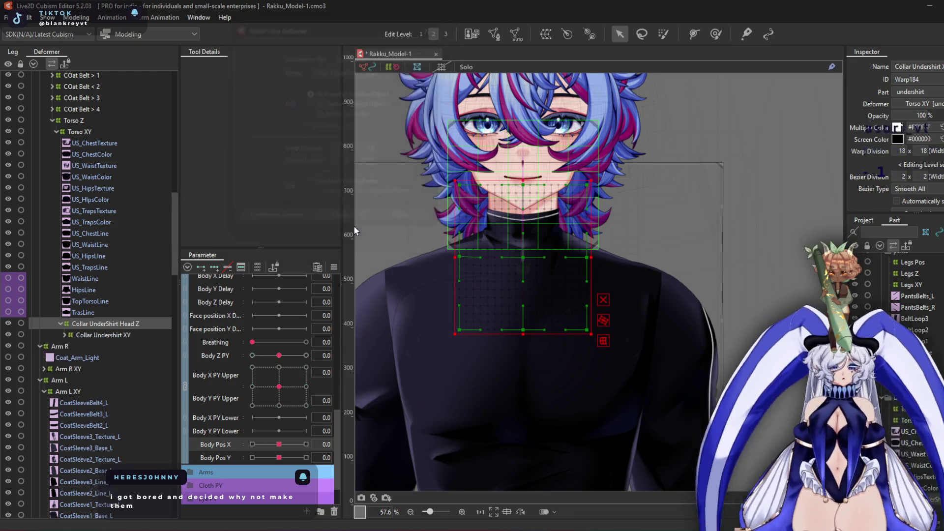
# Select the Body X/Y PY Upper parameter pair in the Parameter panel
pyautogui.scroll(2, 574, 257)
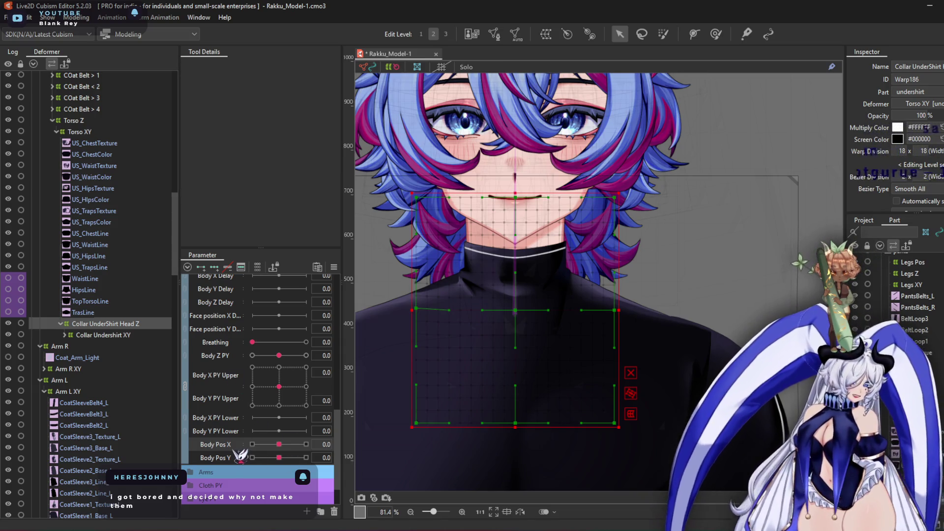
pyautogui.click(228, 409)
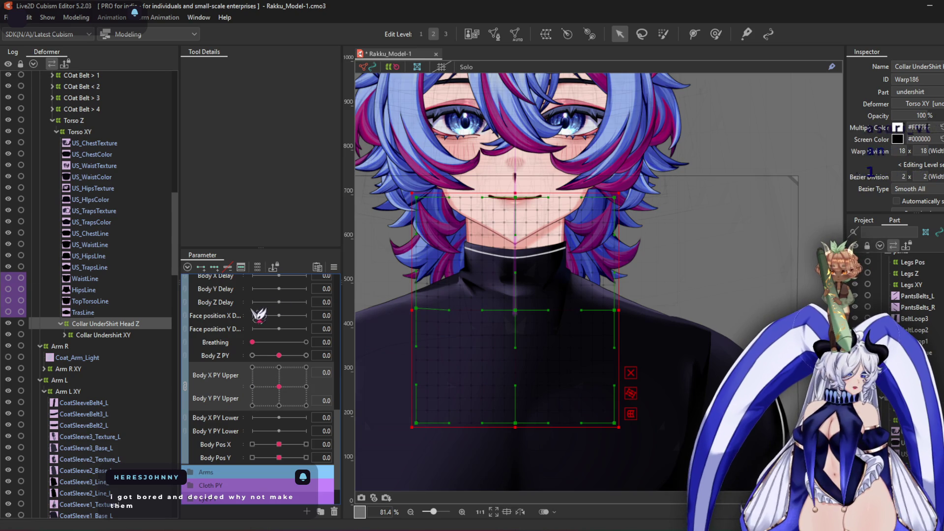
pyautogui.scroll(10, 232, 396)
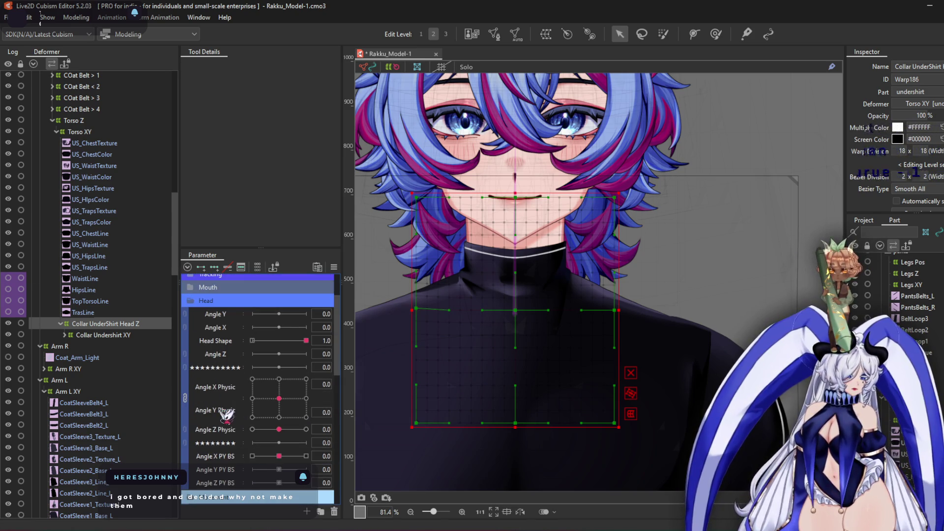
# At Angle Z Physic -30, bend the neck warp with a roughly 630 px deform brush
pyautogui.click(224, 426)
pyautogui.click(252, 429)
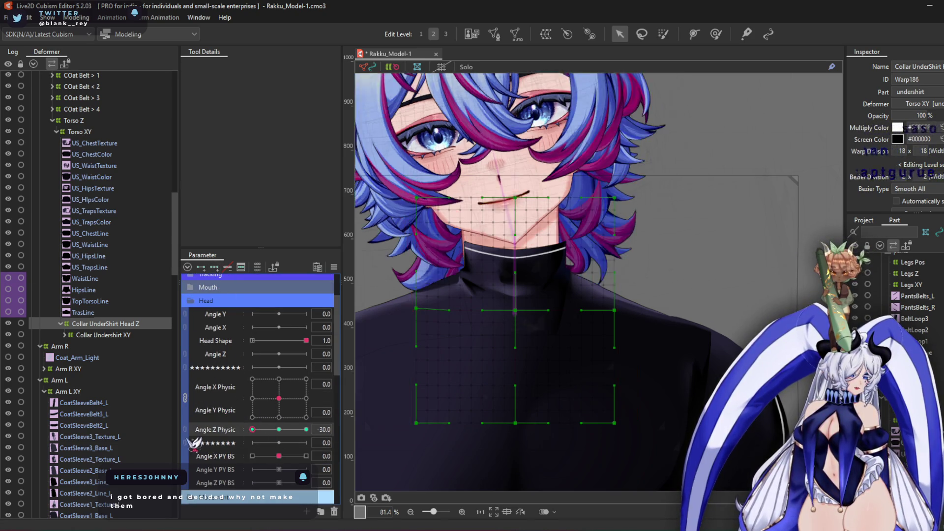
pyautogui.click(716, 34)
pyautogui.moveTo(505, 213)
pyautogui.mouseDown()
pyautogui.moveTo(492, 214)
pyautogui.moveTo(485, 190)
pyautogui.moveTo(659, 192)
pyautogui.moveTo(713, 166)
pyautogui.moveTo(692, 170)
pyautogui.mouseUp()
pyautogui.scroll(3, 487, 217)
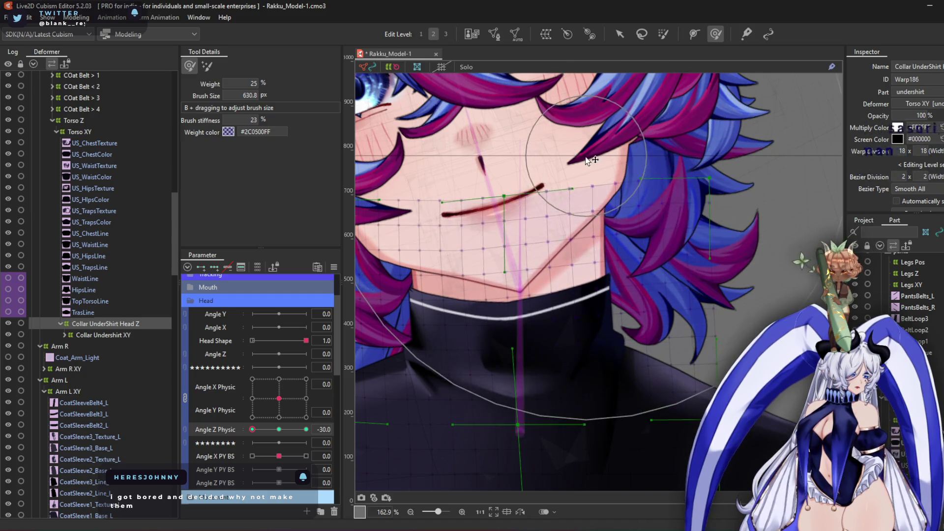
pyautogui.moveTo(253, 430); pyautogui.dragTo(306, 429)
pyautogui.moveTo(468, 209)
pyautogui.mouseDown()
pyautogui.moveTo(500, 95)
pyautogui.moveTo(574, 166)
pyautogui.moveTo(485, 200)
pyautogui.moveTo(439, 169)
pyautogui.moveTo(506, 197)
pyautogui.moveTo(635, 177)
pyautogui.moveTo(487, 206)
pyautogui.moveTo(452, 204)
pyautogui.moveTo(428, 356)
pyautogui.mouseUp()
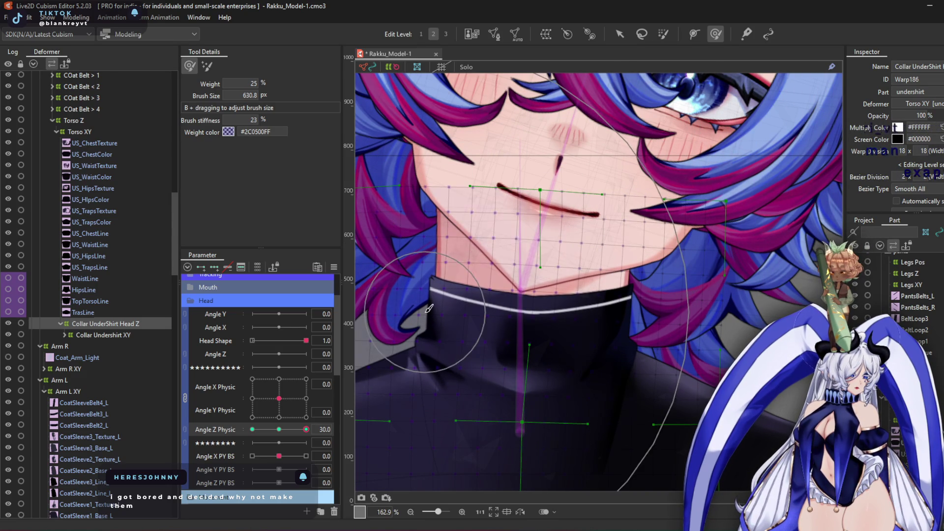
# Swing Angle Z Physic to the opposite extreme, shrink the brush to about 490 px, and return to -30
pyautogui.moveTo(294, 437)
pyautogui.mouseDown()
pyautogui.moveTo(133, 451)
pyautogui.moveTo(279, 432)
pyautogui.mouseUp()
pyautogui.scroll(-6, 460, 192)
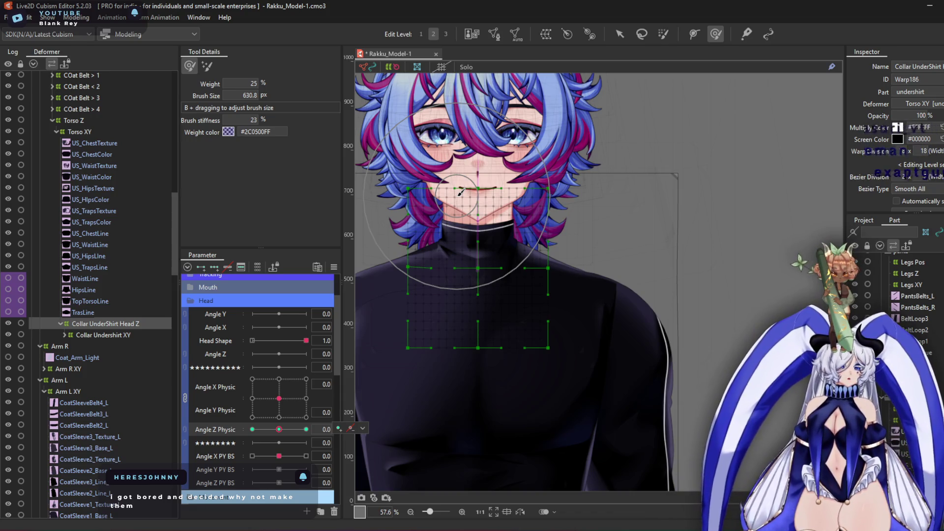
pyautogui.moveTo(531, 347)
pyautogui.mouseDown()
pyautogui.moveTo(566, 338)
pyautogui.moveTo(546, 335)
pyautogui.mouseUp()
pyautogui.scroll(3, 495, 249)
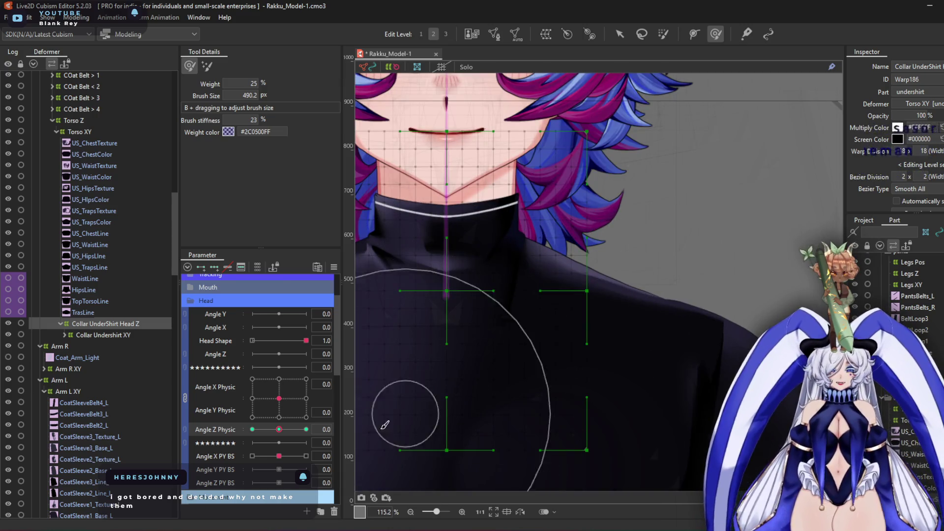
pyautogui.moveTo(279, 430)
pyautogui.mouseDown()
pyautogui.moveTo(162, 440)
pyautogui.moveTo(275, 438)
pyautogui.moveTo(246, 413)
pyautogui.moveTo(245, 363)
pyautogui.moveTo(266, 357)
pyautogui.moveTo(293, 455)
pyautogui.moveTo(279, 398)
pyautogui.mouseUp()
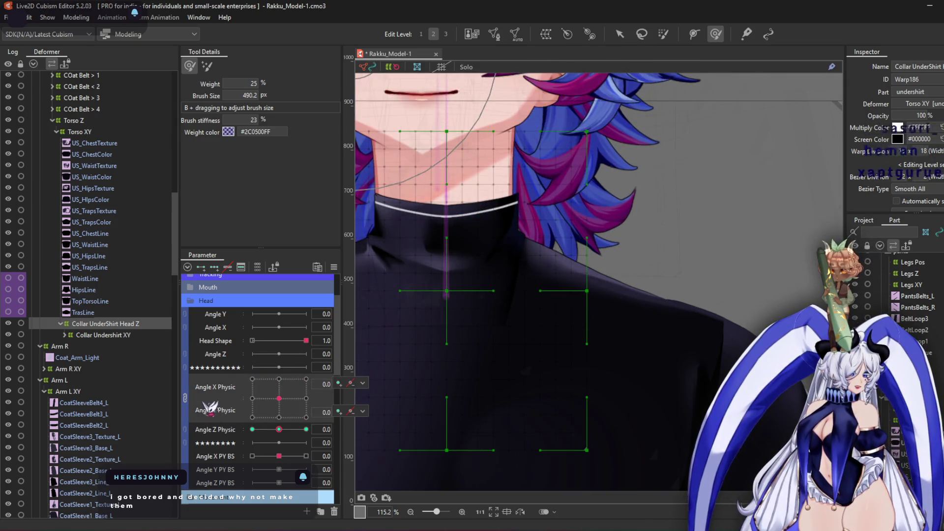
# Reshape the neck warp at Angle X Physic -30, then turn Angle X Physic to 30
pyautogui.click(185, 398)
pyautogui.click(252, 381)
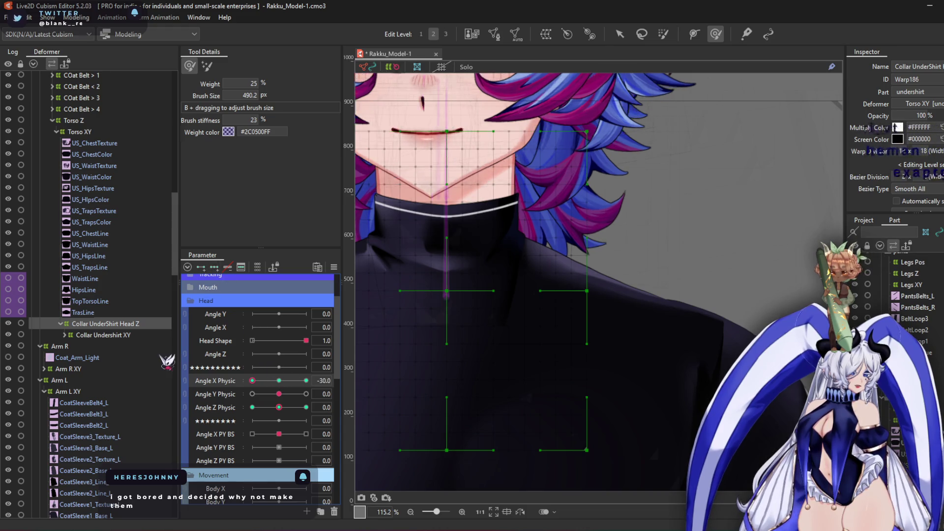
pyautogui.moveTo(586, 226)
pyautogui.mouseDown()
pyautogui.moveTo(514, 163)
pyautogui.moveTo(606, 159)
pyautogui.mouseUp()
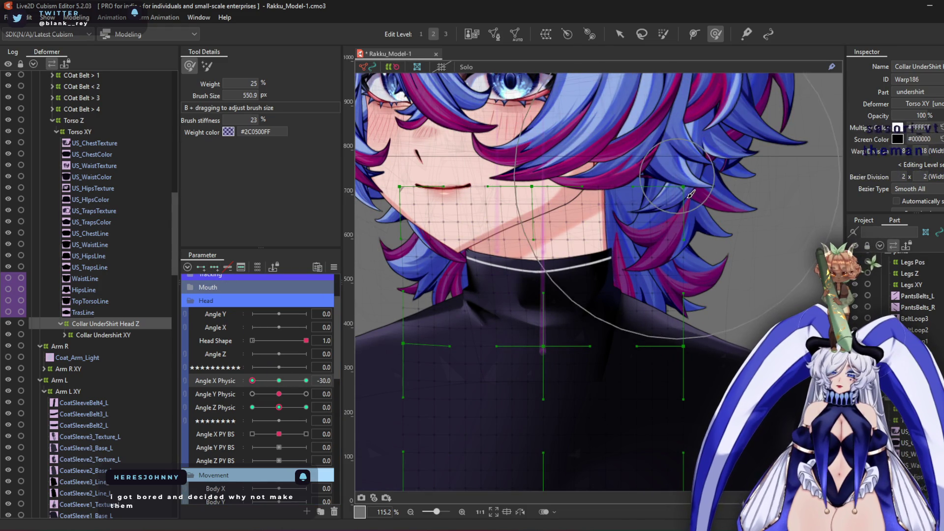
pyautogui.moveTo(685, 202)
pyautogui.mouseDown()
pyautogui.moveTo(677, 188)
pyautogui.moveTo(518, 197)
pyautogui.mouseUp()
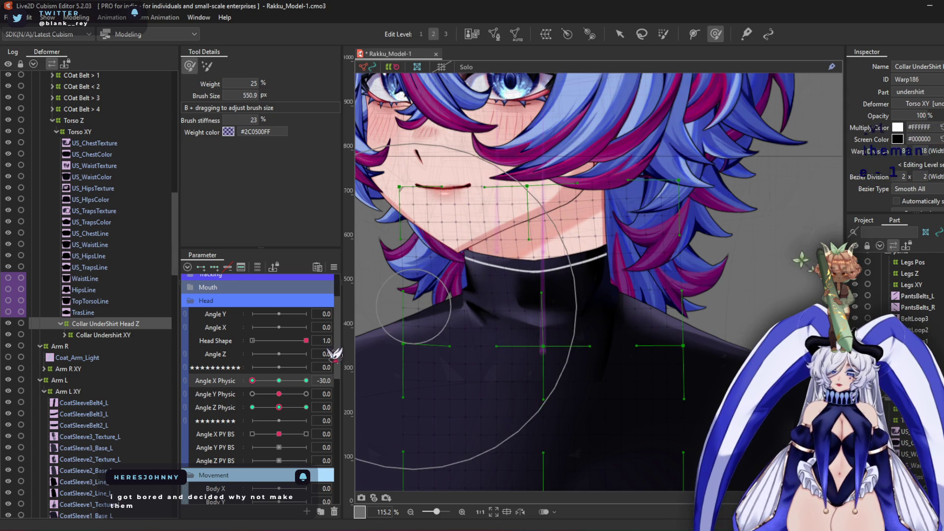
pyautogui.moveTo(257, 381); pyautogui.dragTo(306, 381)
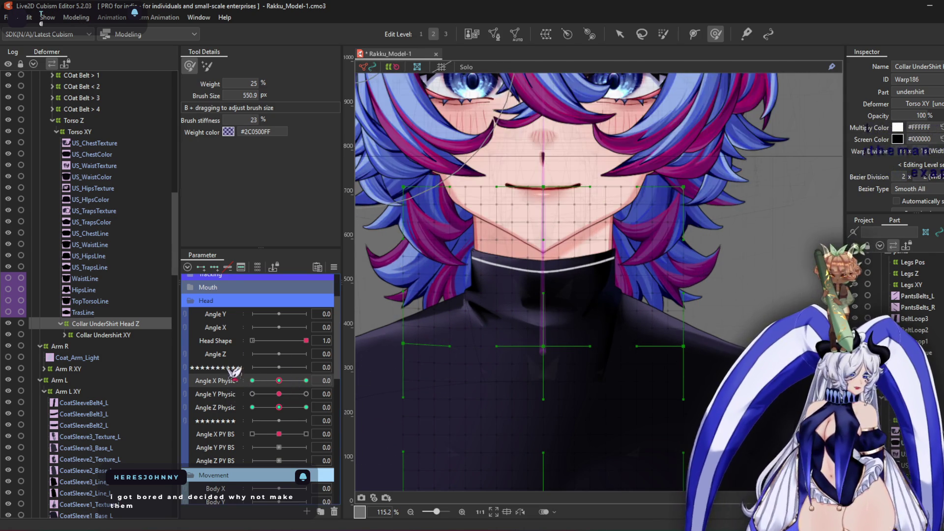
# Set Angle Y Physic to 30 and -30, combine Angle X/Y Physic, and open Synthesize corners
pyautogui.click(306, 394)
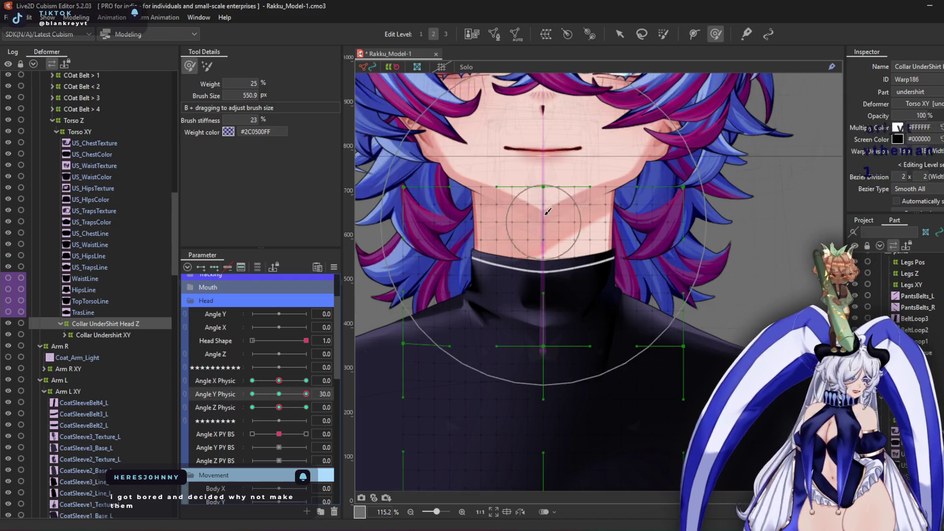
pyautogui.click(253, 394)
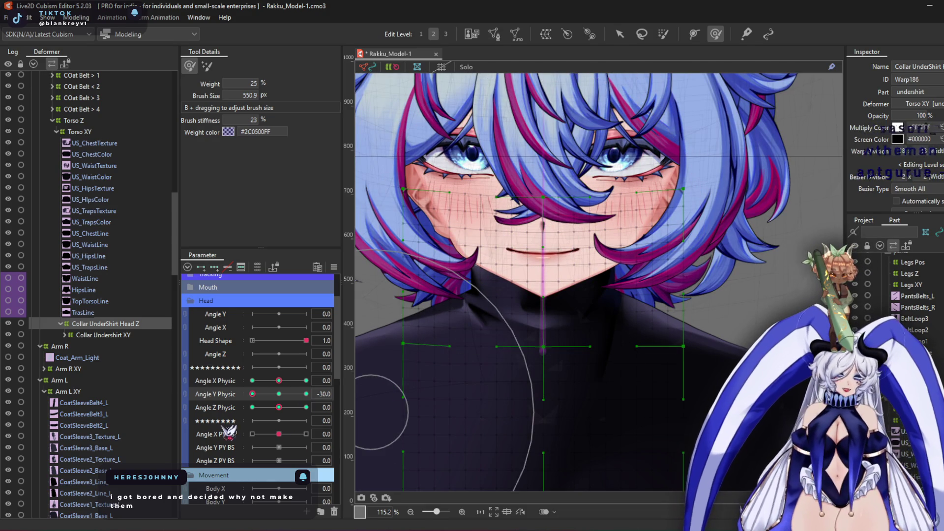
pyautogui.click(185, 387)
pyautogui.click(334, 268)
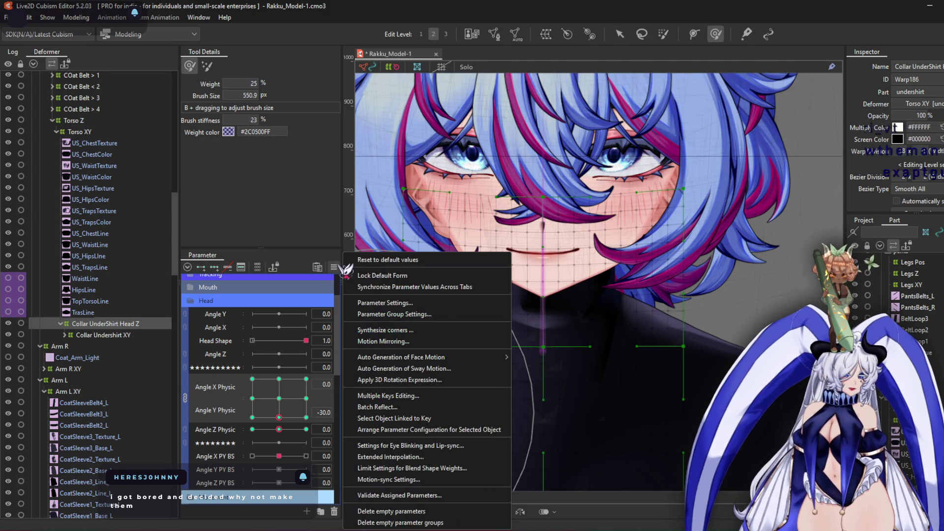
pyautogui.click(376, 331)
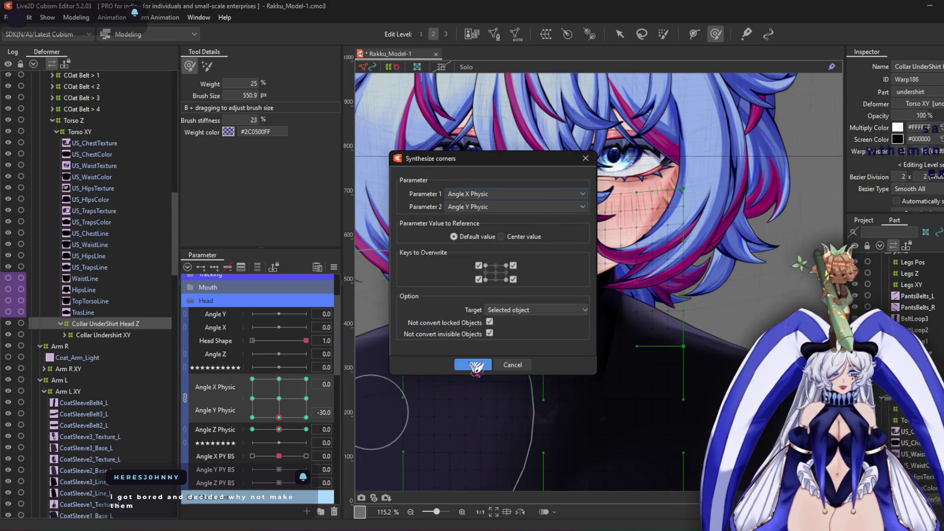
# Generate Angle X/Y Physic corner keys for the collar warp, preview each corner pose, then recentre the head
pyautogui.click(476, 365)
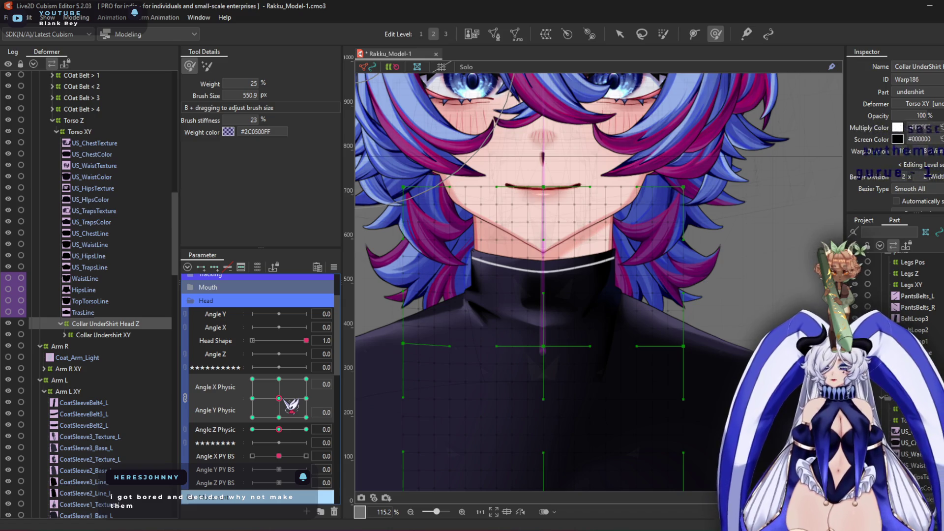
pyautogui.moveTo(291, 411)
pyautogui.mouseDown()
pyautogui.moveTo(238, 422)
pyautogui.moveTo(235, 431)
pyautogui.moveTo(190, 300)
pyautogui.moveTo(252, 380)
pyautogui.mouseUp()
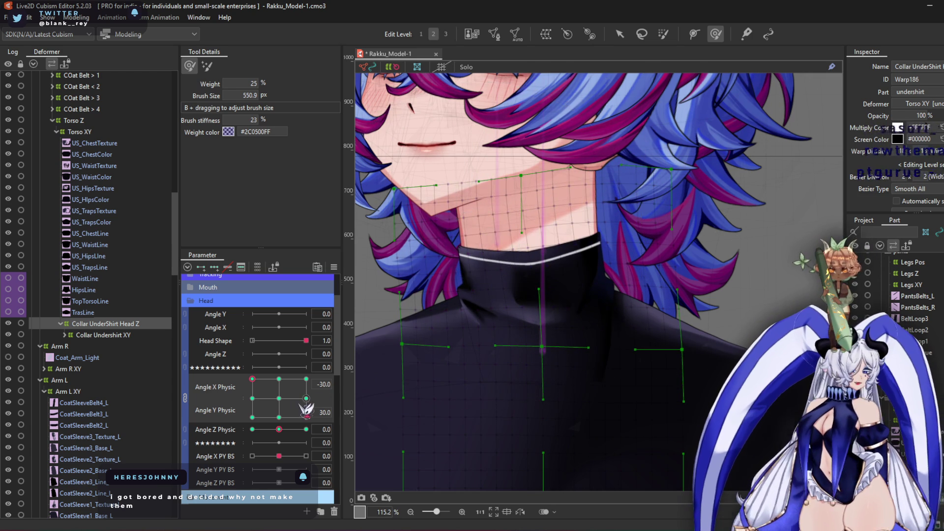
pyautogui.click(306, 379)
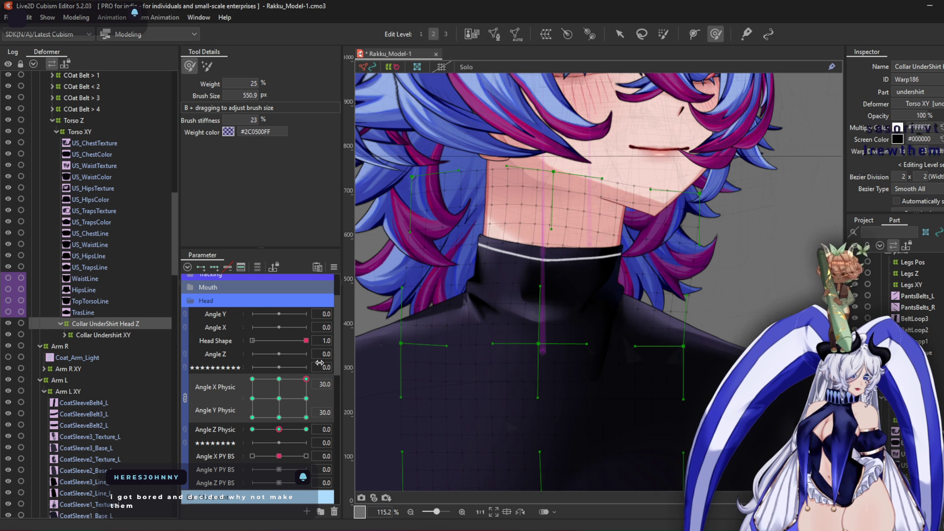
pyautogui.click(306, 418)
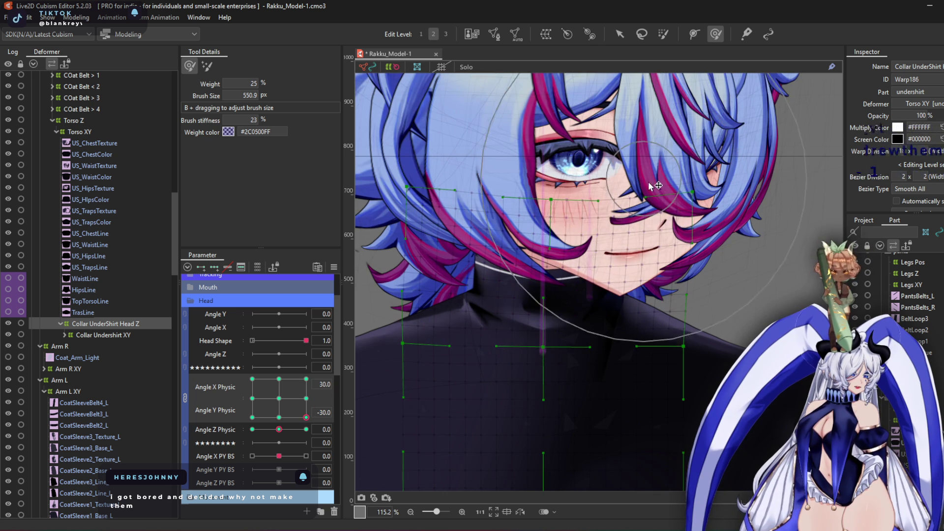
pyautogui.click(252, 418)
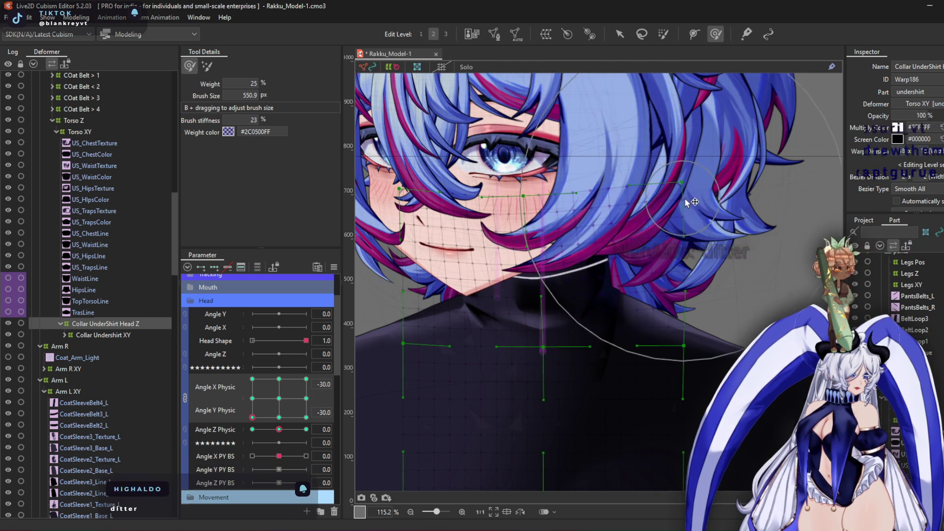
pyautogui.click(252, 379)
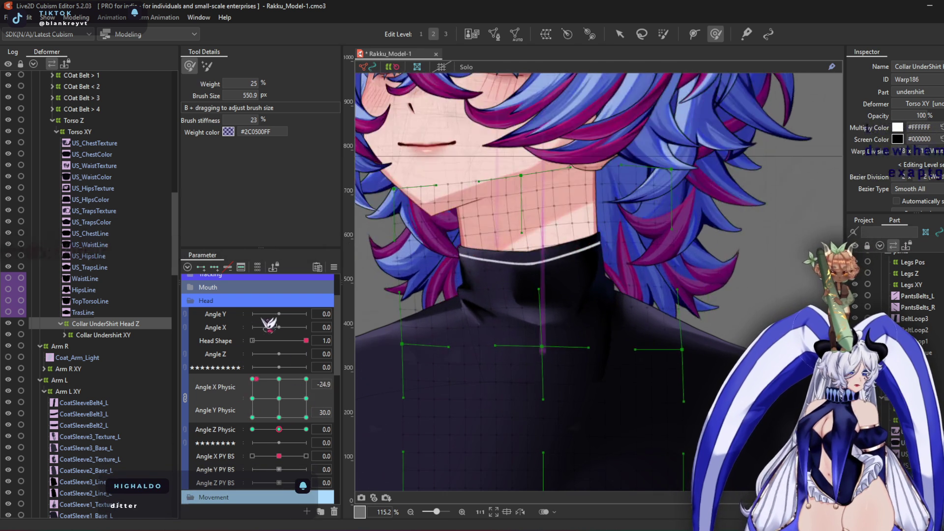
pyautogui.moveTo(252, 379)
pyautogui.mouseDown()
pyautogui.moveTo(275, 388)
pyautogui.moveTo(268, 410)
pyautogui.moveTo(286, 393)
pyautogui.moveTo(279, 399)
pyautogui.moveTo(306, 429)
pyautogui.mouseUp()
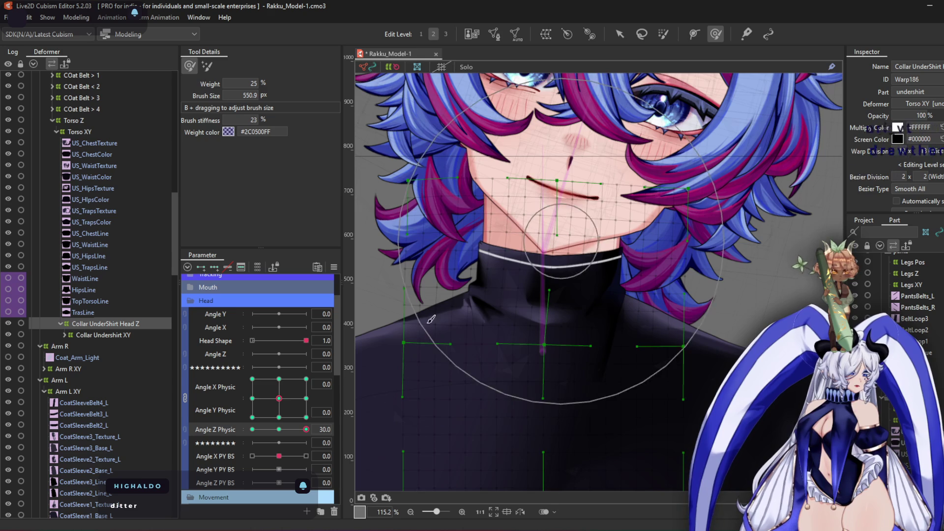
# With Angle Z Physic at 30, reshape the collar mesh's left and right sides at the top-left pose
pyautogui.click(252, 410)
pyautogui.moveTo(252, 410); pyautogui.dragTo(232, 373)
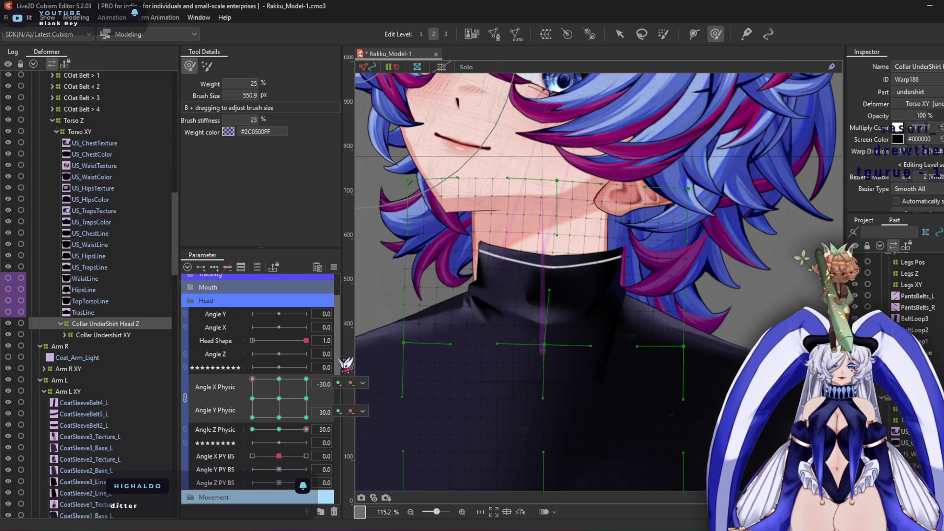
pyautogui.moveTo(453, 200); pyautogui.dragTo(445, 197)
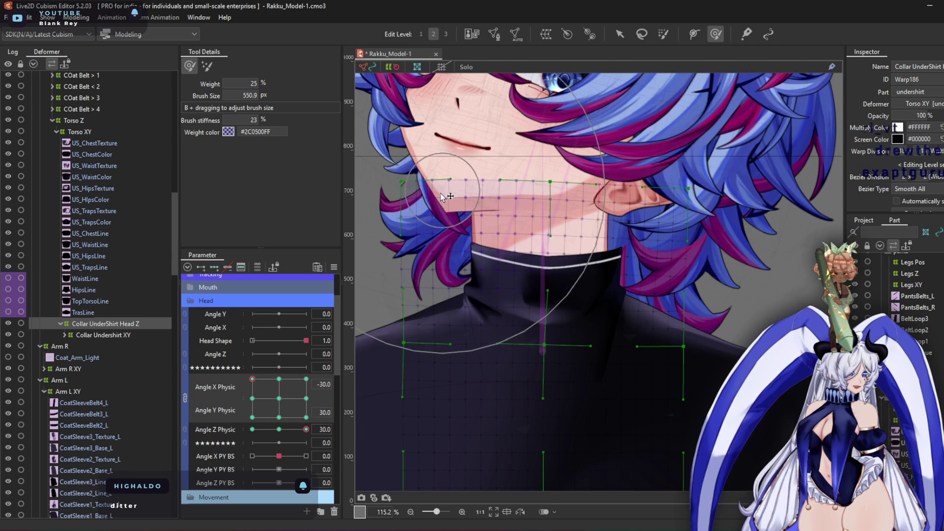
pyautogui.moveTo(635, 207); pyautogui.dragTo(516, 240)
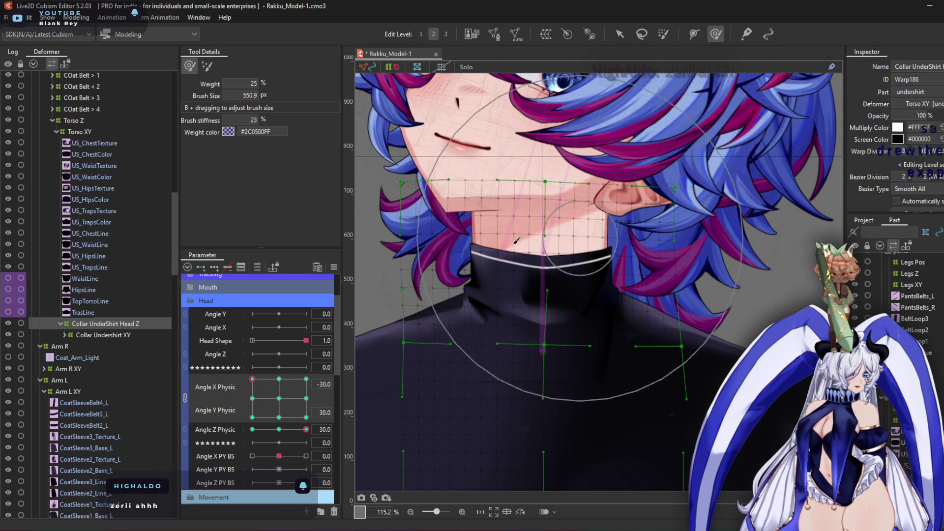
# At Angle X Physic 30, pull the collar warp toward the jaw and fit it around the neck and cheek
pyautogui.moveTo(252, 378); pyautogui.dragTo(279, 378)
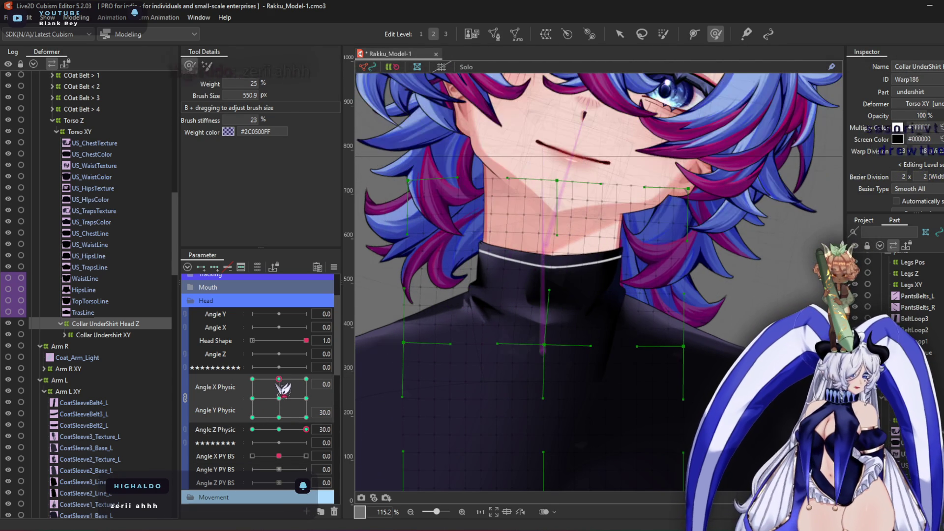
pyautogui.moveTo(340, 392); pyautogui.dragTo(460, 308)
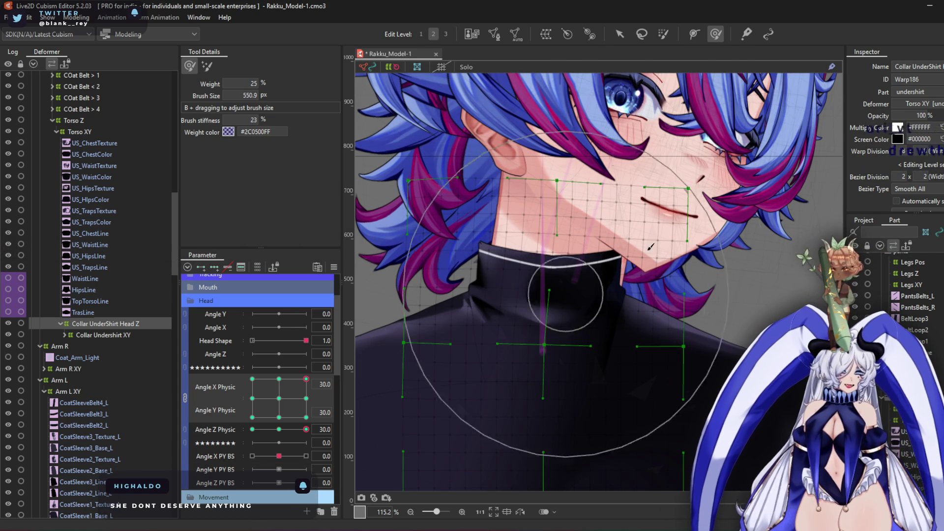
pyautogui.moveTo(681, 212)
pyautogui.mouseDown()
pyautogui.moveTo(721, 241)
pyautogui.moveTo(507, 212)
pyautogui.moveTo(566, 187)
pyautogui.moveTo(550, 246)
pyautogui.moveTo(458, 187)
pyautogui.mouseUp()
pyautogui.moveTo(466, 403)
pyautogui.mouseDown()
pyautogui.moveTo(454, 386)
pyautogui.moveTo(516, 295)
pyautogui.moveTo(550, 178)
pyautogui.moveTo(686, 211)
pyautogui.mouseUp()
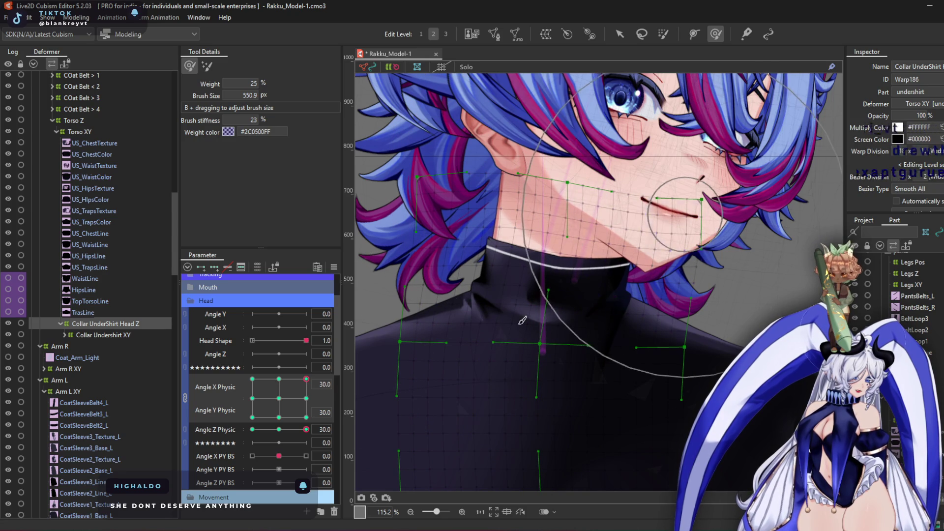
pyautogui.click(305, 399)
pyautogui.moveTo(581, 178)
pyautogui.mouseDown()
pyautogui.moveTo(617, 199)
pyautogui.moveTo(460, 202)
pyautogui.moveTo(492, 231)
pyautogui.mouseUp()
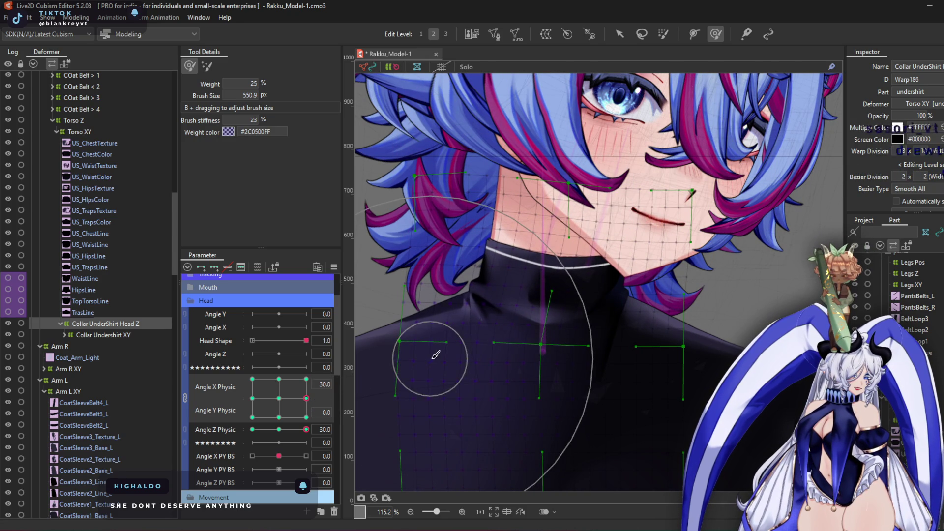
# Step through the remaining Angle X/Y Physic corner poses, recentre at 0, and set Angle Z Physic to -30
pyautogui.click(306, 418)
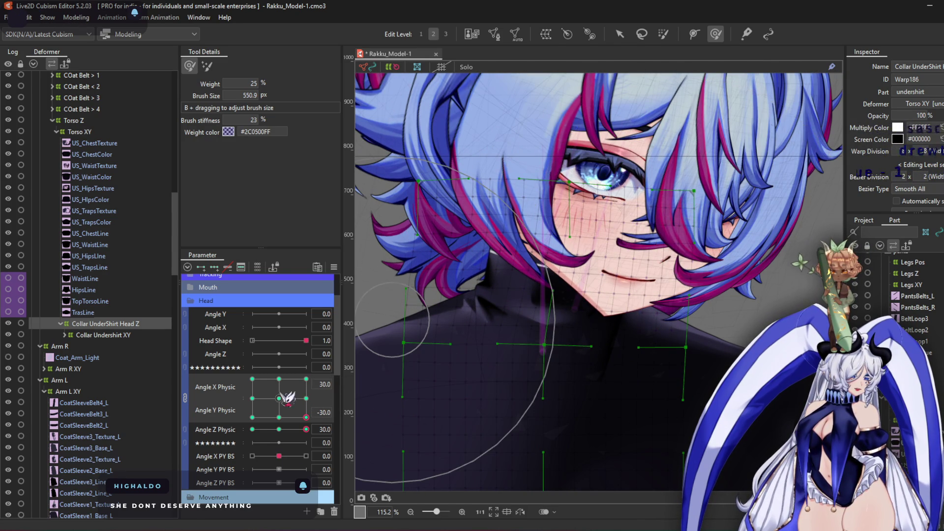
pyautogui.click(252, 417)
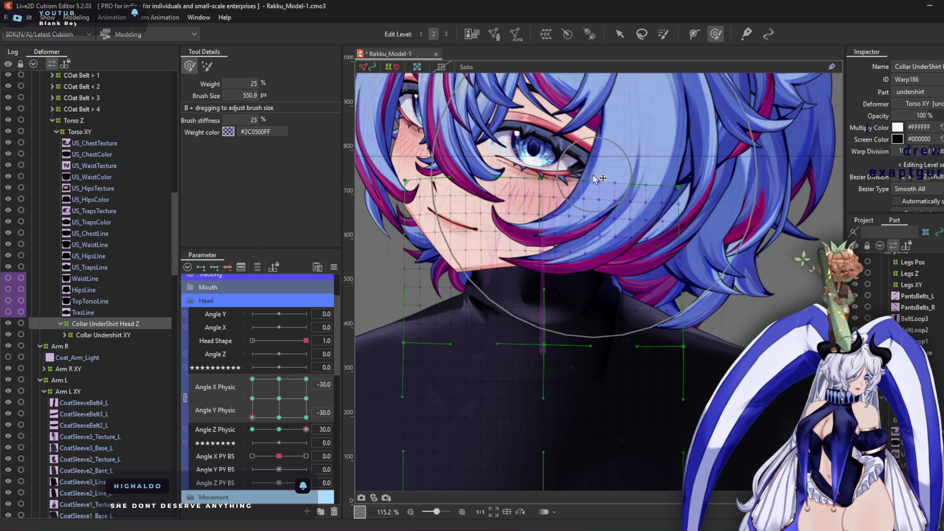
pyautogui.click(251, 398)
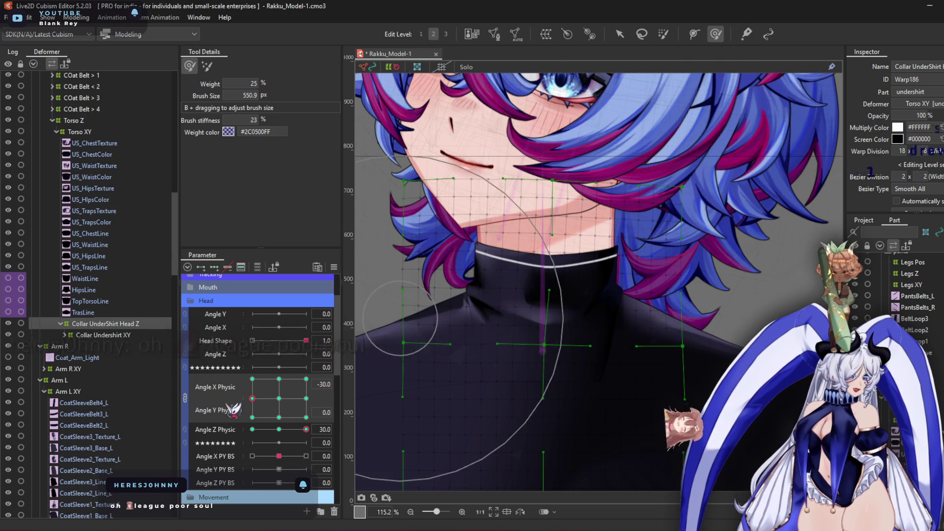
pyautogui.click(252, 379)
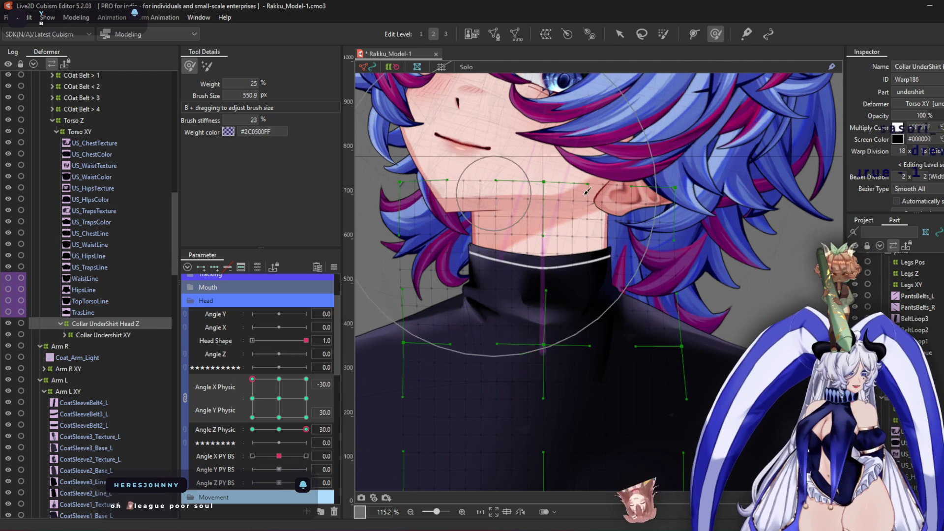
pyautogui.click(252, 417)
pyautogui.click(306, 380)
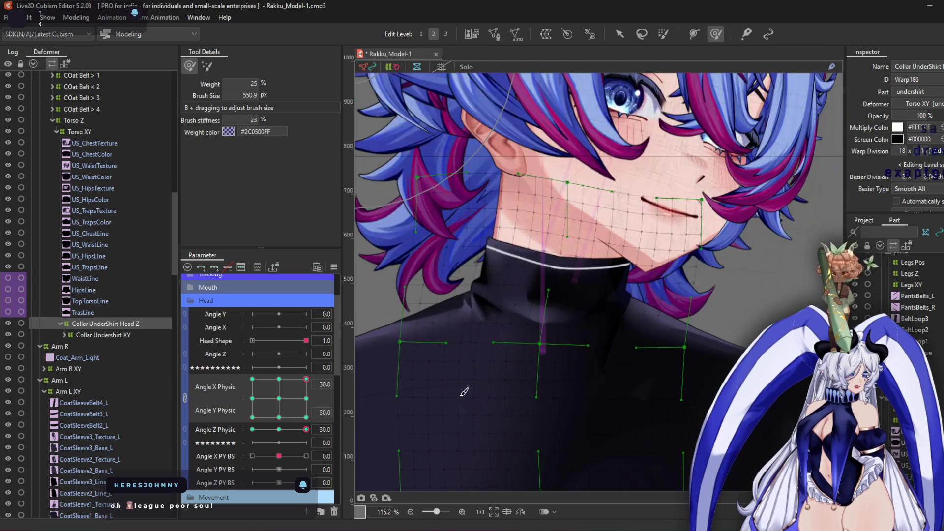
pyautogui.click(278, 398)
pyautogui.click(252, 429)
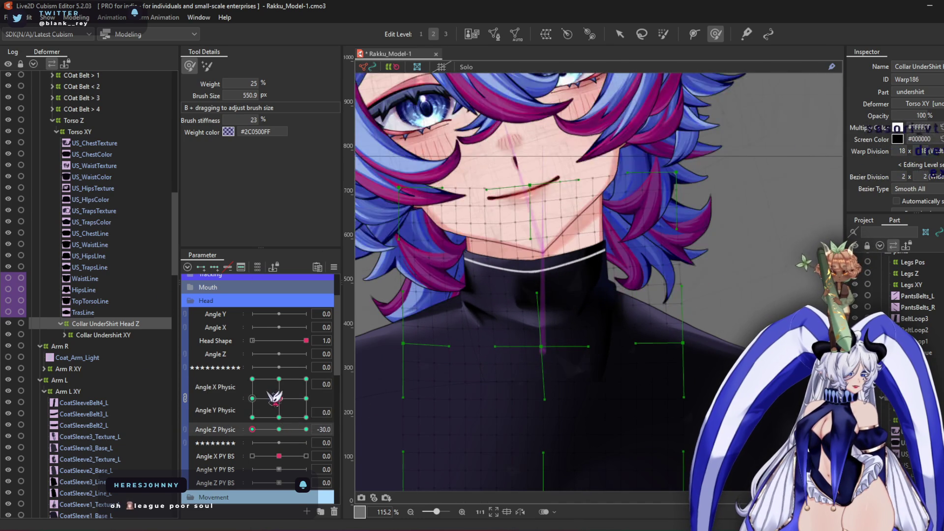
# Shift the collar mesh at the top-left pose, then pull its upper-right edge inward at the bottom-left pose
pyautogui.click(252, 379)
pyautogui.moveTo(462, 155)
pyautogui.mouseDown()
pyautogui.moveTo(428, 220)
pyautogui.moveTo(612, 212)
pyautogui.moveTo(595, 156)
pyautogui.mouseUp()
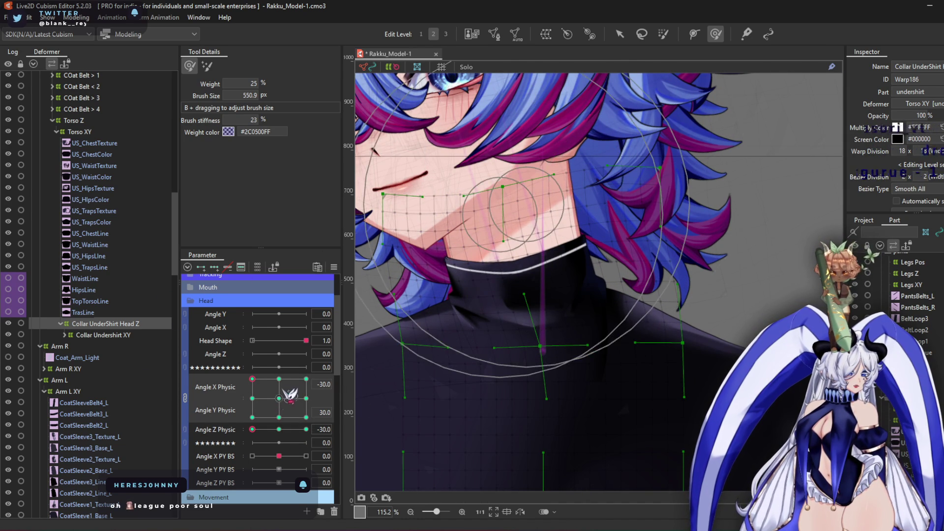
pyautogui.click(279, 380)
pyautogui.click(305, 379)
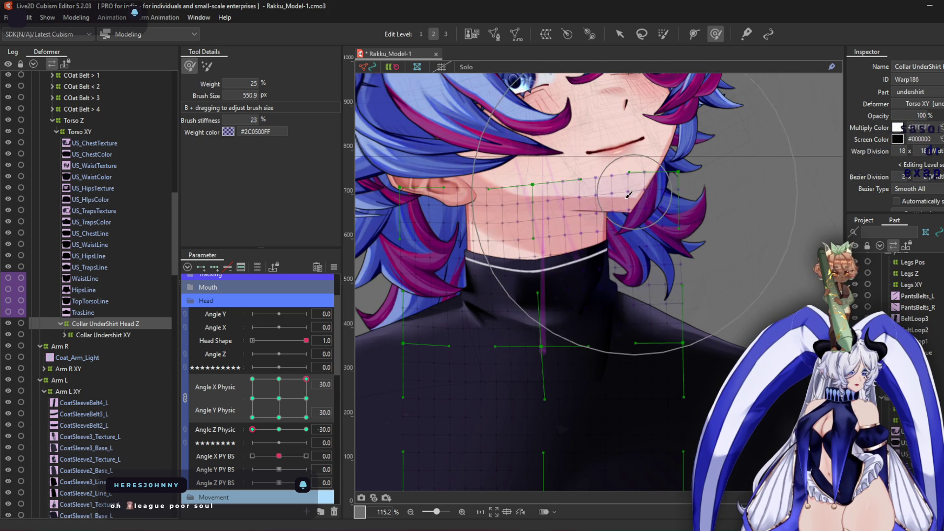
pyautogui.click(306, 399)
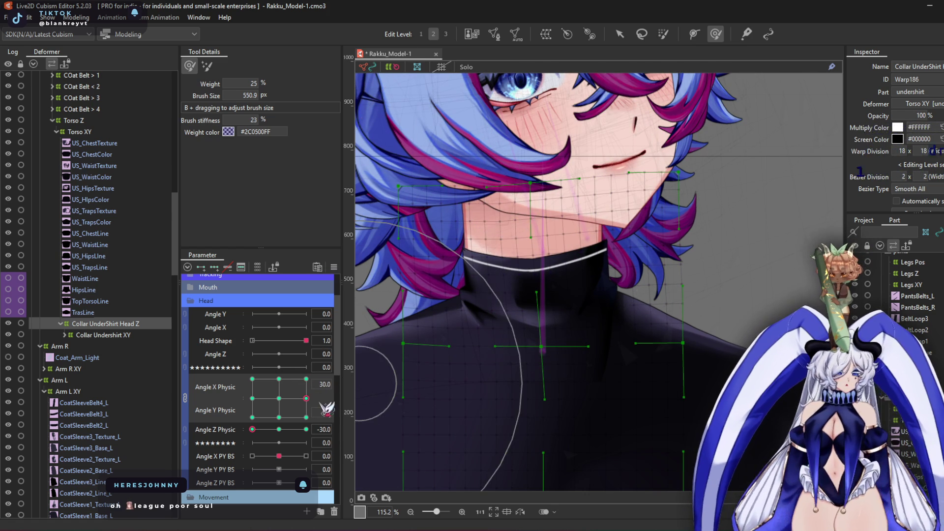
pyautogui.click(306, 418)
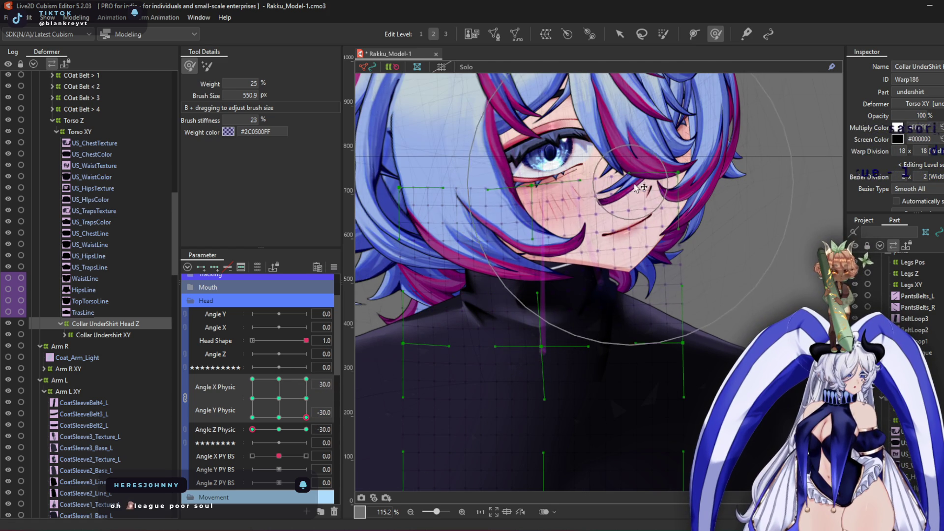
pyautogui.click(252, 418)
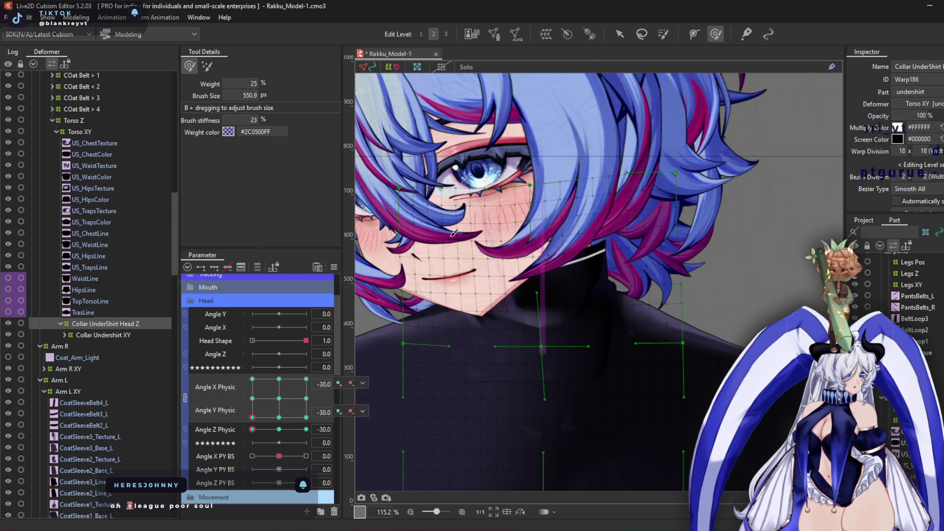
pyautogui.moveTo(615, 175)
pyautogui.mouseDown()
pyautogui.moveTo(492, 219)
pyautogui.moveTo(404, 317)
pyautogui.mouseUp()
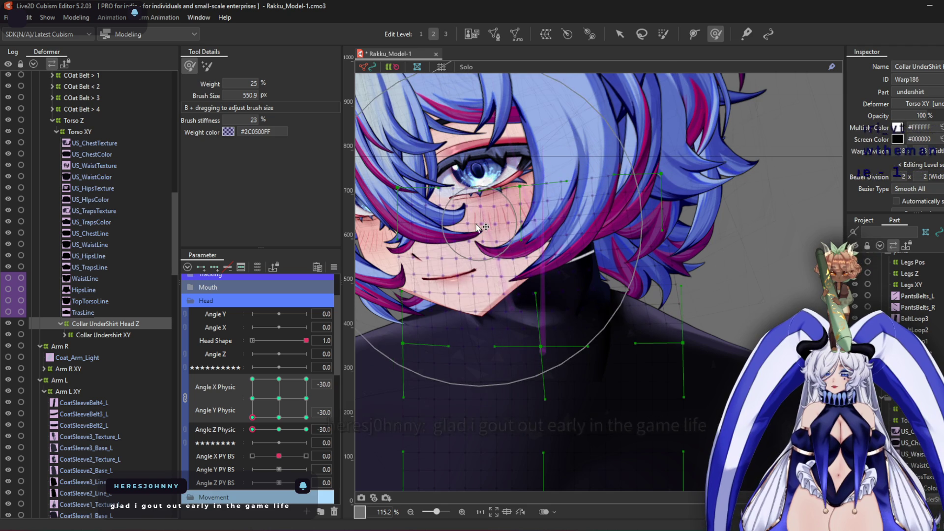
# Adjust the collar warp near the chin at Angle X Physic -30, reset head angles, and open Physics Settings
pyautogui.click(279, 399)
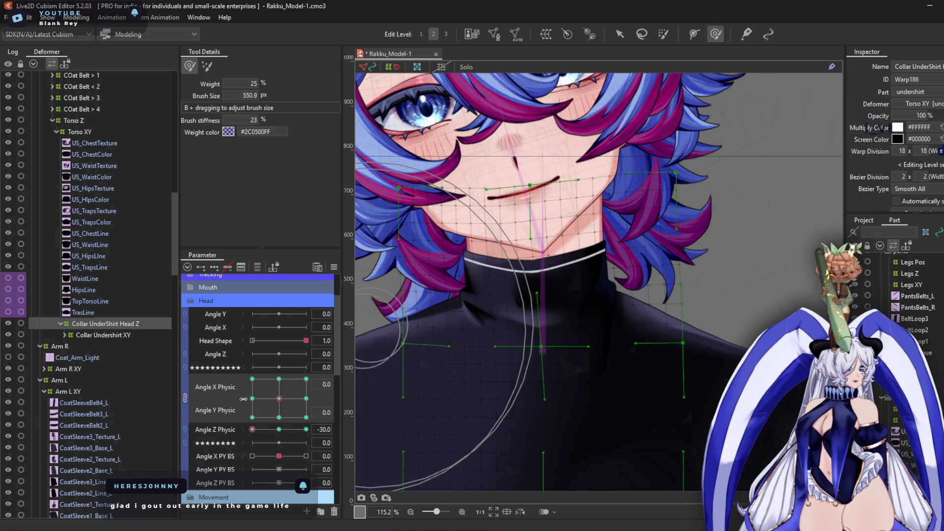
pyautogui.rightClick(257, 407)
pyautogui.click(254, 399)
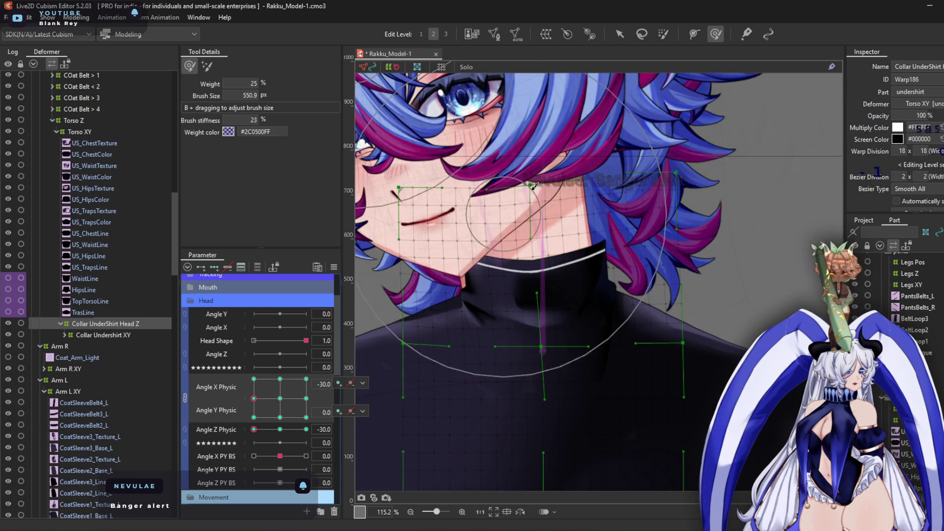
pyautogui.moveTo(453, 209)
pyautogui.mouseDown()
pyautogui.moveTo(438, 231)
pyautogui.moveTo(442, 255)
pyautogui.mouseUp()
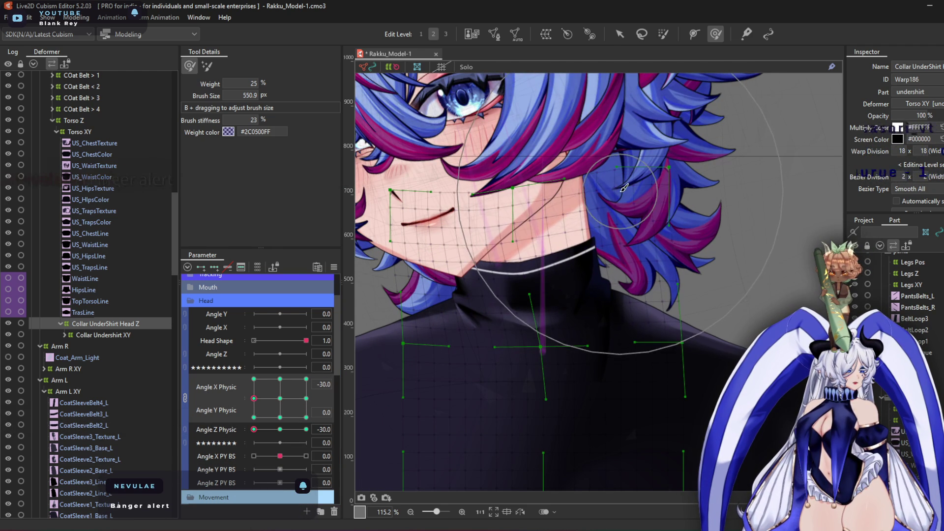
pyautogui.moveTo(254, 398)
pyautogui.mouseDown()
pyautogui.moveTo(256, 379)
pyautogui.moveTo(278, 414)
pyautogui.moveTo(258, 384)
pyautogui.moveTo(270, 403)
pyautogui.mouseUp()
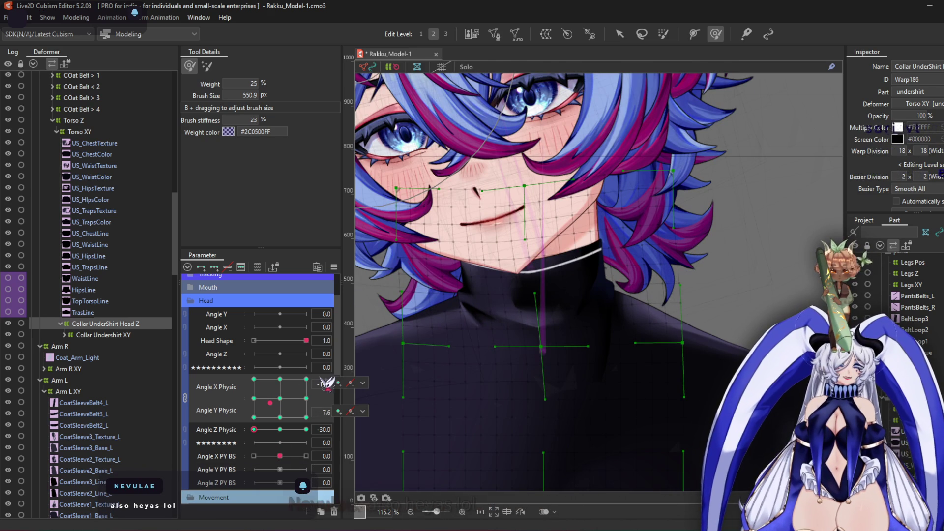
pyautogui.hotkey('ctrl', 'shift', 'r')
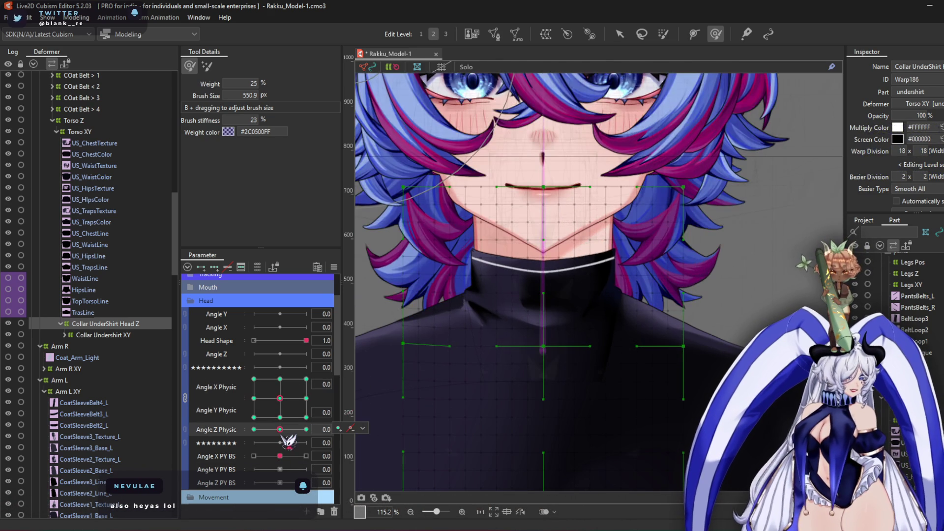
pyautogui.hotkey('ctrl', 'shift', 'p')
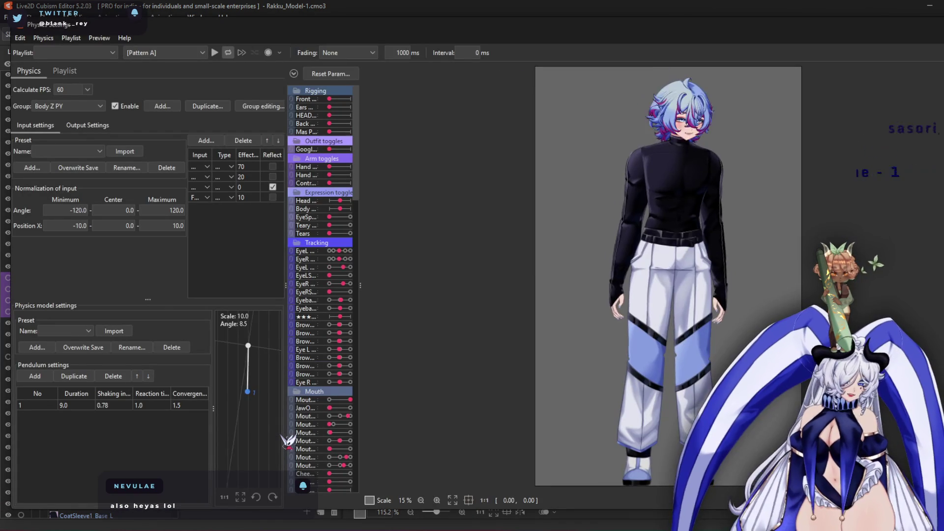
pyautogui.scroll(5, 734, 132)
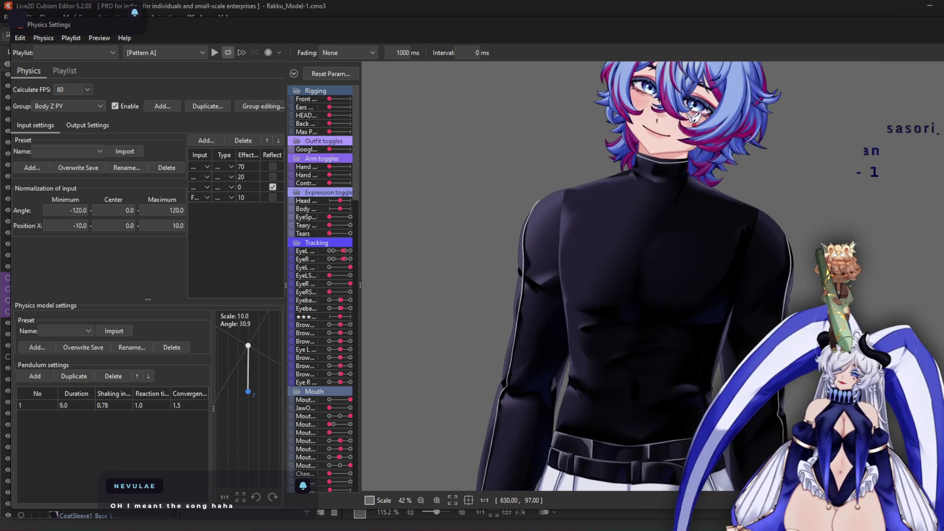
pyautogui.scroll(-3, 571, 275)
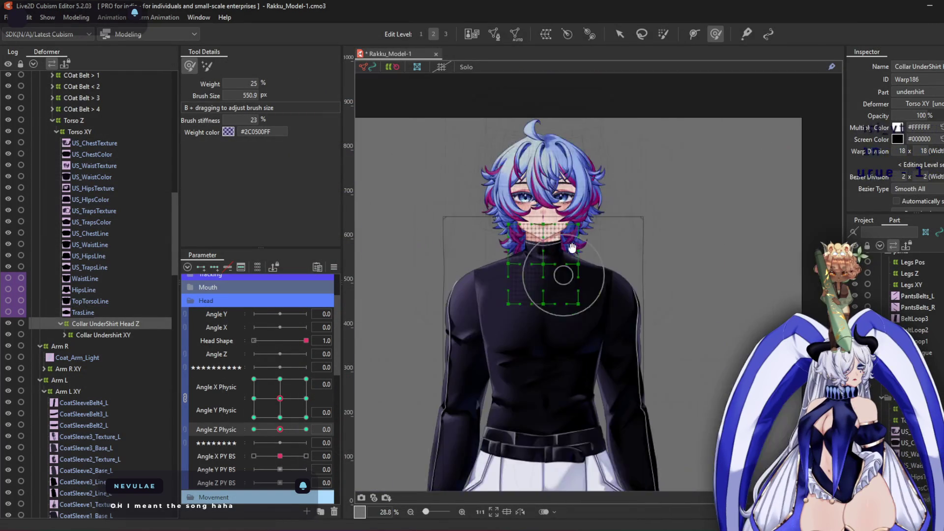
# Collapse the Torso Z, Arm L and Arm R deformers and select the Legs XY warp deformer
pyautogui.click(96, 122)
pyautogui.doubleClick(96, 122)
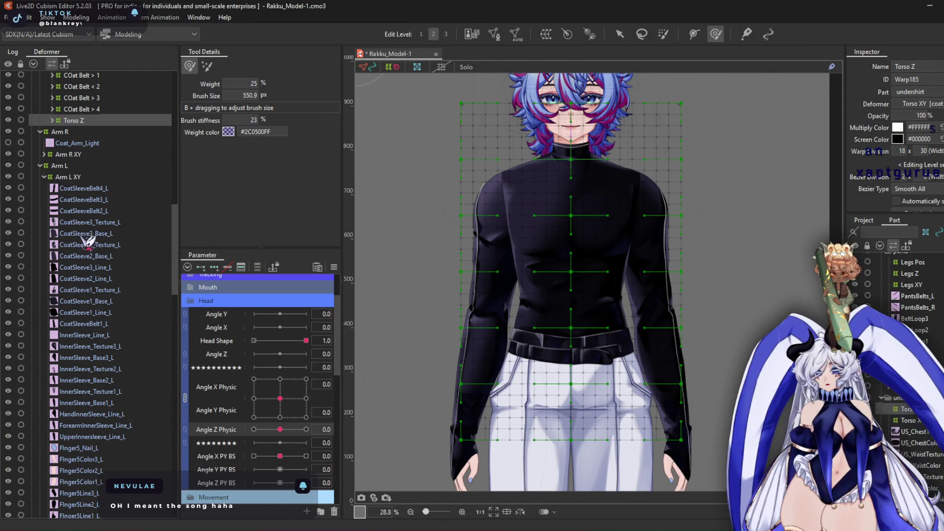
pyautogui.doubleClick(64, 166)
pyautogui.doubleClick(62, 131)
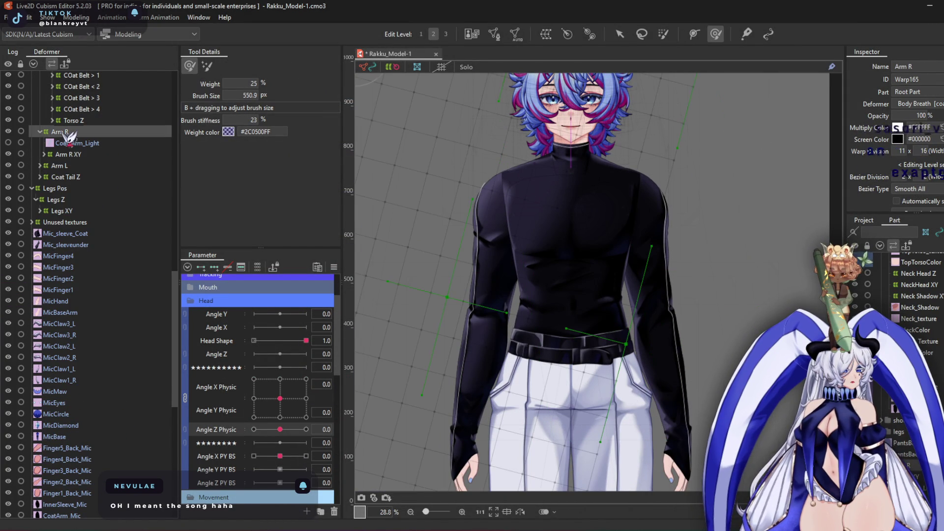
pyautogui.click(91, 187)
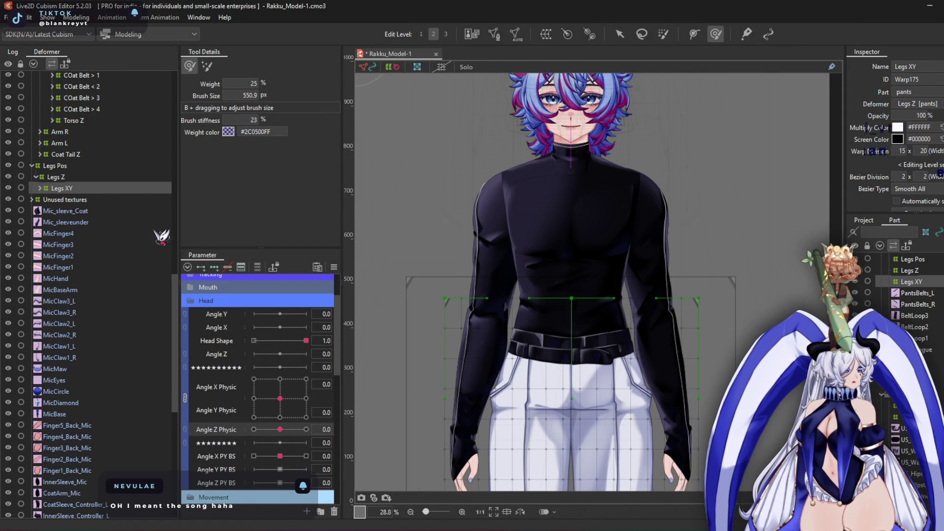
# At the top-middle Body X/Y PY Upper keyform, push the waist up and bend the grid over the pants
pyautogui.scroll(-8, 231, 398)
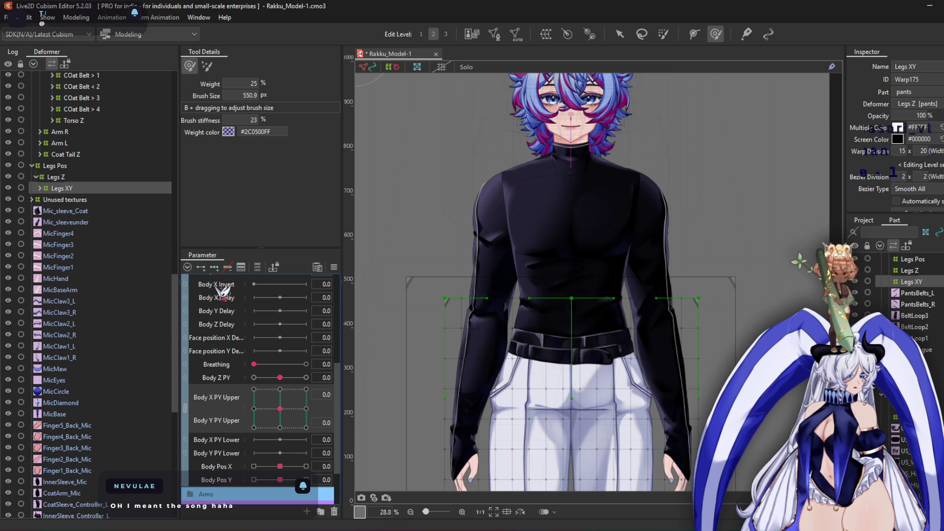
pyautogui.click(280, 389)
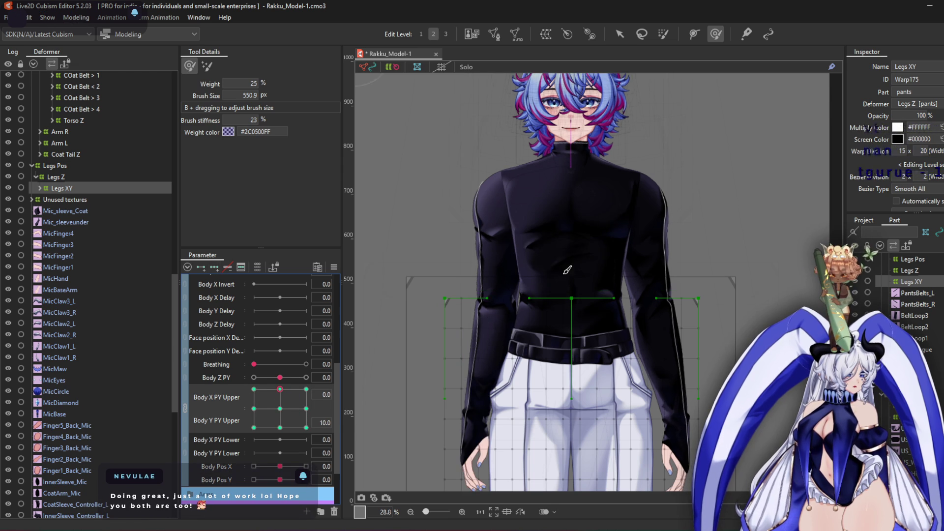
pyautogui.scroll(3, 584, 330)
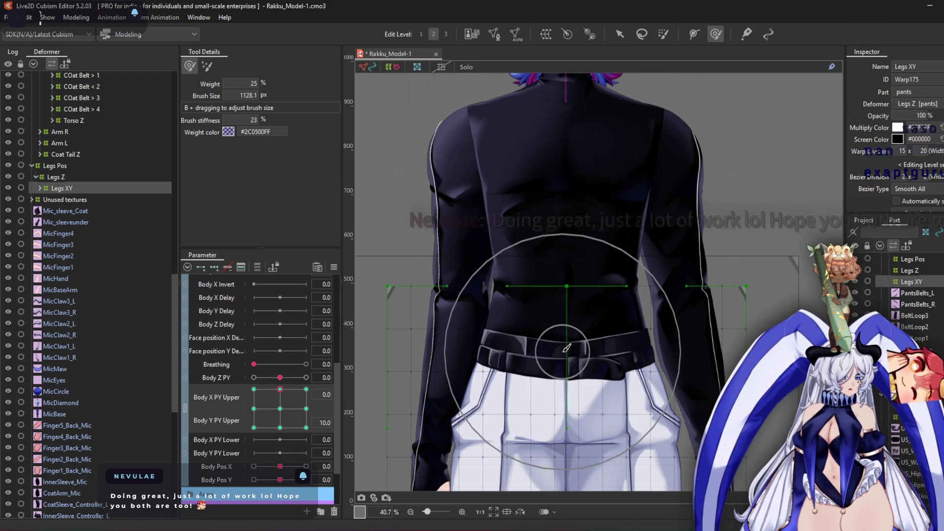
pyautogui.moveTo(562, 327)
pyautogui.mouseDown()
pyautogui.moveTo(568, 332)
pyautogui.moveTo(574, 221)
pyautogui.mouseUp()
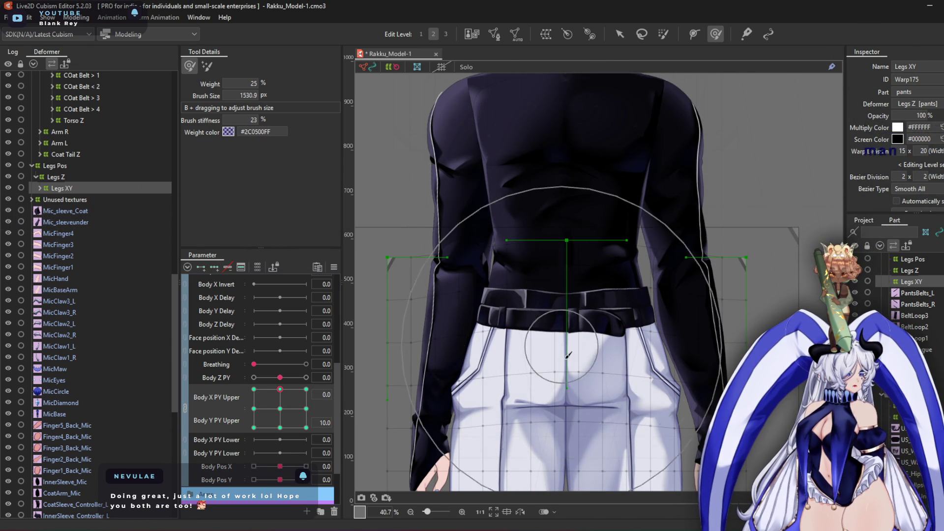
pyautogui.moveTo(716, 238); pyautogui.dragTo(684, 207)
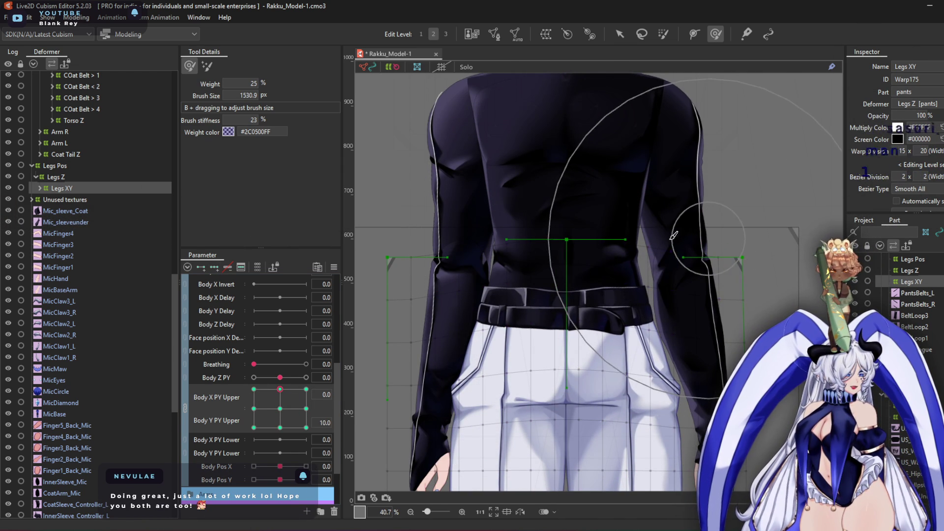
pyautogui.moveTo(585, 295)
pyautogui.mouseDown()
pyautogui.moveTo(580, 339)
pyautogui.moveTo(640, 276)
pyautogui.mouseUp()
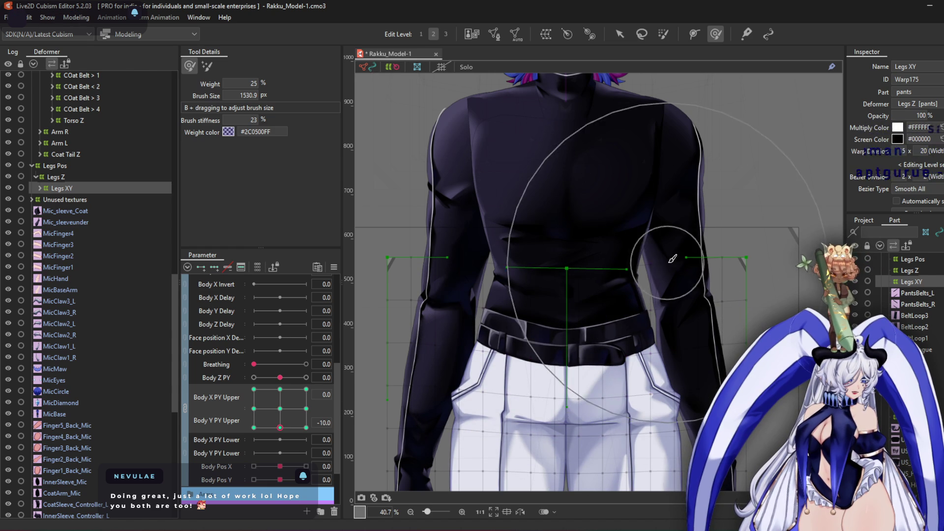
# Synthesize a corner keyform, move toward the bottom-left corner, and brush the torso warp slightly rightward
pyautogui.click(334, 267)
pyautogui.click(418, 329)
pyautogui.click(473, 365)
pyautogui.moveTo(280, 427)
pyautogui.mouseDown()
pyautogui.moveTo(280, 411)
pyautogui.moveTo(209, 468)
pyautogui.mouseUp()
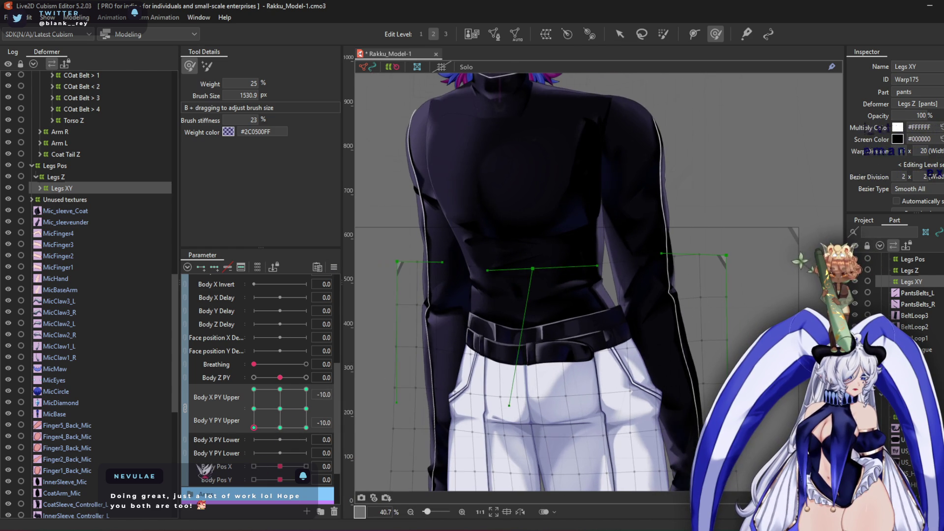
pyautogui.moveTo(515, 256)
pyautogui.mouseDown()
pyautogui.moveTo(490, 274)
pyautogui.moveTo(487, 320)
pyautogui.moveTo(620, 245)
pyautogui.moveTo(610, 393)
pyautogui.moveTo(492, 374)
pyautogui.moveTo(511, 296)
pyautogui.moveTo(477, 273)
pyautogui.mouseUp()
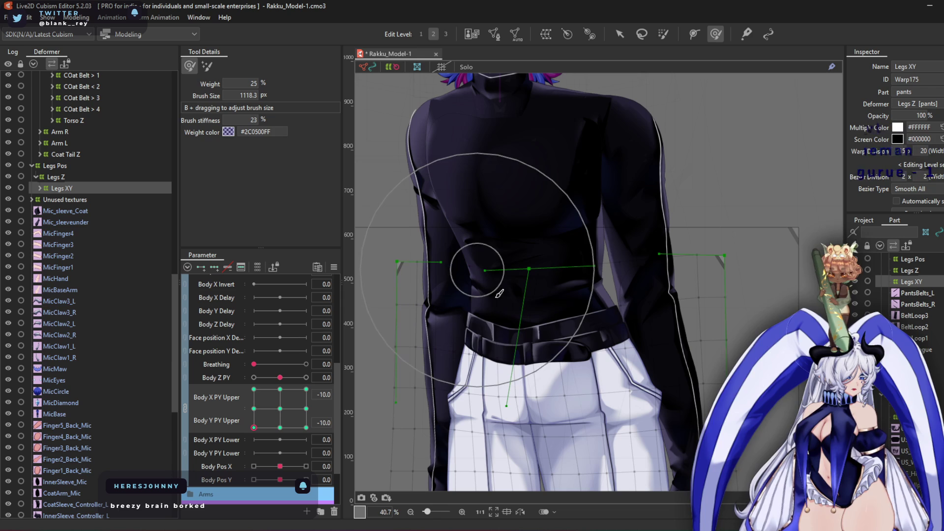
# With the weightless deform brush, warp the belt and pants at the top-left keyform, then return to centre
pyautogui.click(254, 389)
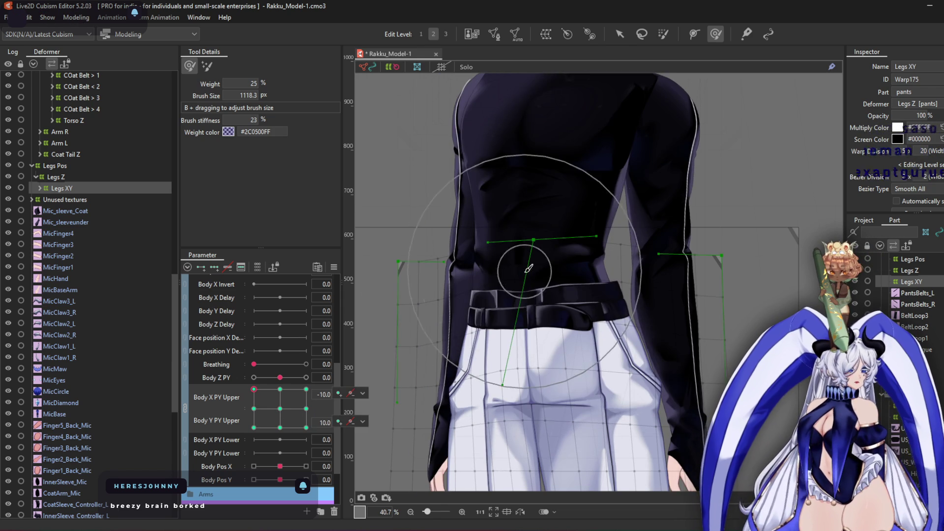
pyautogui.scroll(2, 529, 269)
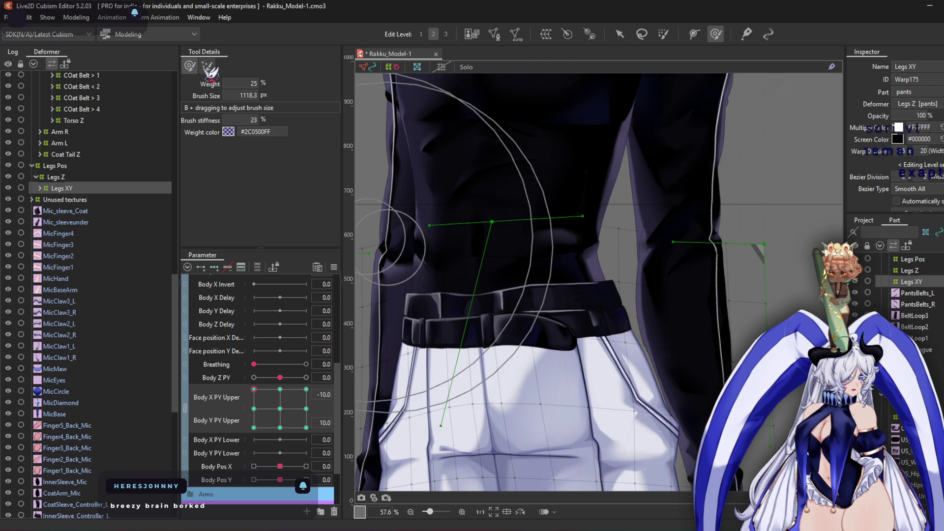
pyautogui.click(209, 71)
pyautogui.moveTo(511, 412)
pyautogui.mouseDown()
pyautogui.moveTo(489, 383)
pyautogui.moveTo(459, 405)
pyautogui.moveTo(488, 330)
pyautogui.moveTo(512, 382)
pyautogui.mouseUp()
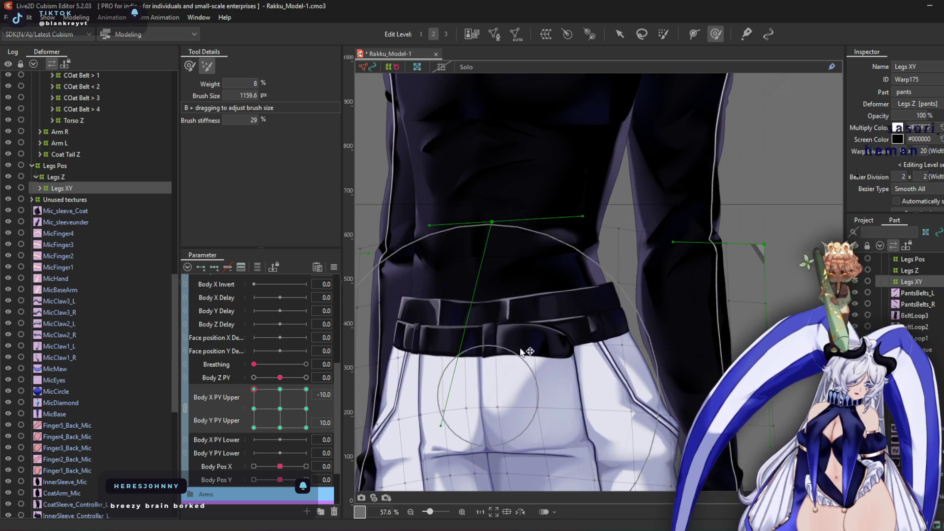
pyautogui.scroll(6, 512, 382)
pyautogui.scroll(-6, 474, 313)
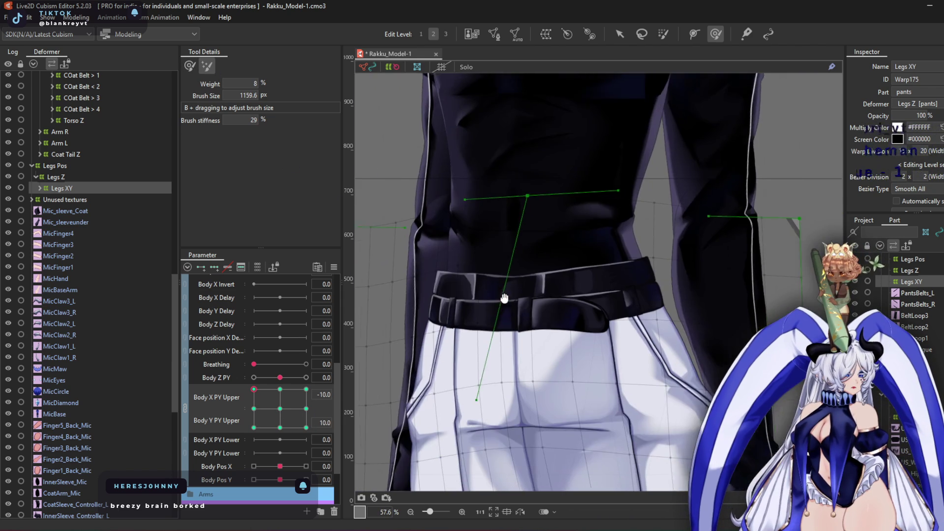
pyautogui.click(260, 410)
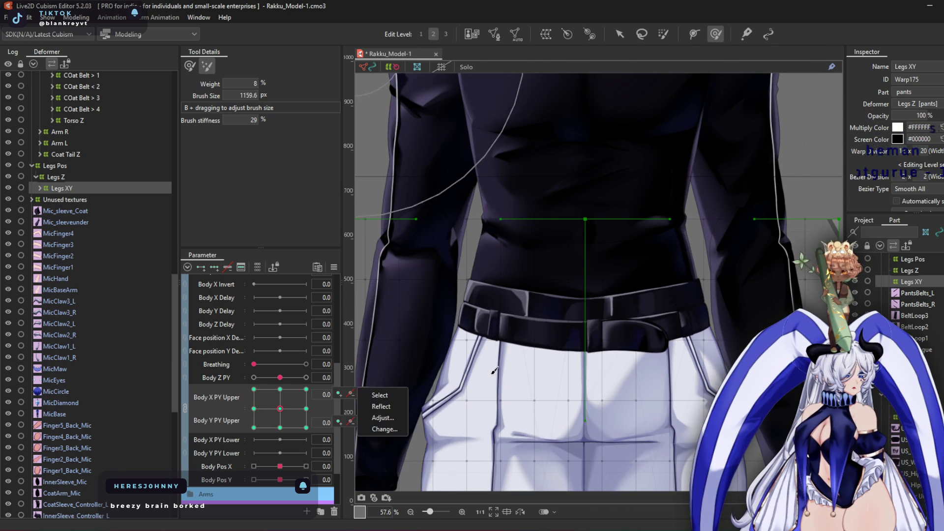
pyautogui.scroll(8, 563, 314)
pyautogui.scroll(-9, 564, 313)
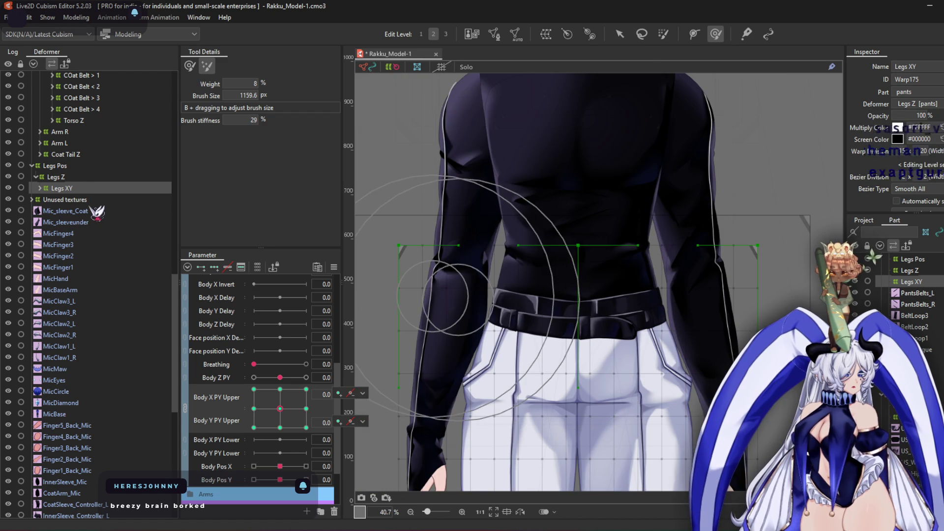
pyautogui.doubleClick(79, 190)
pyautogui.click(82, 201)
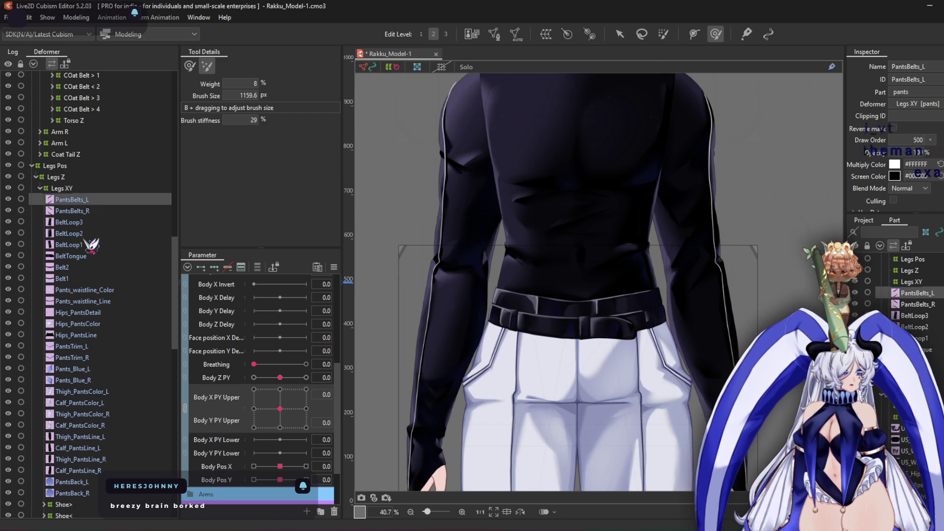
pyautogui.scroll(-6, 535, 291)
pyautogui.click(79, 234)
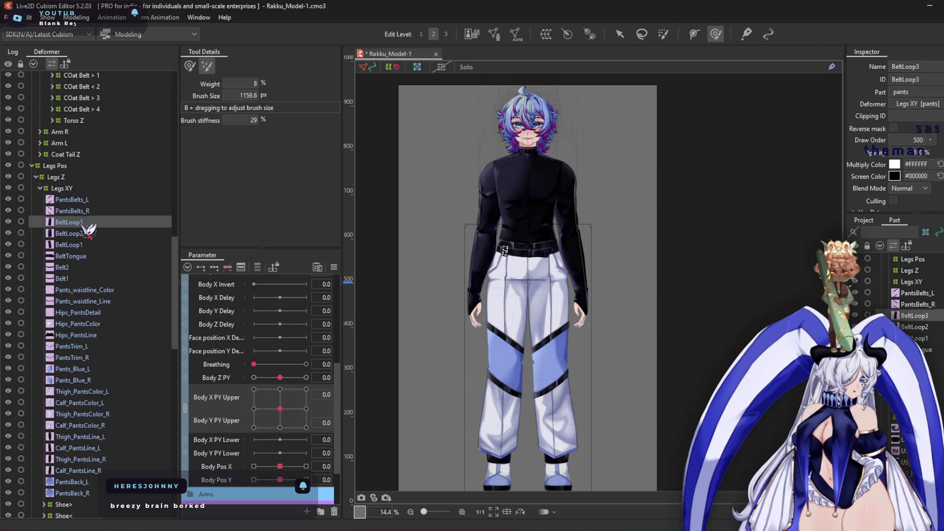
pyautogui.click(79, 245)
pyautogui.click(79, 256)
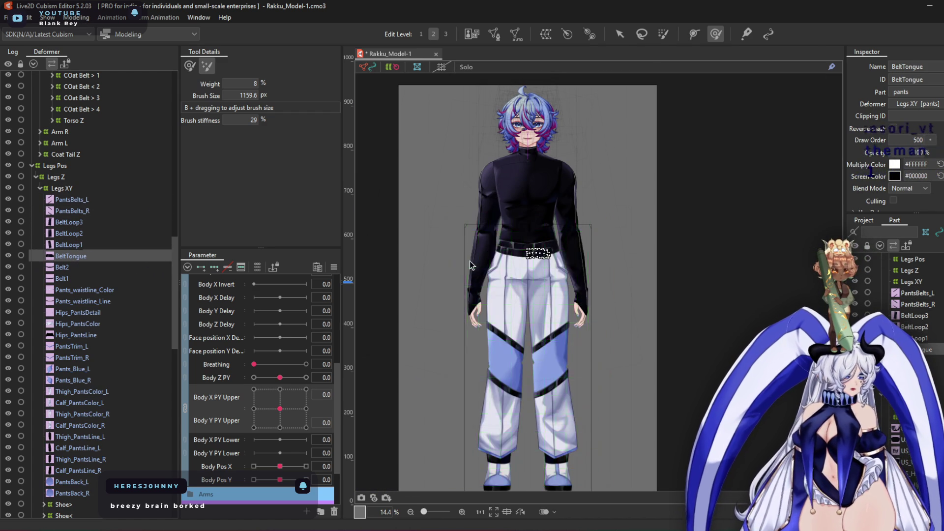
pyautogui.scroll(6, 492, 261)
pyautogui.moveTo(633, 233); pyautogui.dragTo(533, 258)
pyautogui.click(86, 268)
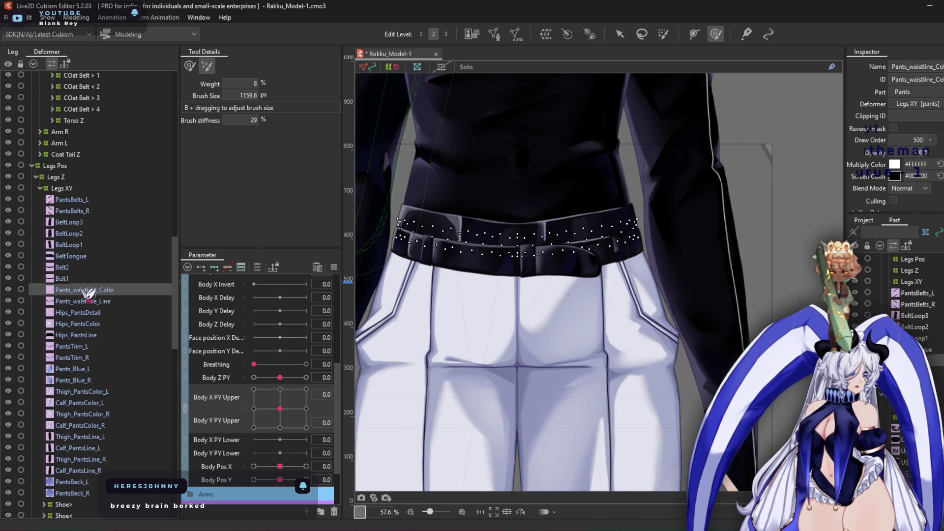
pyautogui.click(85, 278)
pyautogui.click(85, 268)
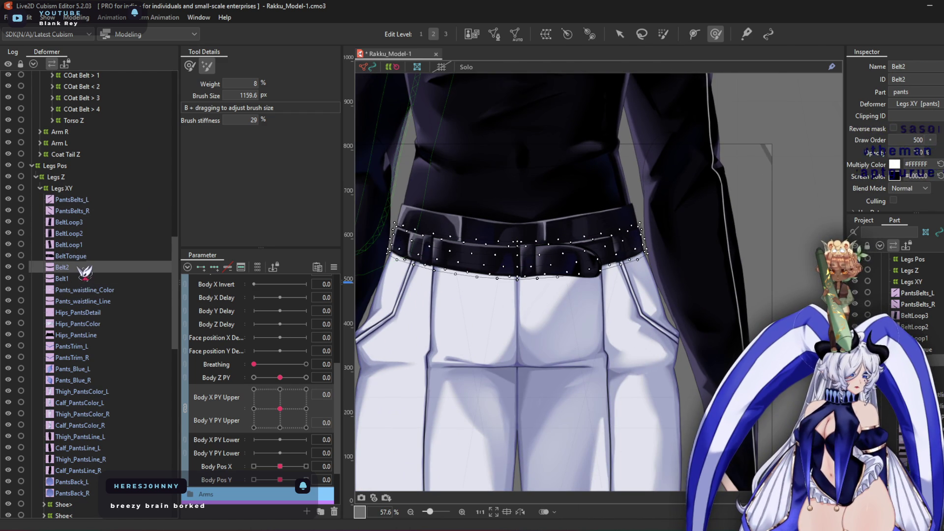
pyautogui.click(71, 188)
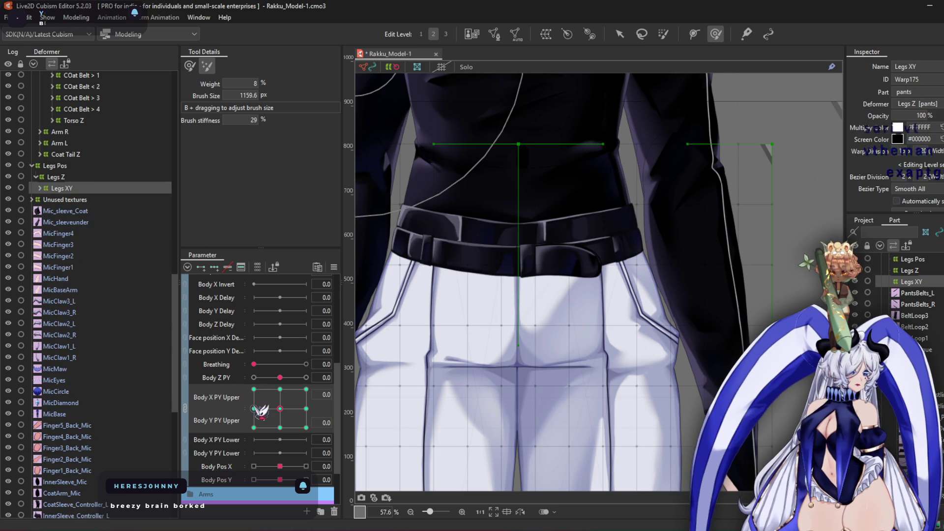
# Try warping the legs grid at the left Body X PY Upper keyform, then undo it
pyautogui.moveTo(280, 409); pyautogui.dragTo(253, 408)
pyautogui.moveTo(499, 174); pyautogui.dragTo(568, 233)
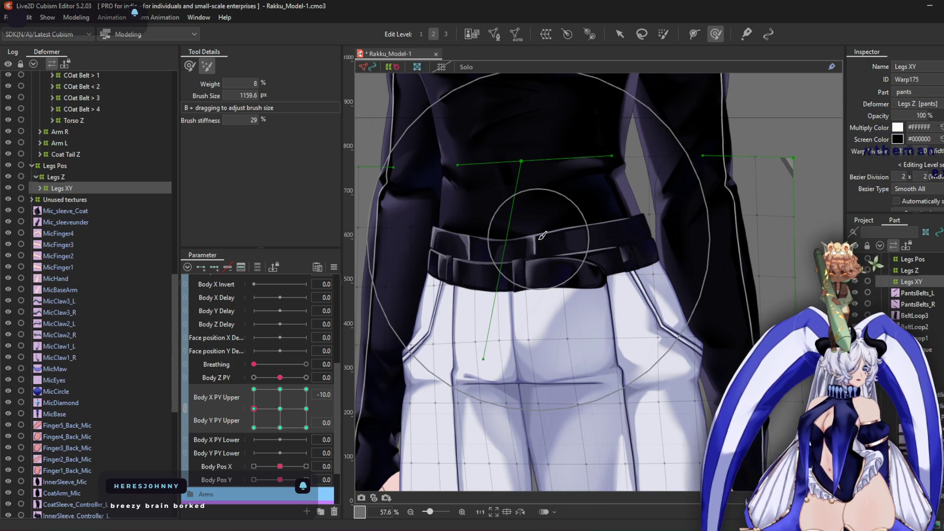
pyautogui.click(189, 66)
pyautogui.hotkey('ctrl', 'z')
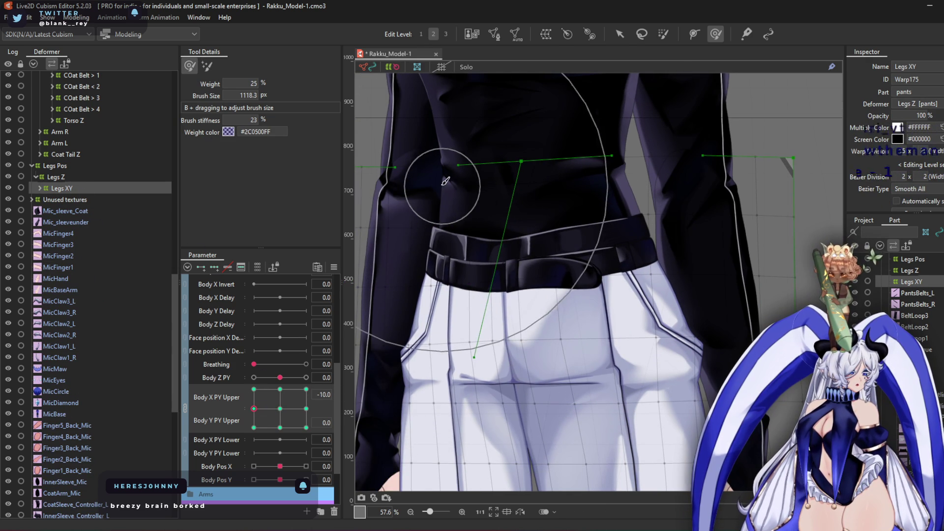
# Pull the waist up and left at the top-left keyform and adjust the deform brush size
pyautogui.click(269, 396)
pyautogui.moveTo(533, 230)
pyautogui.mouseDown()
pyautogui.moveTo(512, 248)
pyautogui.moveTo(433, 211)
pyautogui.moveTo(435, 190)
pyautogui.moveTo(447, 189)
pyautogui.moveTo(482, 329)
pyautogui.moveTo(477, 308)
pyautogui.moveTo(623, 207)
pyautogui.mouseUp()
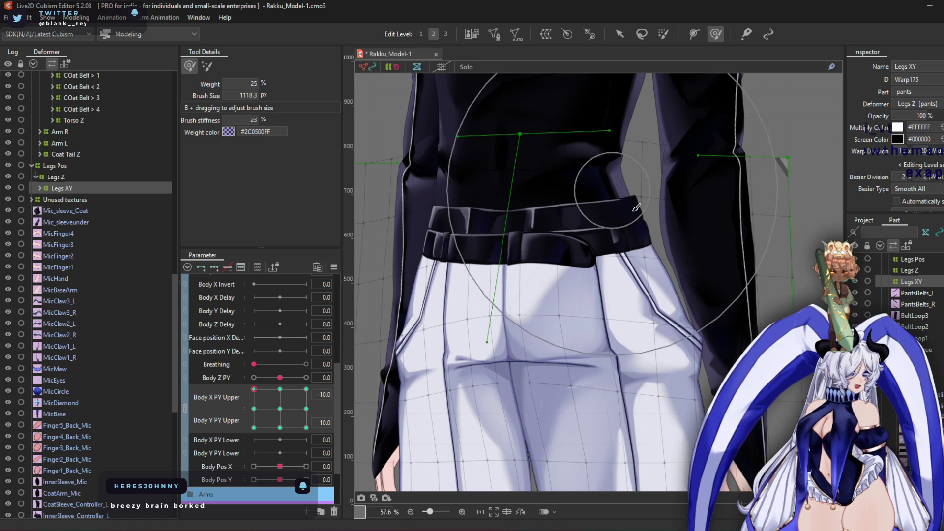
pyautogui.moveTo(550, 295)
pyautogui.mouseDown()
pyautogui.moveTo(573, 352)
pyautogui.moveTo(532, 254)
pyautogui.moveTo(555, 324)
pyautogui.moveTo(529, 275)
pyautogui.moveTo(531, 255)
pyautogui.moveTo(495, 317)
pyautogui.moveTo(391, 314)
pyautogui.mouseUp()
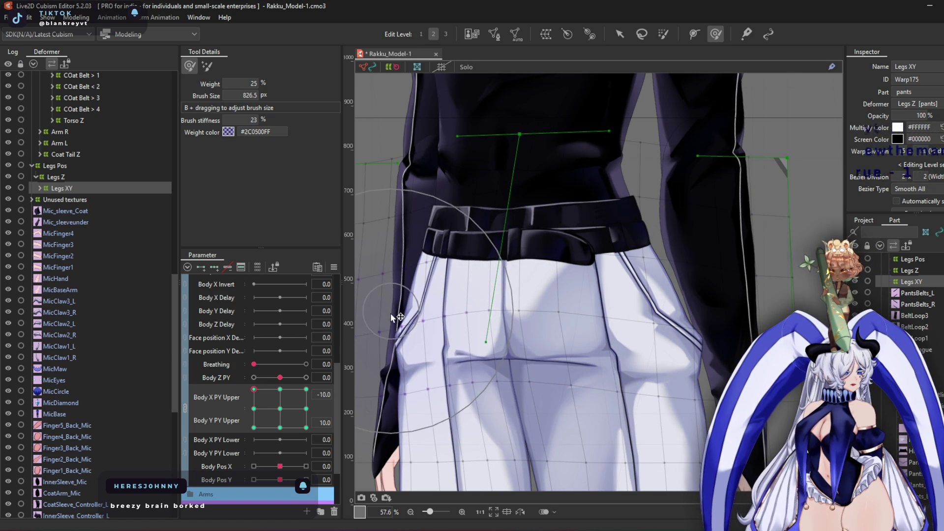
pyautogui.scroll(-5, 532, 301)
pyautogui.scroll(3, 566, 236)
pyautogui.moveTo(565, 237)
pyautogui.mouseDown()
pyautogui.moveTo(565, 219)
pyautogui.moveTo(569, 235)
pyautogui.mouseUp()
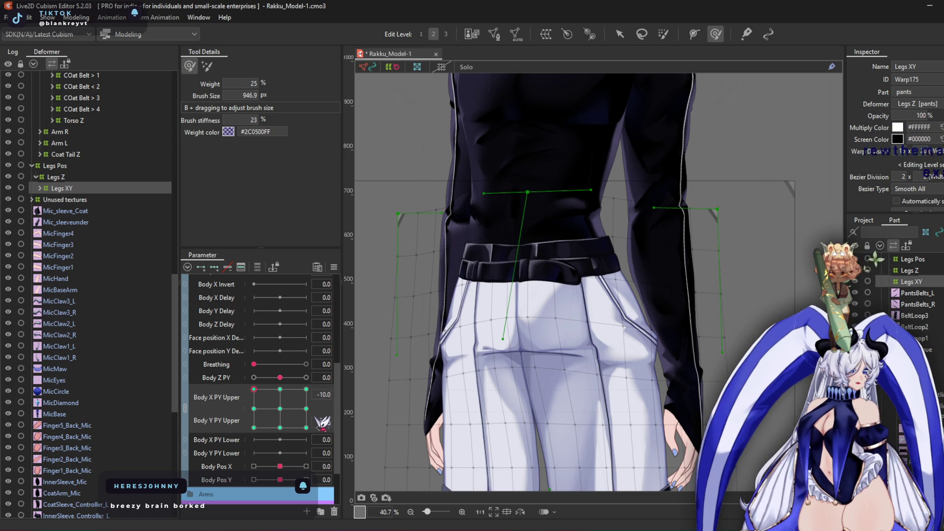
# Check the legs at the bottom-left, top-middle, top-left and bottom-left Body X/Y PY Upper poses
pyautogui.click(253, 427)
pyautogui.scroll(3, 541, 320)
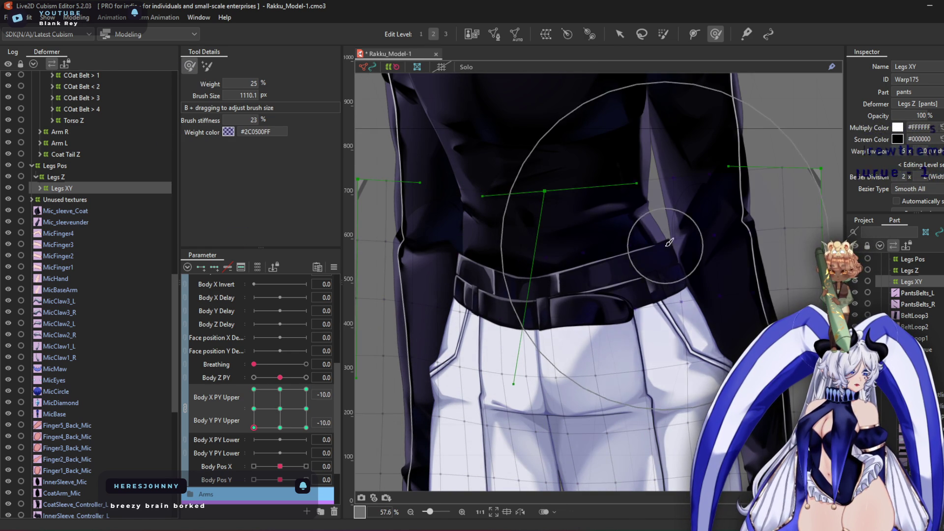
pyautogui.scroll(-5, 578, 296)
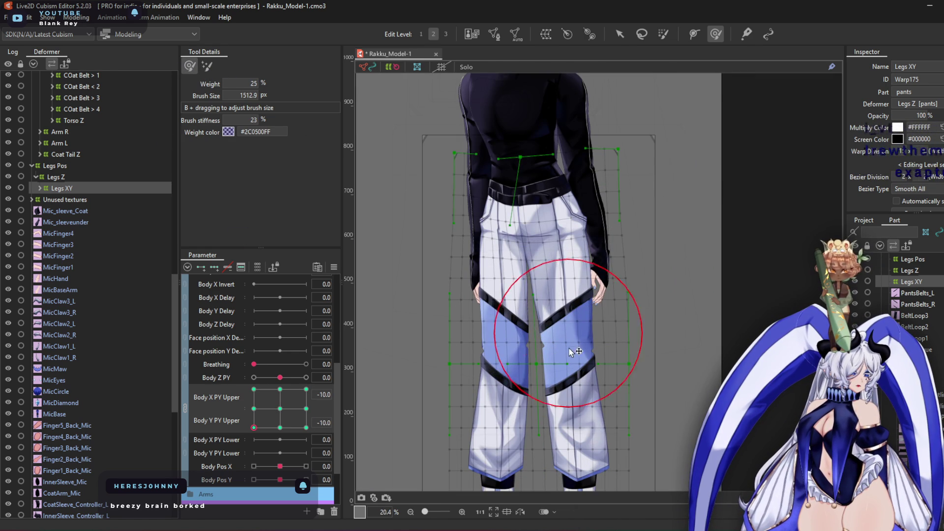
pyautogui.click(280, 427)
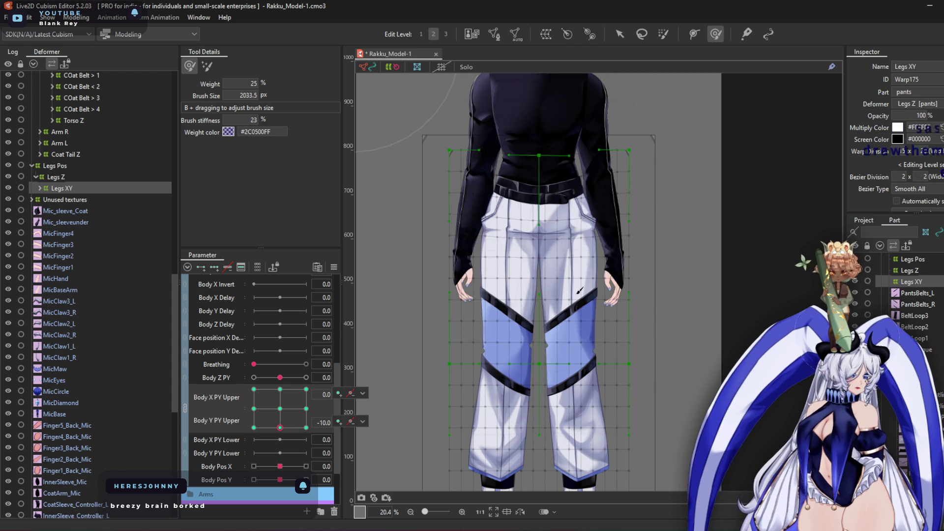
pyautogui.click(280, 389)
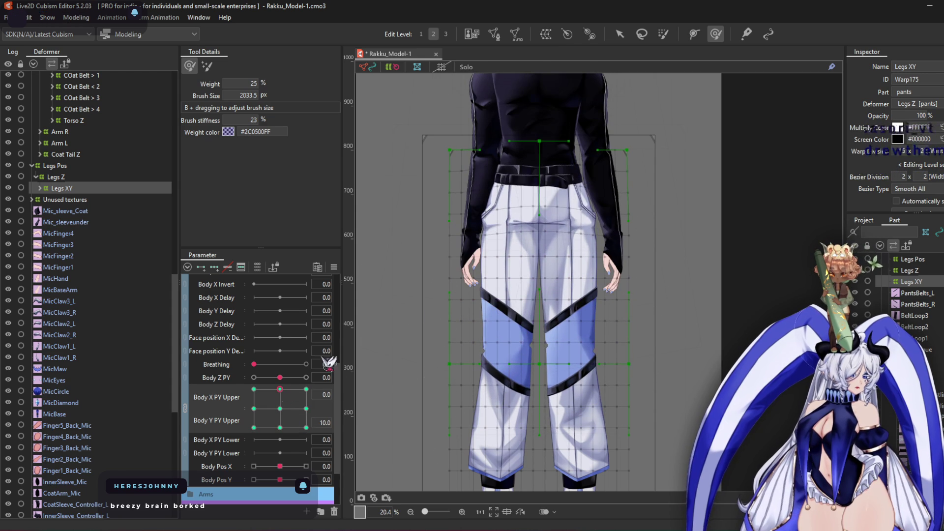
pyautogui.click(254, 389)
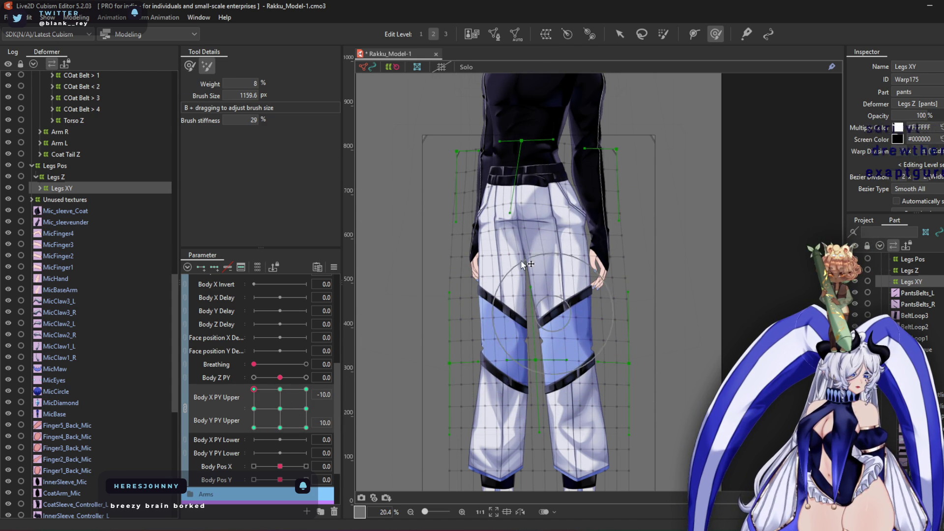
pyautogui.click(254, 428)
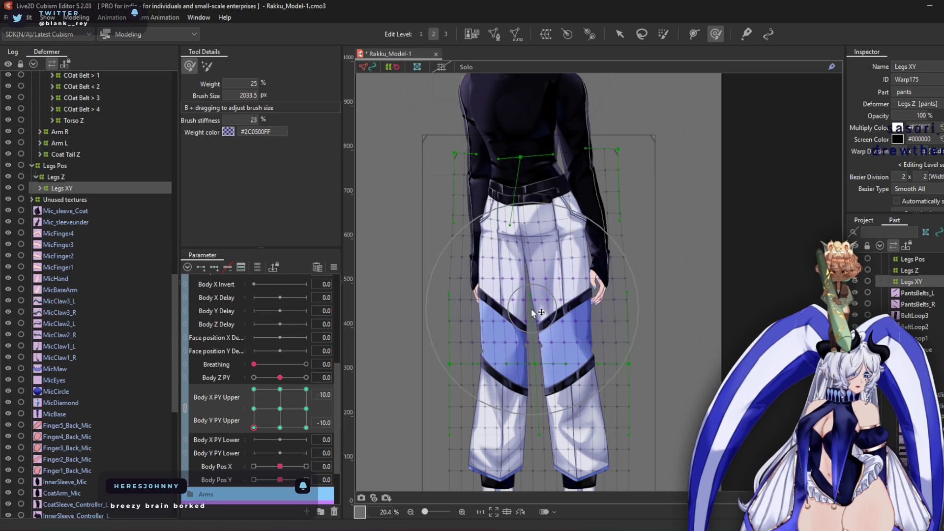
pyautogui.scroll(2, 482, 280)
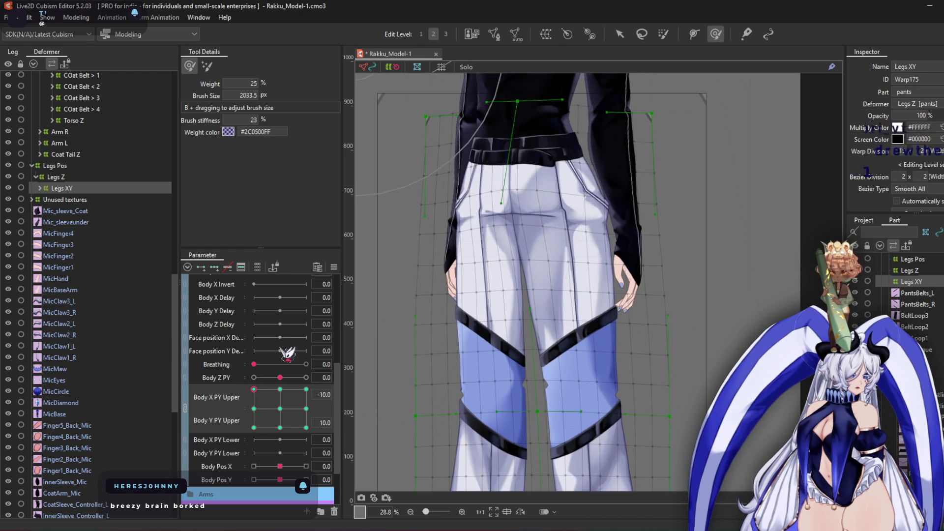
# Shift the coat and belt mesh right at the 10, 10 corner, shrink the brush, and split the pad into sliders
pyautogui.click(305, 427)
pyautogui.click(306, 390)
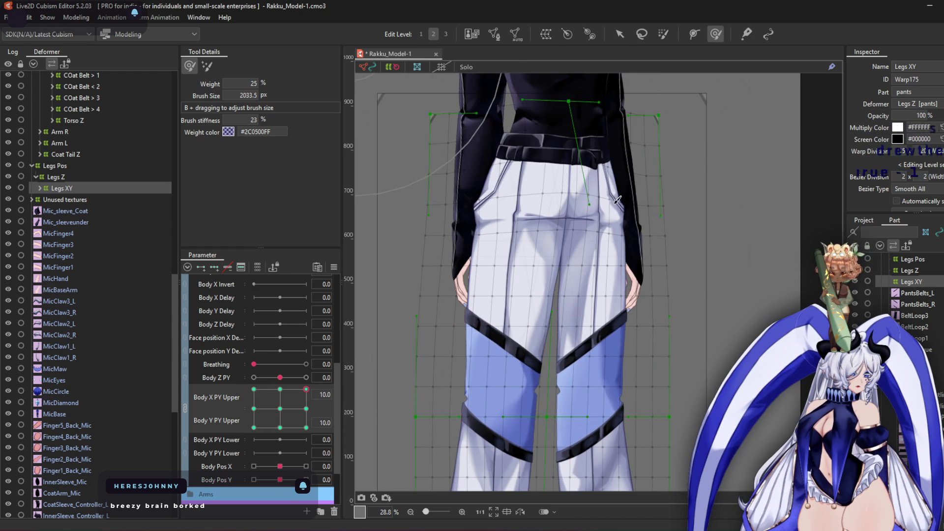
pyautogui.scroll(3, 578, 127)
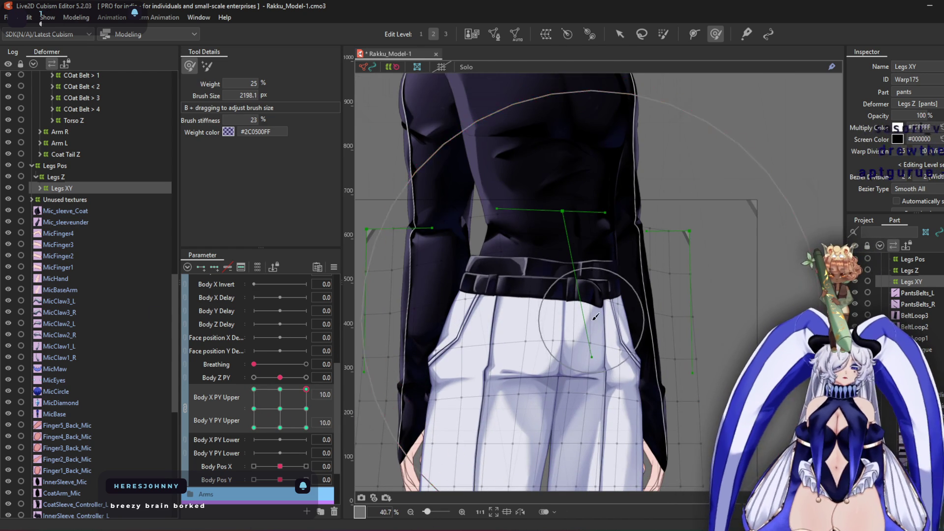
pyautogui.moveTo(574, 309)
pyautogui.mouseDown()
pyautogui.moveTo(496, 263)
pyautogui.moveTo(453, 211)
pyautogui.moveTo(399, 183)
pyautogui.mouseUp()
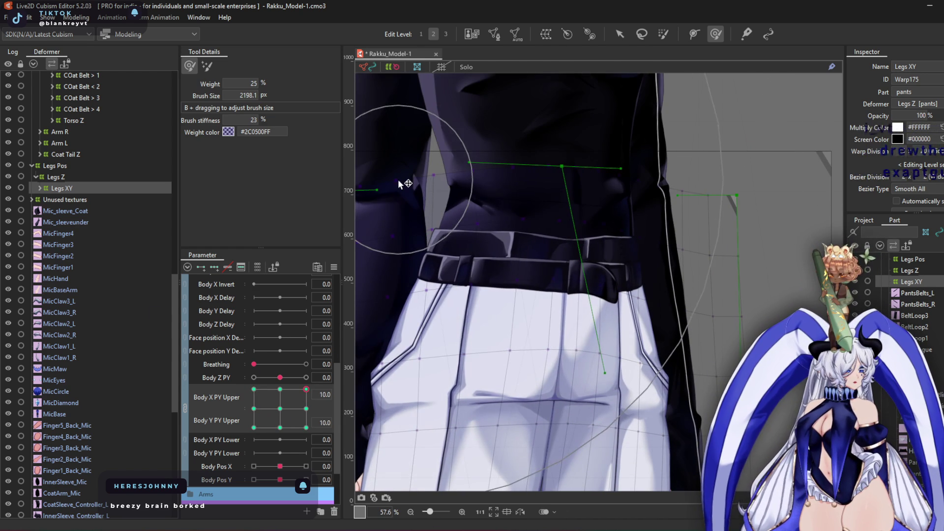
pyautogui.press('b')
pyautogui.moveTo(667, 303)
pyautogui.mouseDown()
pyautogui.moveTo(670, 326)
pyautogui.moveTo(525, 416)
pyautogui.moveTo(543, 422)
pyautogui.moveTo(499, 338)
pyautogui.moveTo(611, 390)
pyautogui.moveTo(588, 224)
pyautogui.moveTo(559, 236)
pyautogui.moveTo(704, 190)
pyautogui.mouseUp()
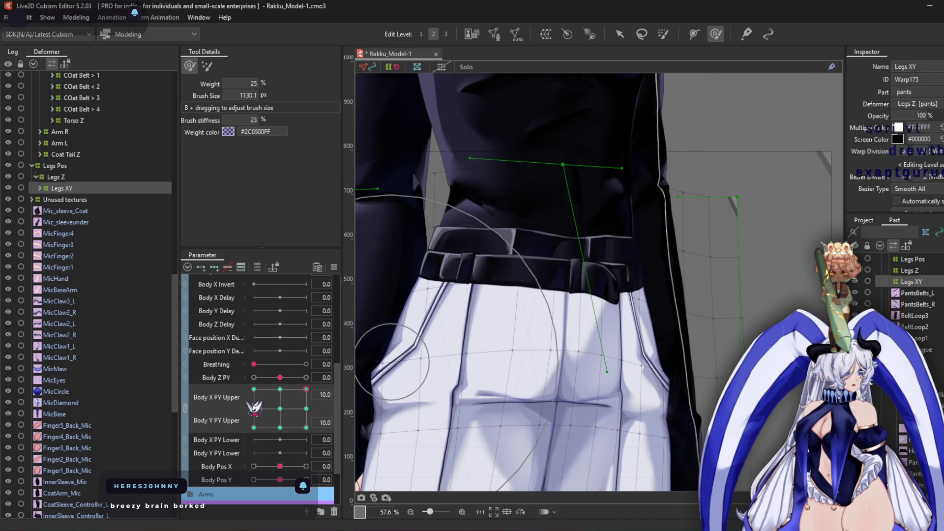
pyautogui.click(194, 416)
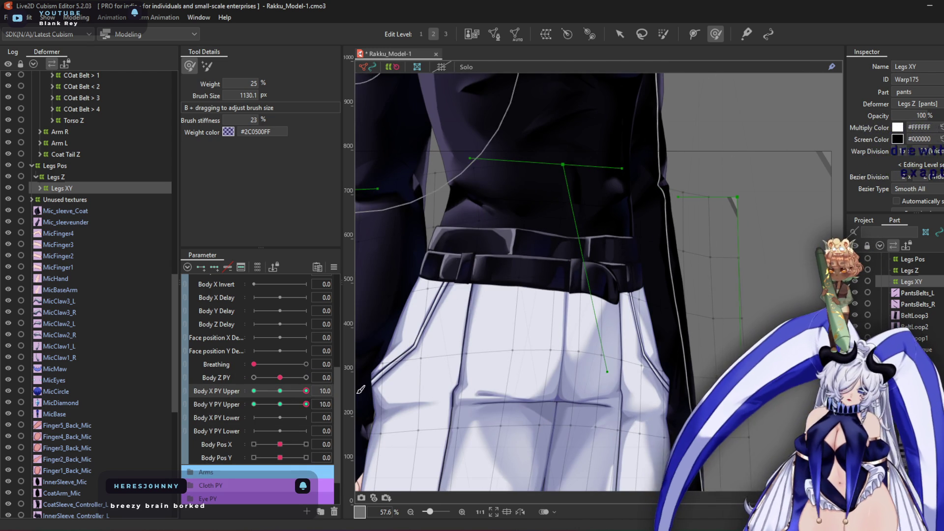
# Mirror the waist deformation to the opposite side, then set Body X PY Upper 10 and Body Y PY Upper -10
pyautogui.click(472, 382)
pyautogui.click(254, 391)
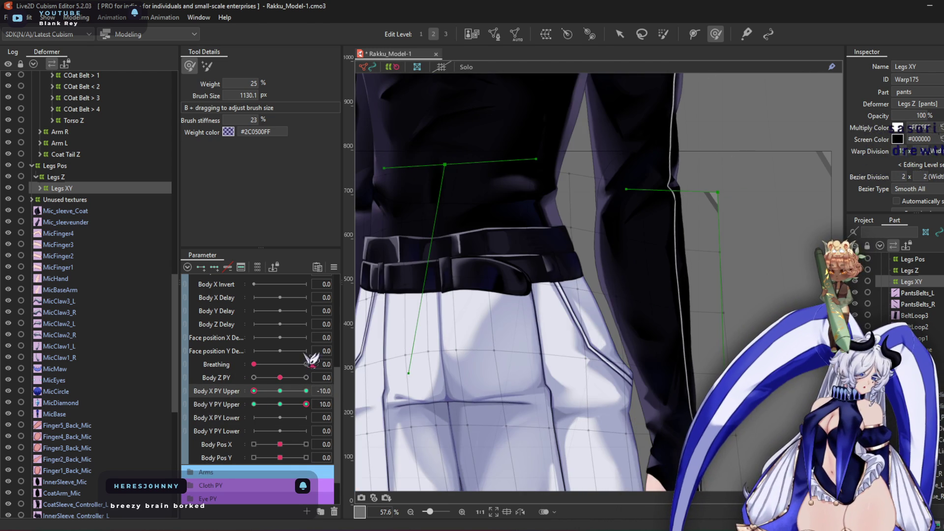
pyautogui.scroll(-2, 527, 235)
pyautogui.click(306, 391)
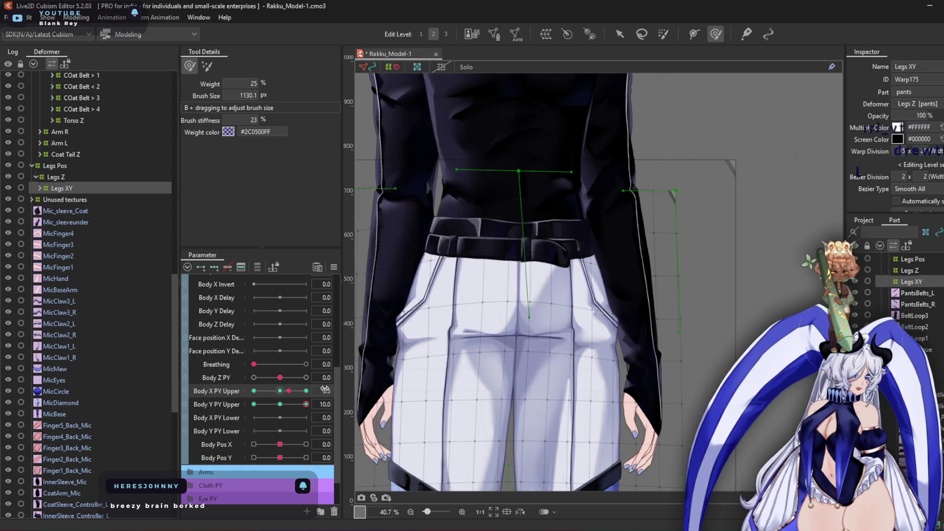
pyautogui.click(253, 404)
pyautogui.scroll(2, 508, 255)
# Bend the pants warp in an arc around the belt and pull the crotch down with the weighted brush
pyautogui.moveTo(521, 257)
pyautogui.mouseDown()
pyautogui.moveTo(481, 354)
pyautogui.moveTo(495, 390)
pyautogui.mouseUp()
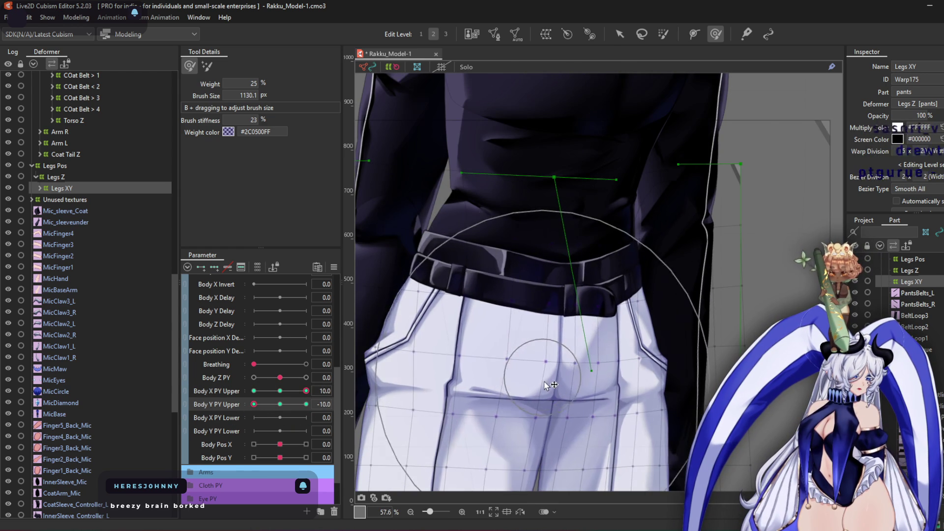
pyautogui.moveTo(708, 224)
pyautogui.mouseDown()
pyautogui.moveTo(578, 275)
pyautogui.moveTo(573, 264)
pyautogui.moveTo(549, 361)
pyautogui.mouseUp()
pyautogui.scroll(-2, 550, 361)
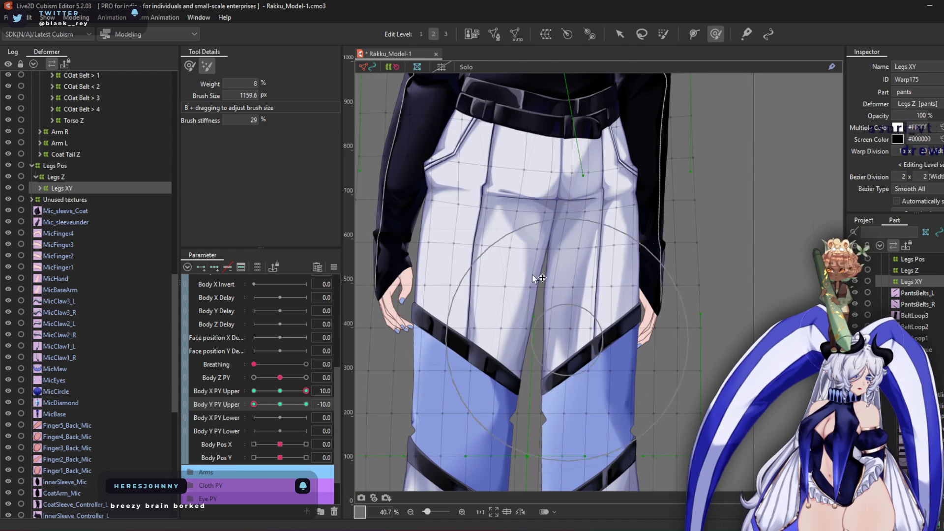
pyautogui.click(192, 67)
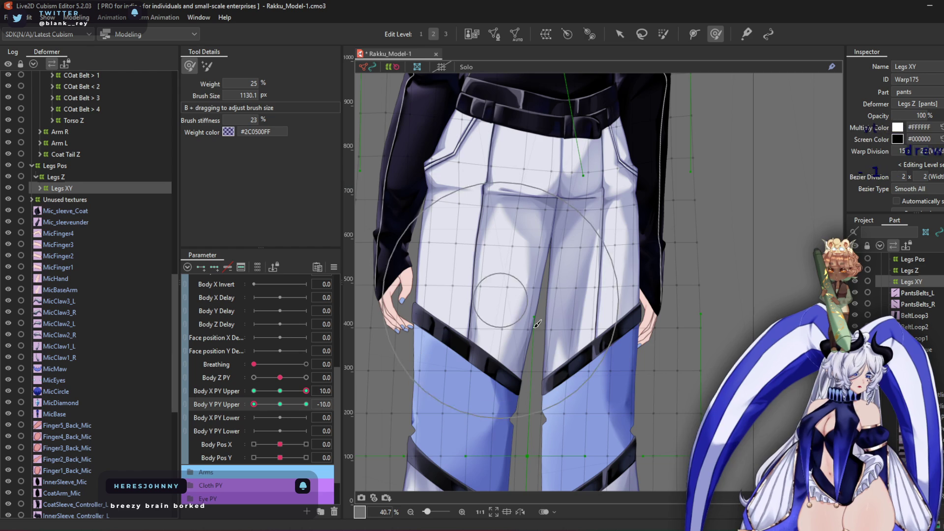
pyautogui.moveTo(546, 324); pyautogui.dragTo(546, 351)
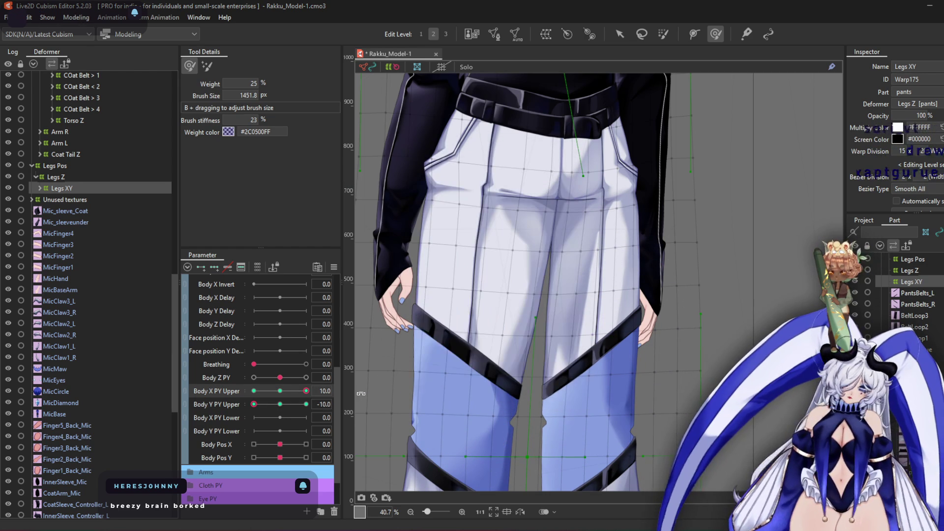
# Set both Body PY Upper values to -10, shrink the brush to about 877 px, and open Physics Settings
pyautogui.moveTo(315, 394); pyautogui.dragTo(228, 394)
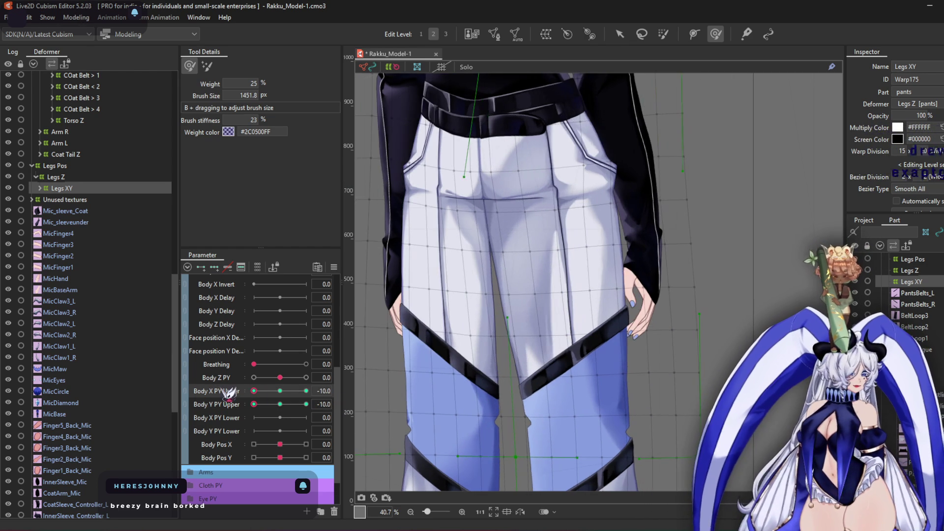
pyautogui.scroll(2, 483, 287)
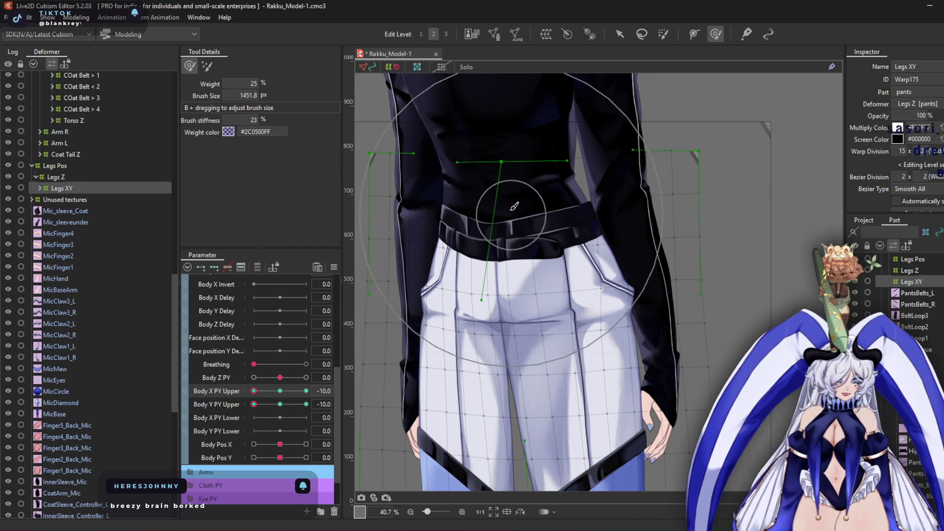
pyautogui.moveTo(492, 167); pyautogui.dragTo(538, 261)
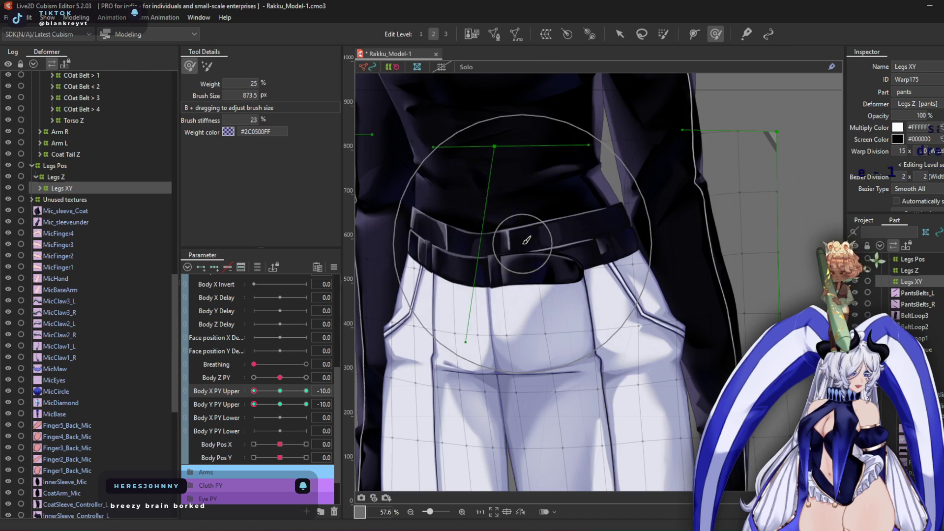
pyautogui.scroll(-5, 523, 244)
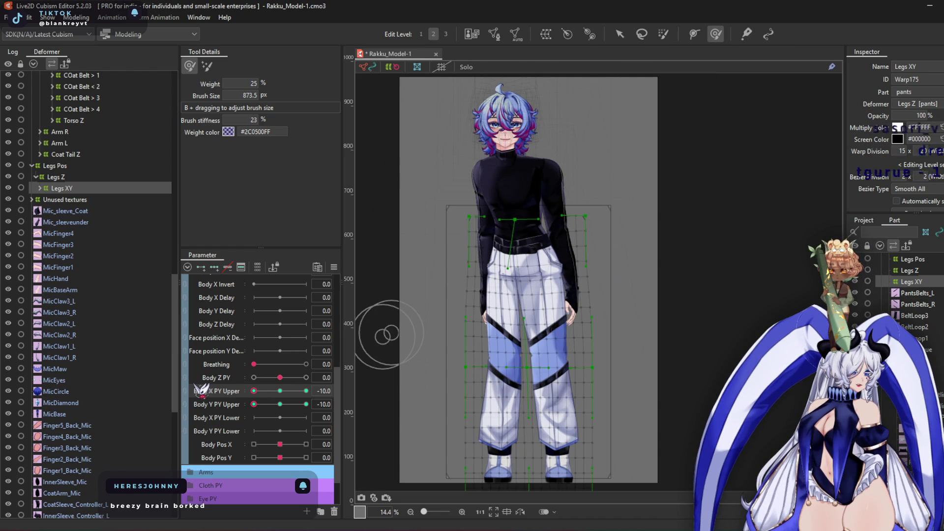
pyautogui.click(695, 34)
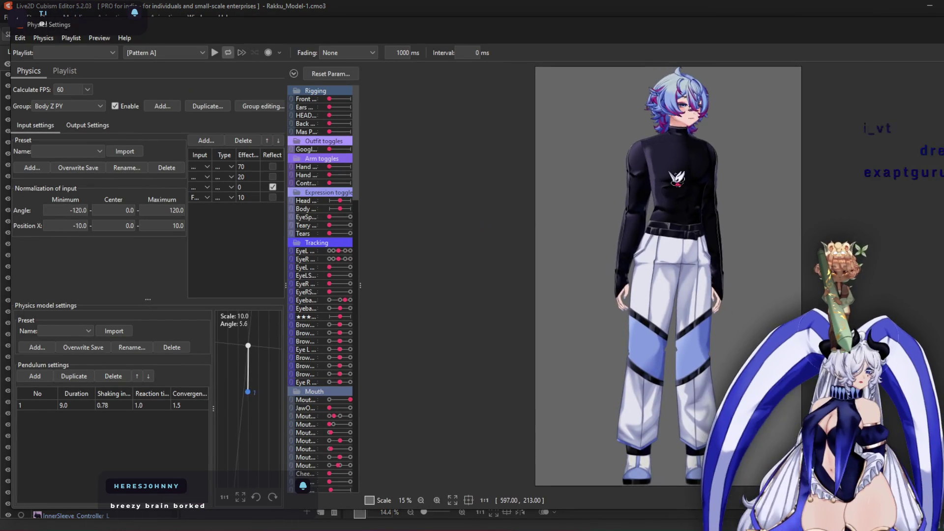
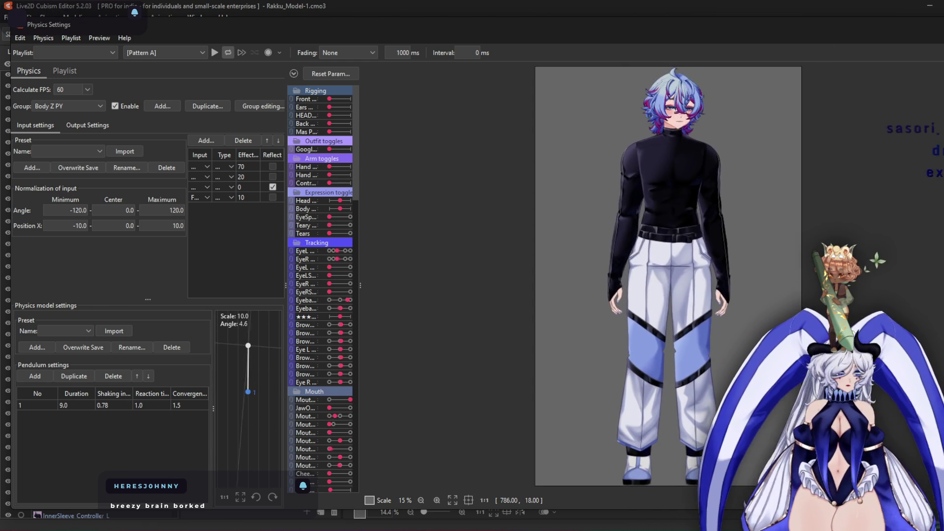
# Close Physics Settings and smooth the Legs XY warp mesh around the waist and belt
pyautogui.press('Escape')
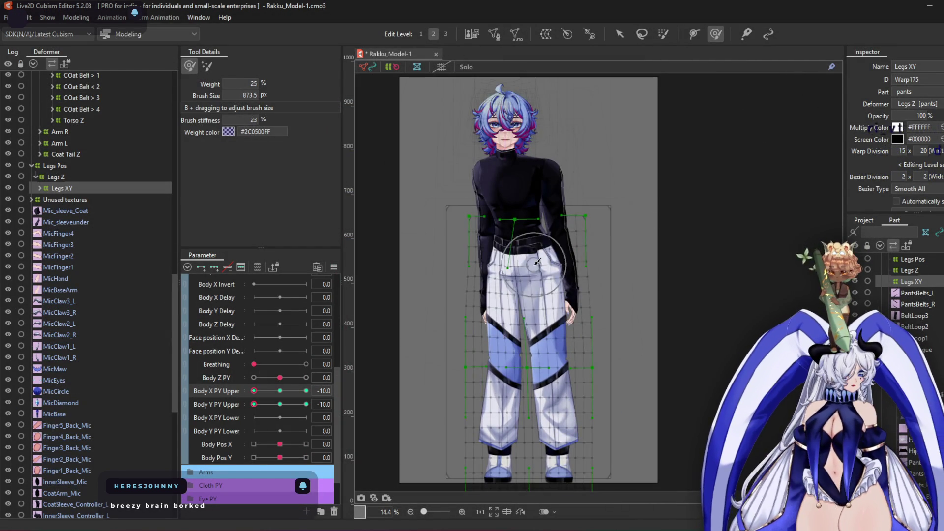
pyautogui.scroll(6, 538, 261)
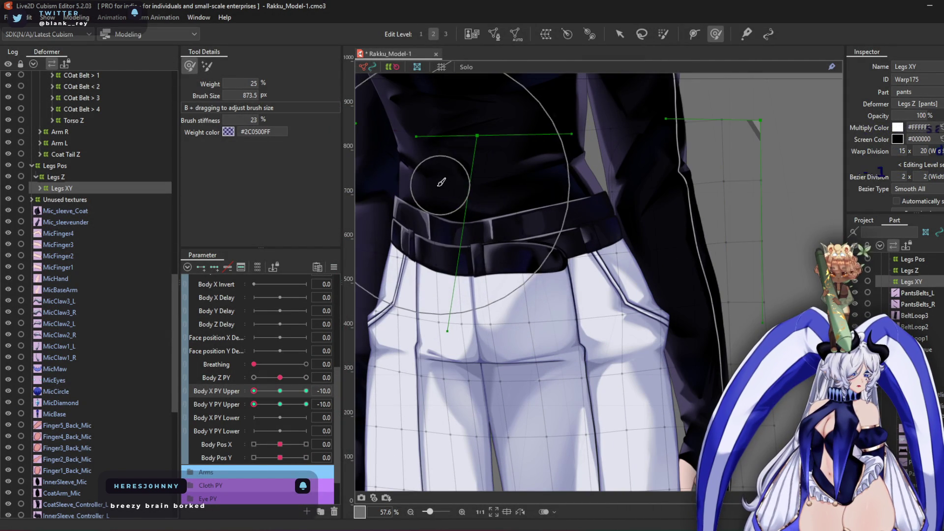
pyautogui.scroll(3, 484, 306)
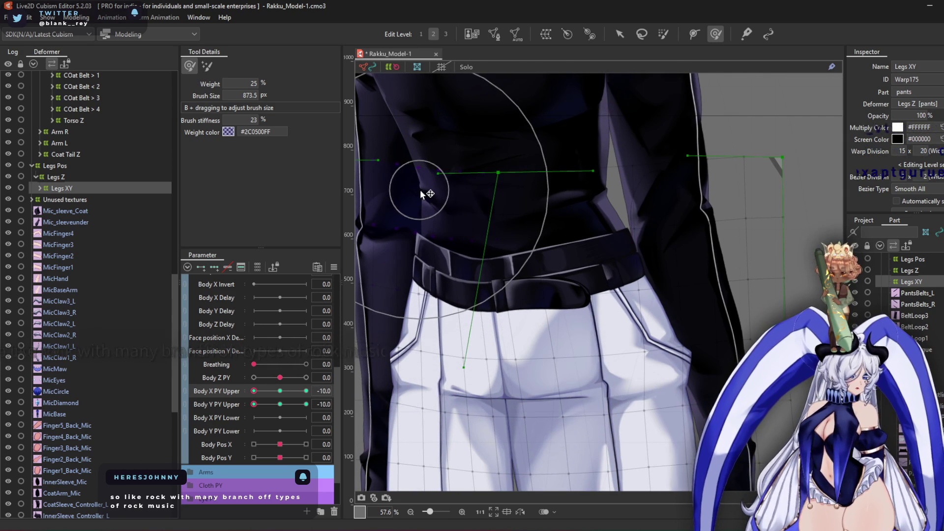
pyautogui.moveTo(658, 233); pyautogui.dragTo(670, 185)
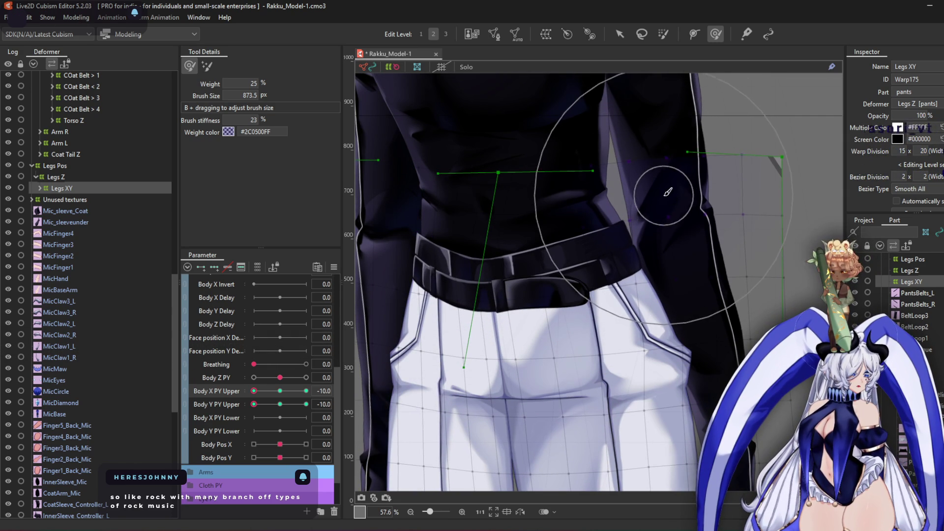
# Check the waist warp at Body X PY Upper -10 and 10, then reset it to 0
pyautogui.moveTo(254, 391)
pyautogui.mouseDown()
pyautogui.moveTo(268, 392)
pyautogui.moveTo(224, 406)
pyautogui.moveTo(141, 406)
pyautogui.mouseUp()
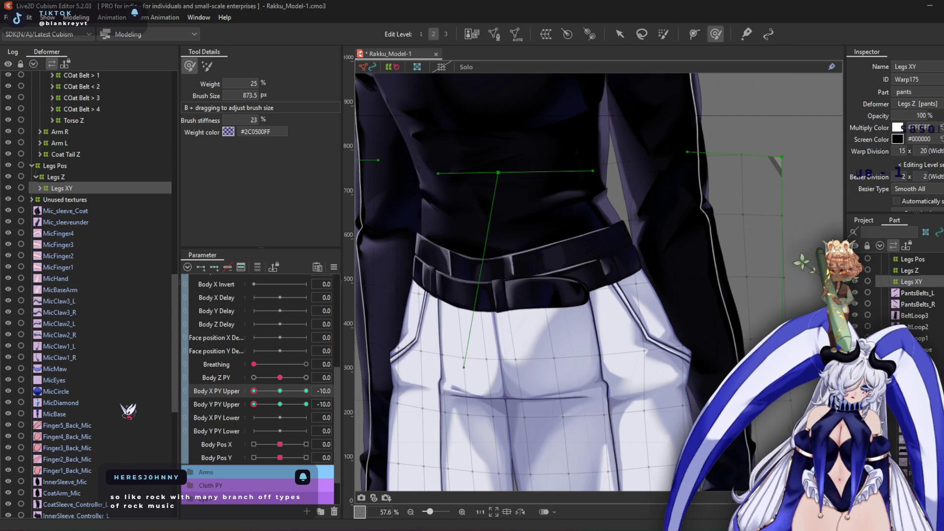
pyautogui.moveTo(246, 391); pyautogui.dragTo(315, 391)
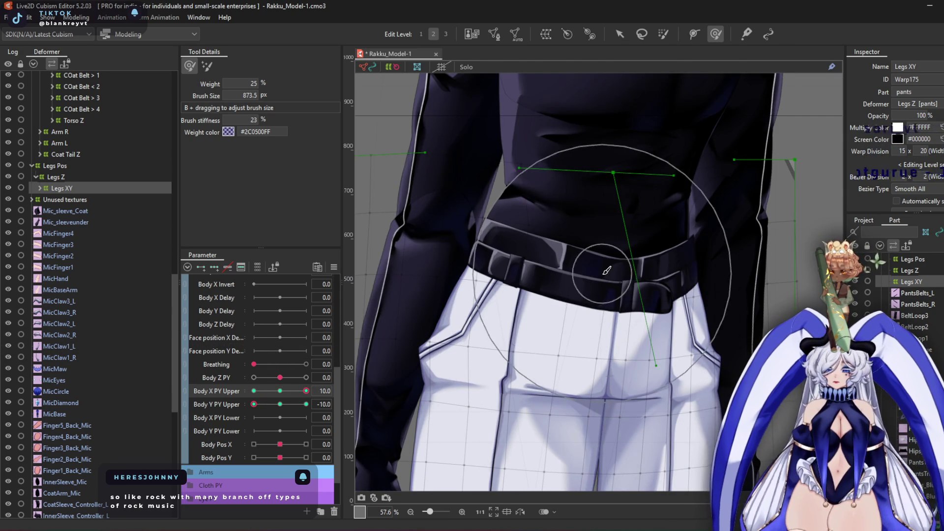
pyautogui.scroll(-5, 626, 228)
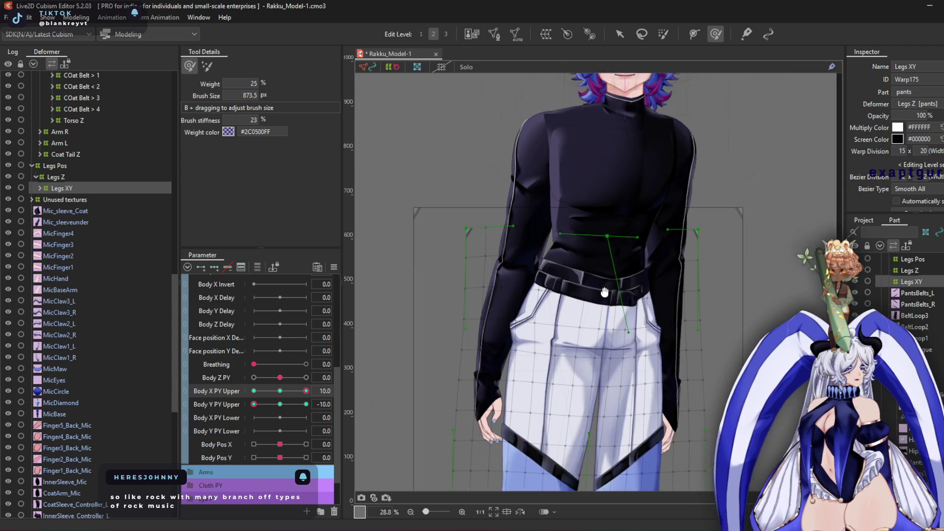
pyautogui.click(280, 391)
# Select Legs Z, reset Body Y PY Upper, set Body Z PY to -10 and shrink the smoothing brush
pyautogui.click(55, 177)
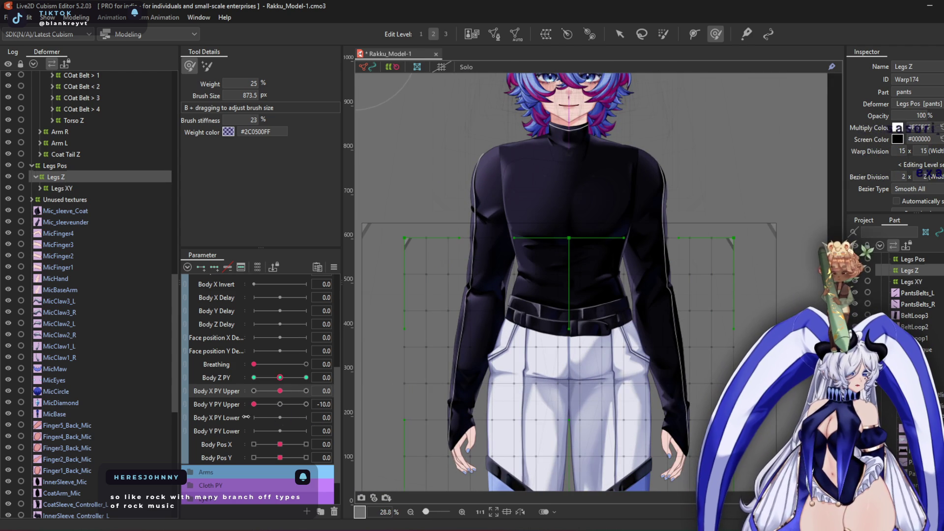
pyautogui.click(280, 404)
pyautogui.click(254, 377)
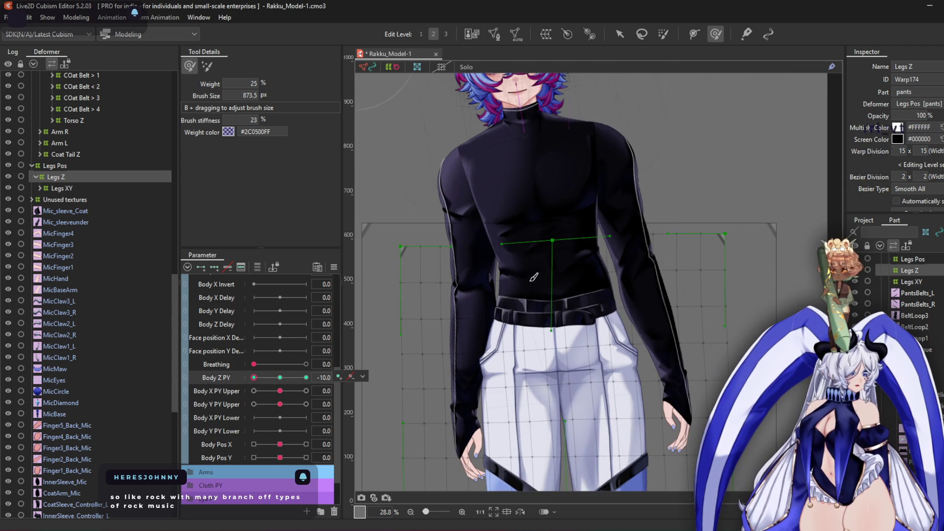
pyautogui.scroll(5, 627, 321)
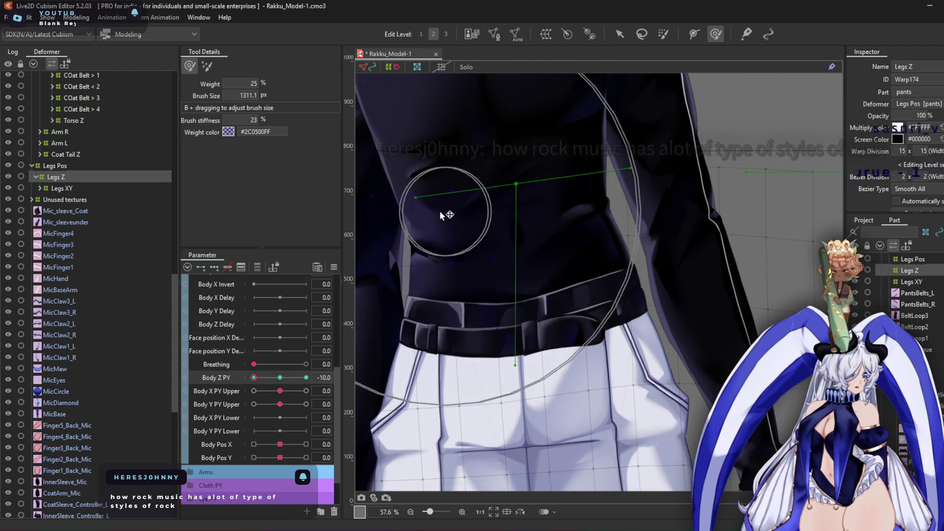
pyautogui.moveTo(514, 361)
pyautogui.mouseDown()
pyautogui.moveTo(556, 429)
pyautogui.moveTo(550, 339)
pyautogui.moveTo(488, 285)
pyautogui.mouseUp()
pyautogui.scroll(-4, 554, 323)
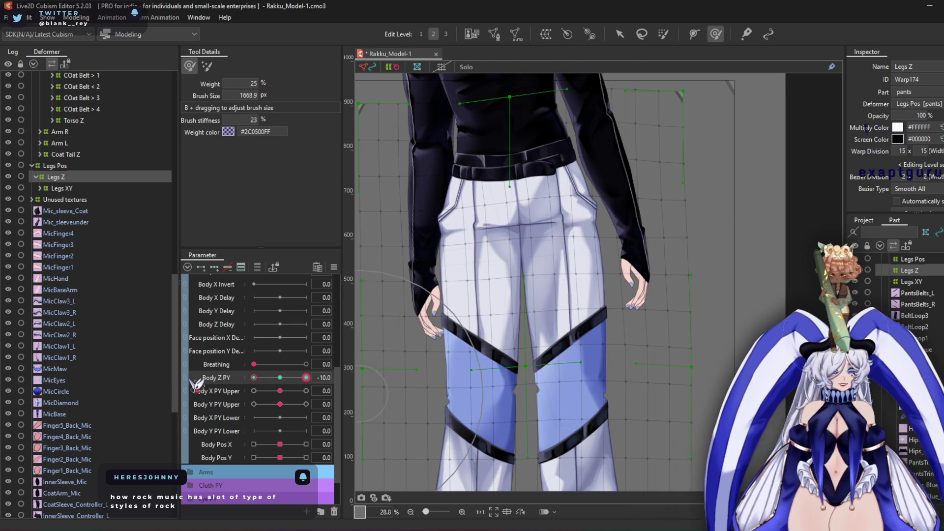
# Smooth the pants and belt mesh at Body Z PY 10 and -10, return it to 0, open the physics preview
pyautogui.moveTo(254, 378); pyautogui.dragTo(306, 378)
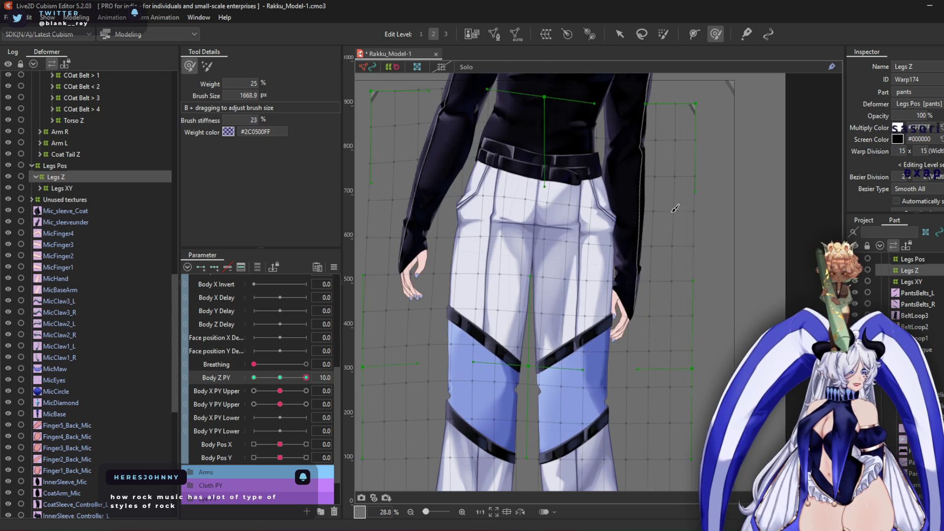
pyautogui.scroll(3, 523, 173)
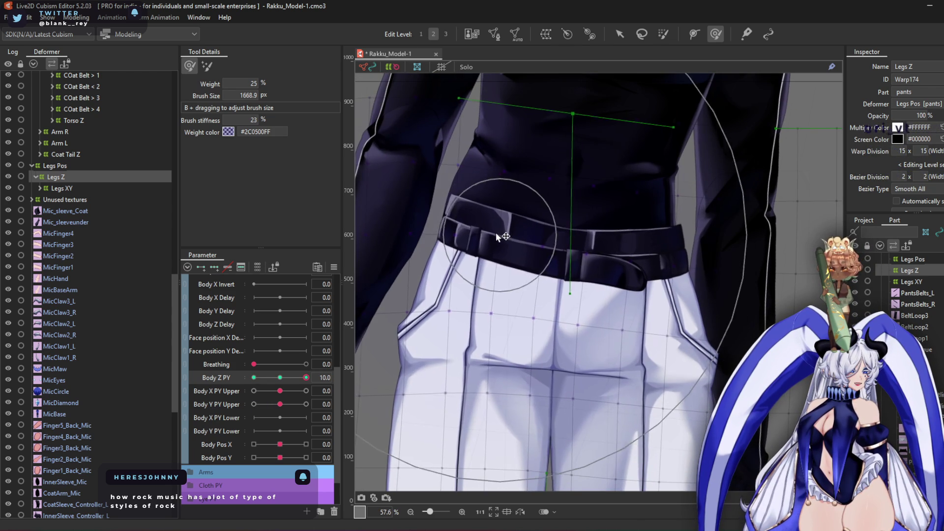
pyautogui.moveTo(463, 229); pyautogui.dragTo(450, 226)
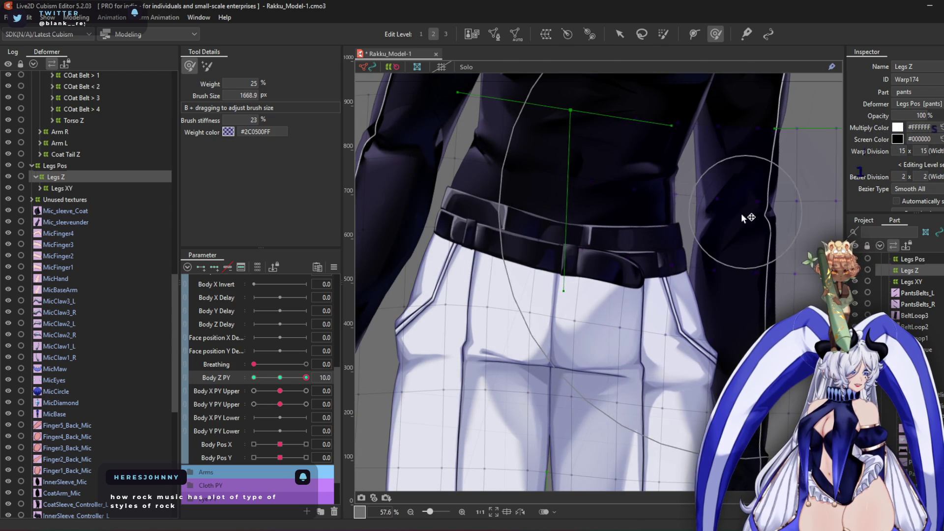
pyautogui.scroll(-3, 527, 234)
pyautogui.scroll(3, 527, 232)
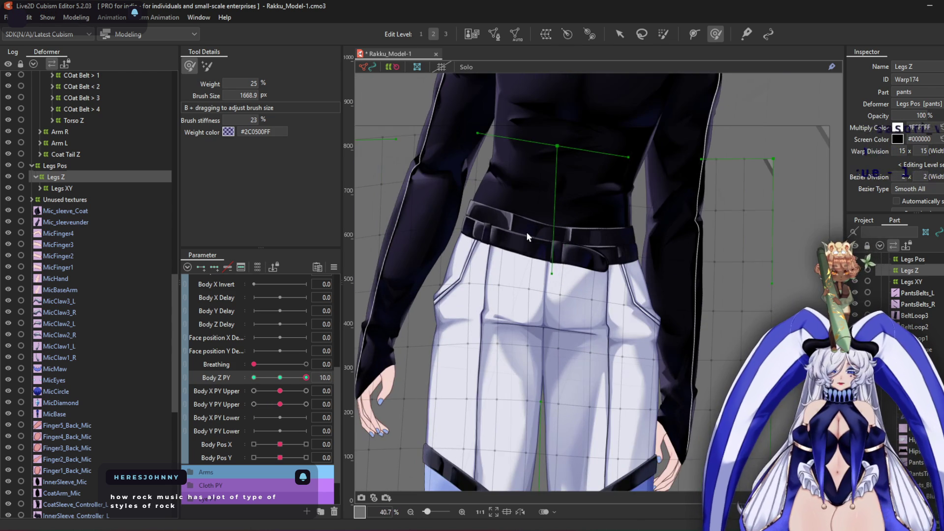
pyautogui.moveTo(306, 378); pyautogui.dragTo(179, 386)
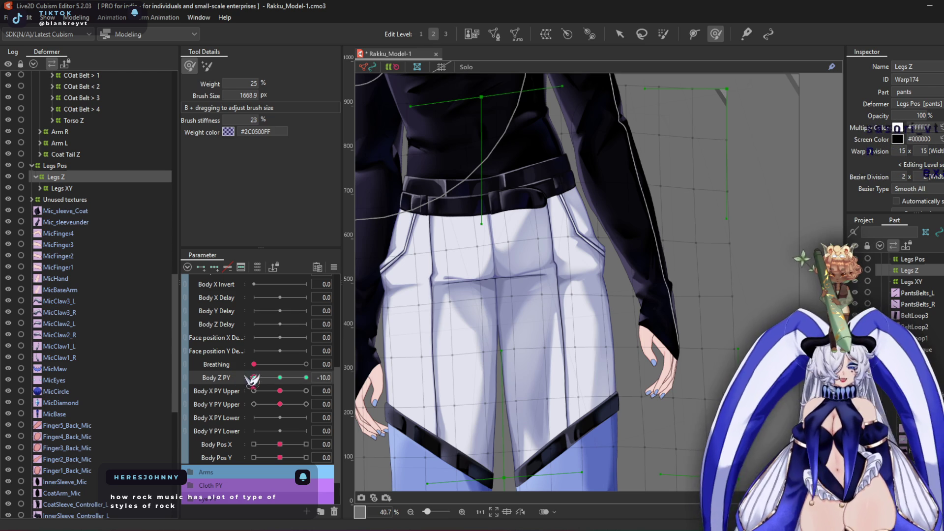
pyautogui.moveTo(285, 382)
pyautogui.mouseDown()
pyautogui.moveTo(261, 382)
pyautogui.moveTo(290, 387)
pyautogui.mouseUp()
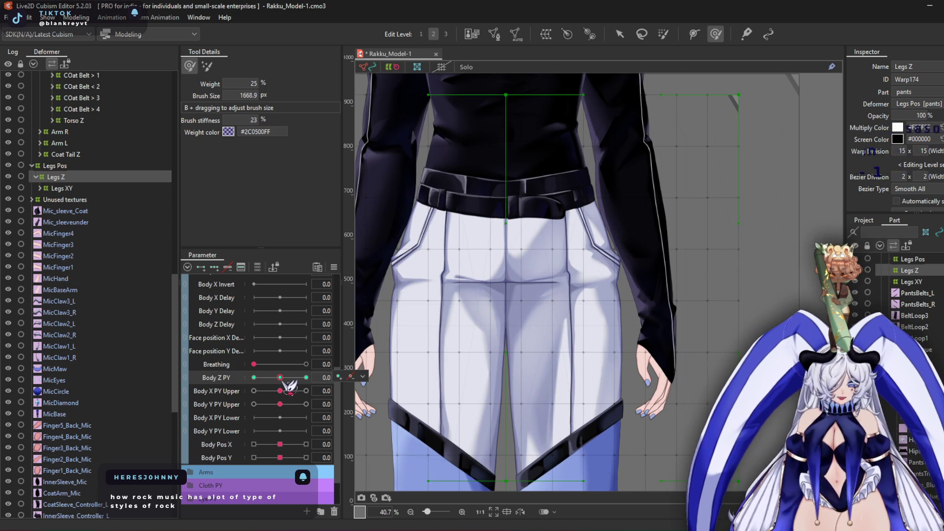
pyautogui.hotkey('ctrl', 'shift', 'p')
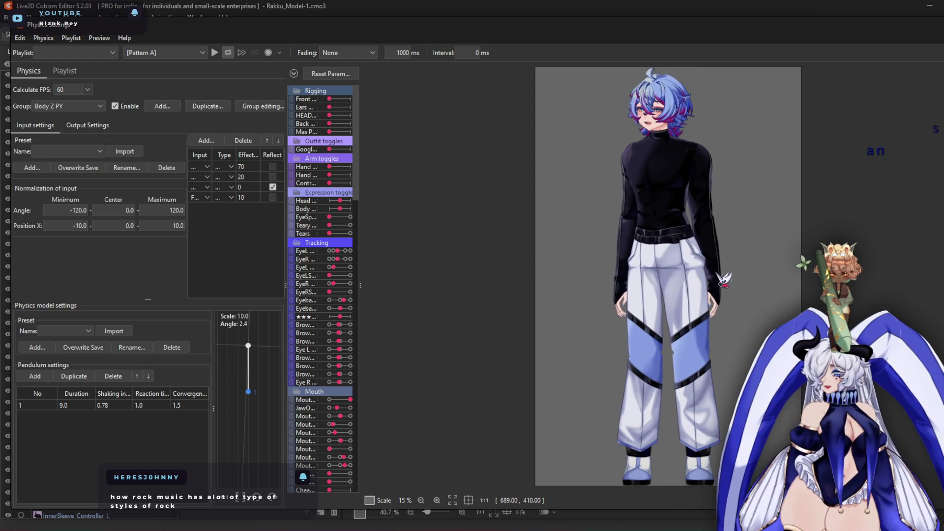
# Collapse the Legs Pos group in the Deformer tree and frame the model's head in the physics preview
pyautogui.scroll(2, 683, 167)
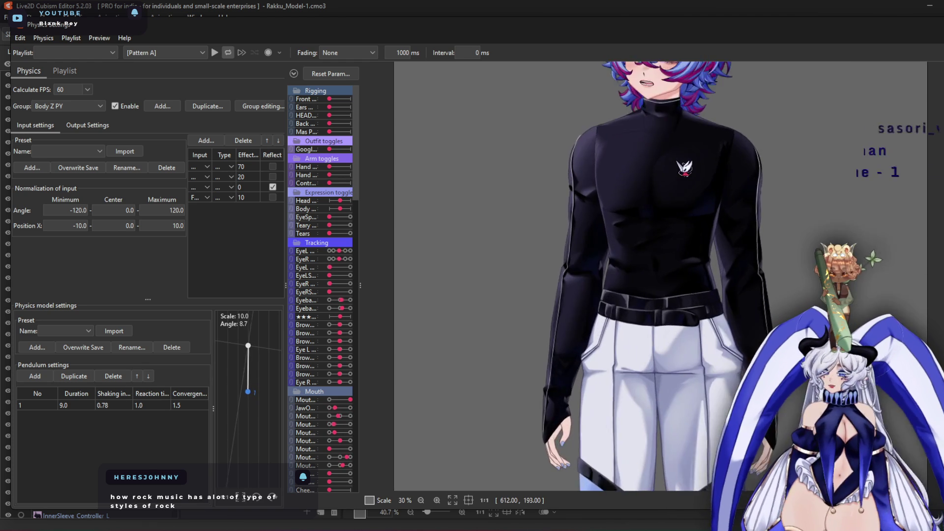
pyautogui.hscroll(3, 640, 276)
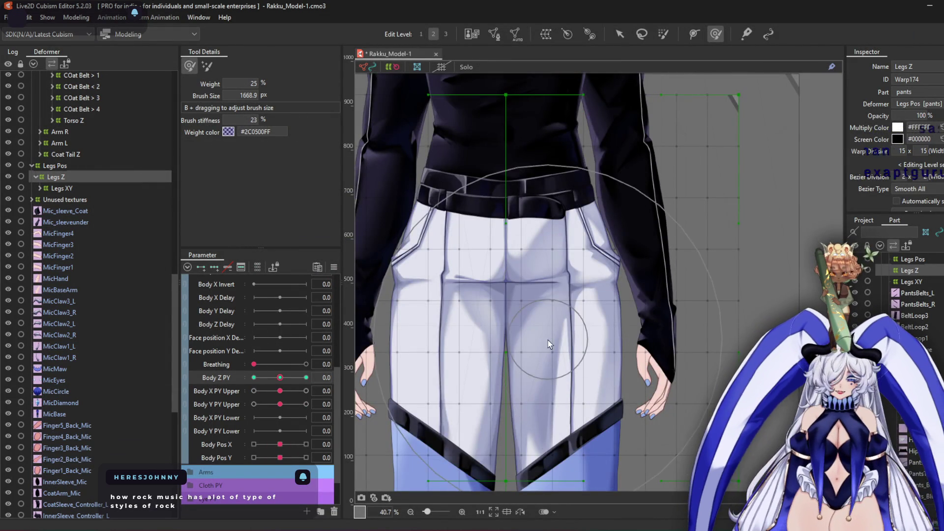
pyautogui.scroll(-3, 552, 333)
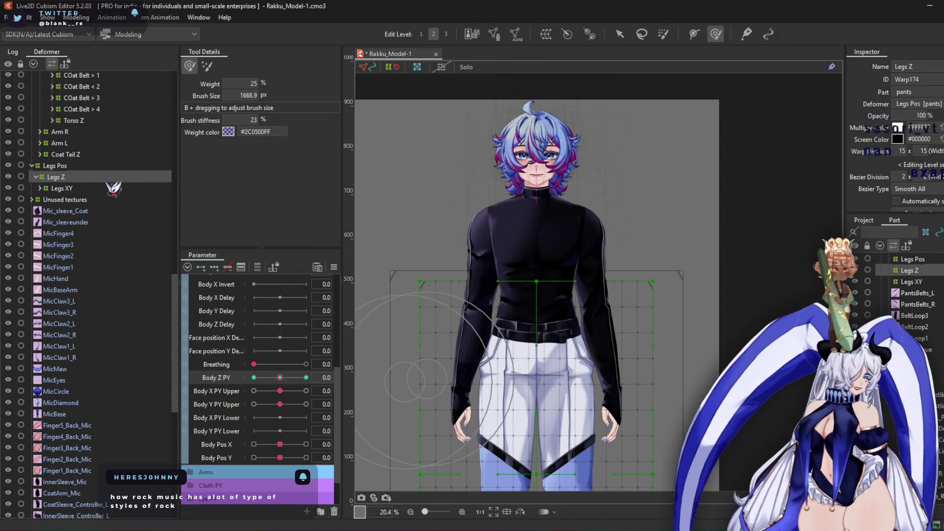
pyautogui.doubleClick(67, 167)
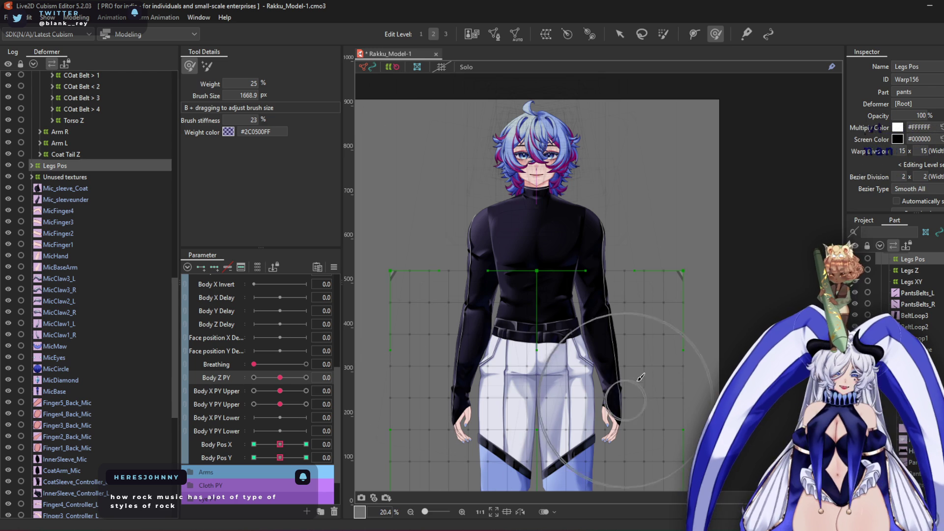
pyautogui.scroll(10, 84, 325)
pyautogui.scroll(1, 108, 288)
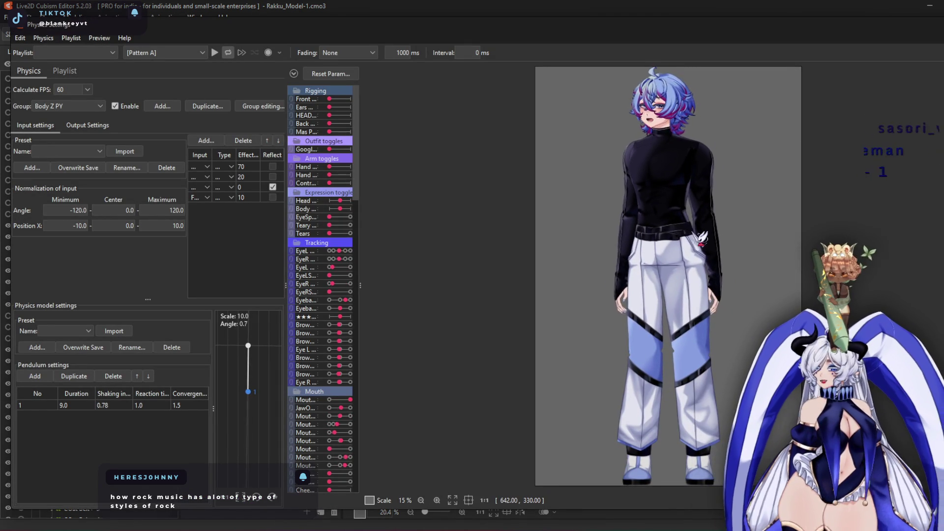
pyautogui.scroll(2, 673, 256)
pyautogui.moveTo(674, 258); pyautogui.dragTo(642, 289)
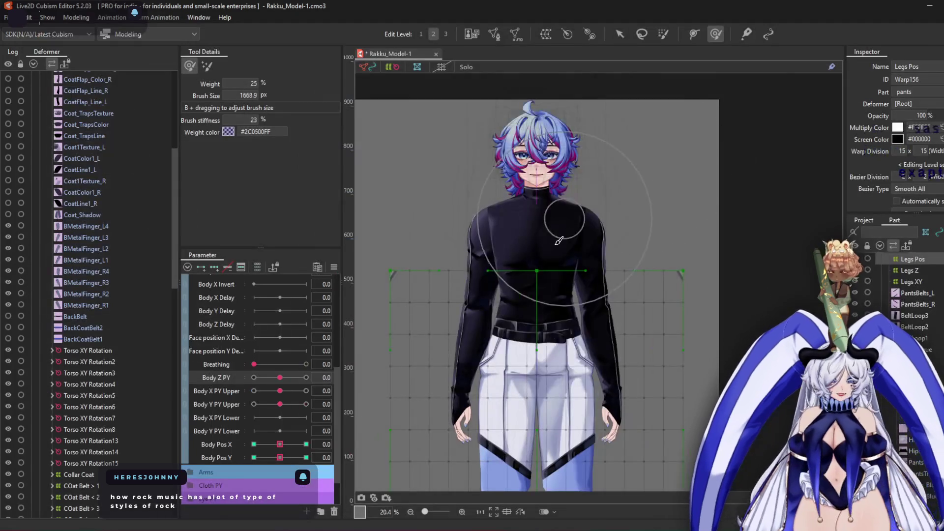
# Adjust the canvas view and pick the Body X PY Lower parameter
pyautogui.scroll(3, 553, 256)
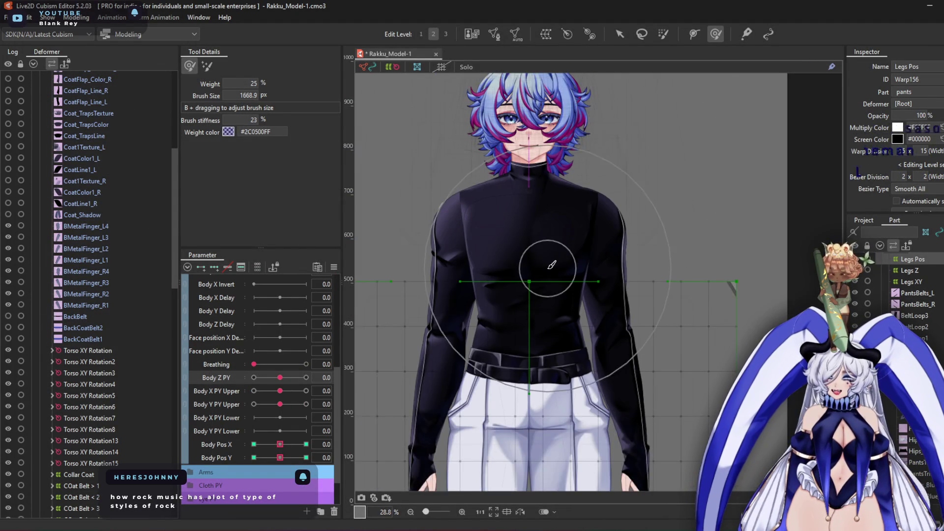
pyautogui.moveTo(552, 266); pyautogui.dragTo(526, 260)
pyautogui.scroll(5, 116, 230)
pyautogui.scroll(3, 116, 230)
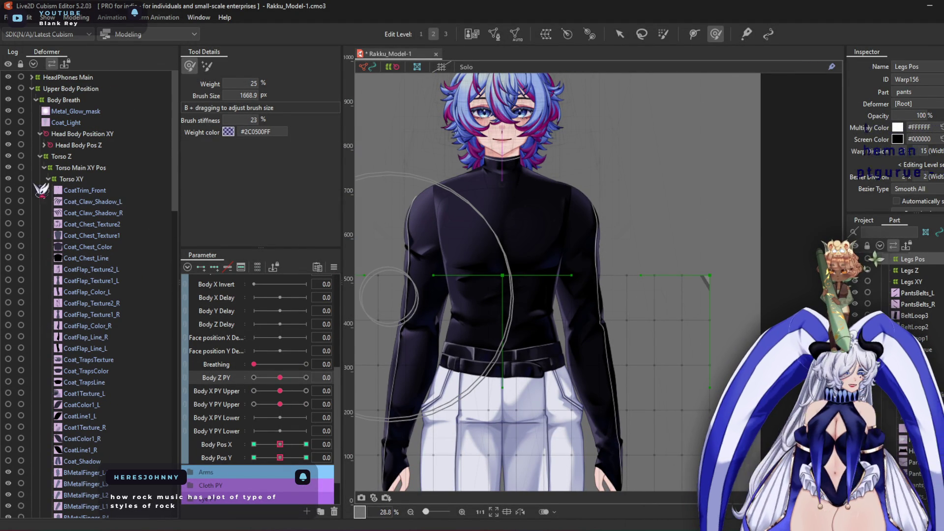
pyautogui.scroll(-3, 551, 201)
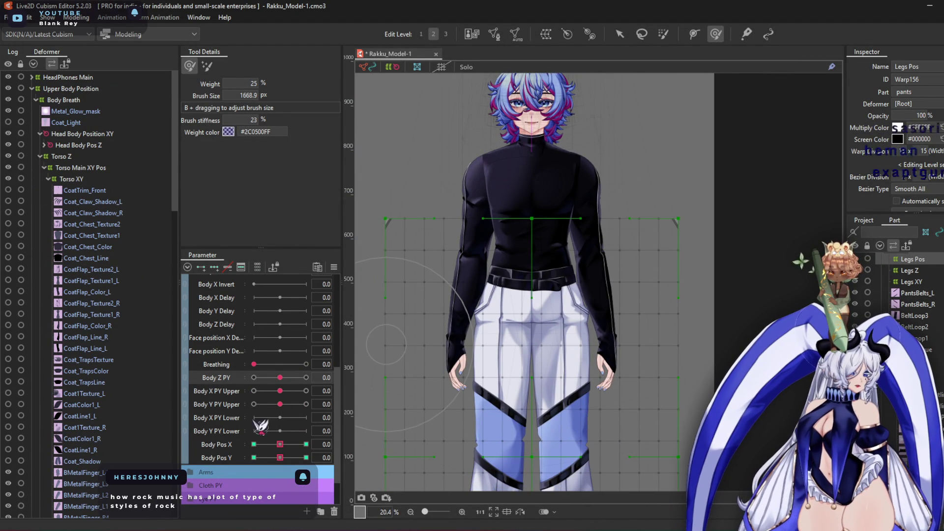
pyautogui.click(239, 418)
# Select Coat_Light and turn on visibility for CoatTrim_Front through CoatFlap_Color_L
pyautogui.scroll(3, 569, 313)
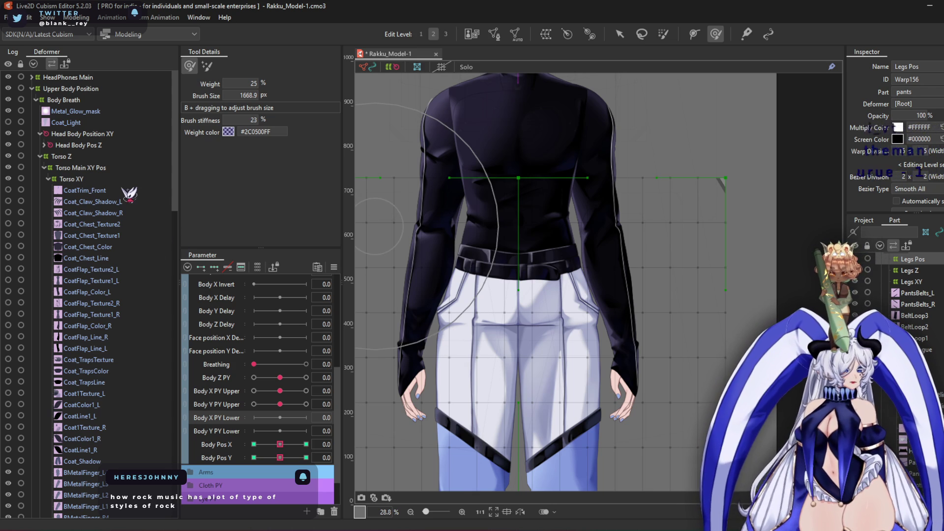
pyautogui.click(64, 123)
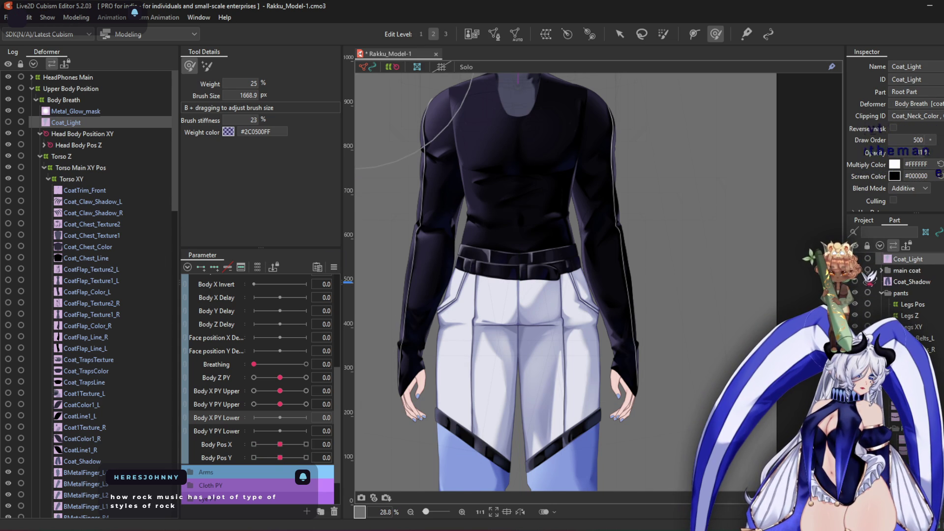
pyautogui.scroll(3, 640, 305)
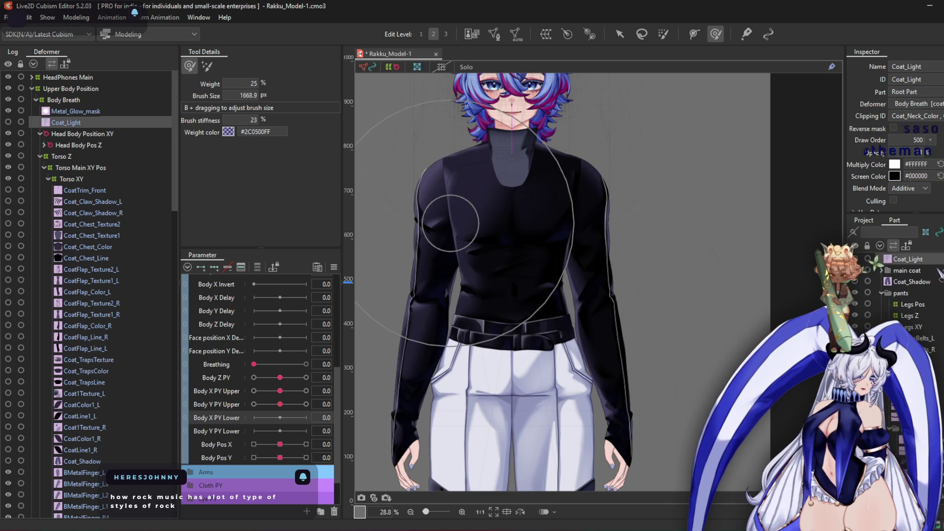
pyautogui.moveTo(9, 191); pyautogui.dragTo(8, 328)
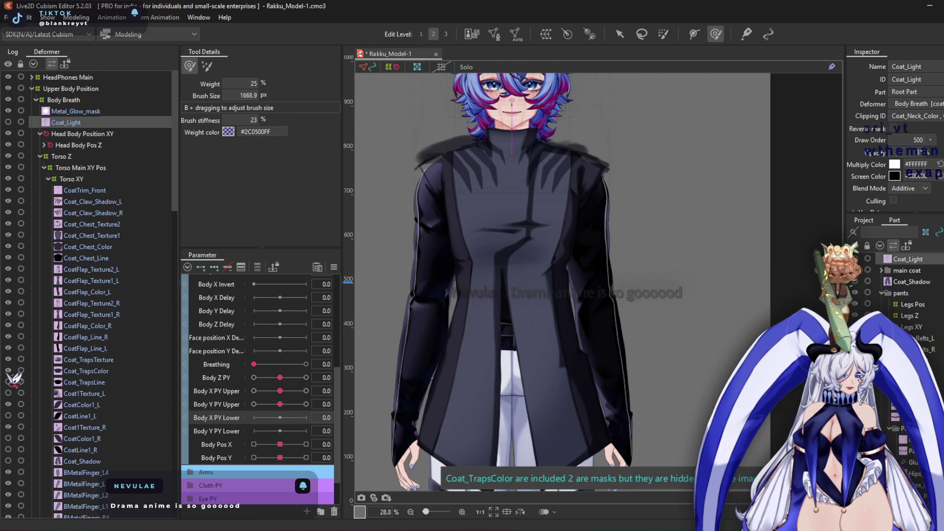
# Show CoatLine1_L, the inner coat edge shading, BackBelt and the back coat belt layers
pyautogui.click(8, 415)
pyautogui.click(8, 461)
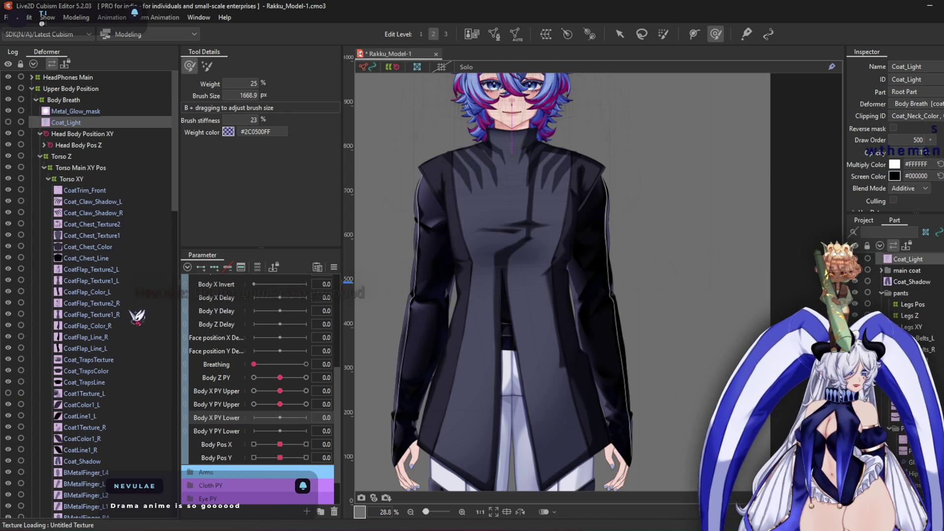
pyautogui.scroll(-10, 86, 232)
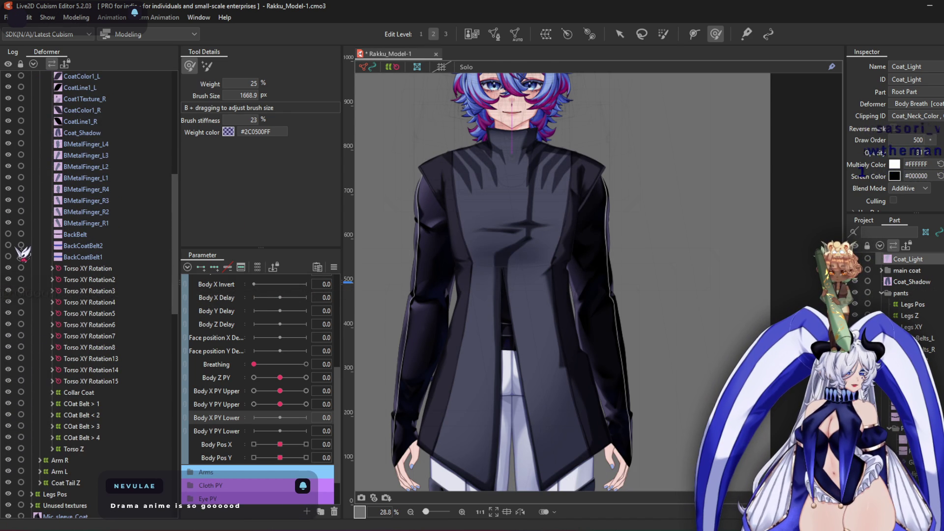
pyautogui.moveTo(14, 241); pyautogui.dragTo(10, 261)
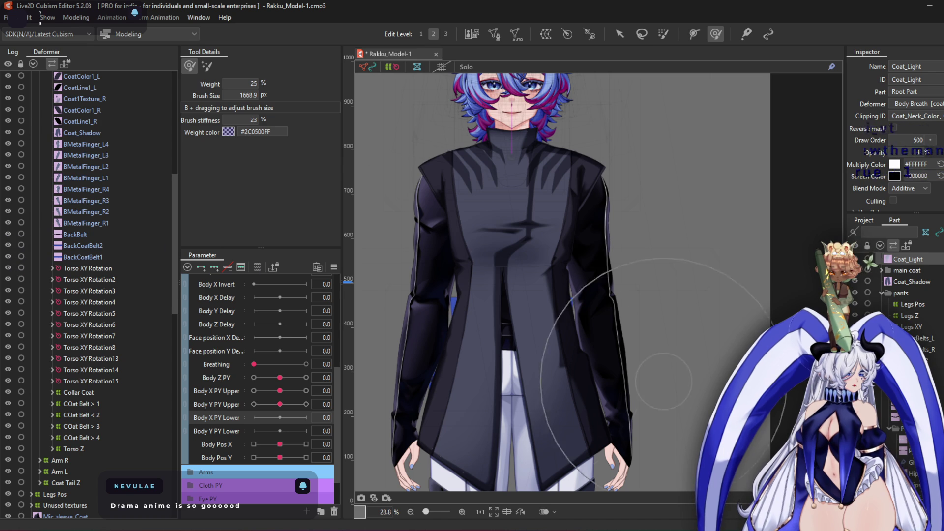
# Hide and reshow the outer coat to verify it, then select CoatTrim_Front
pyautogui.click(861, 312)
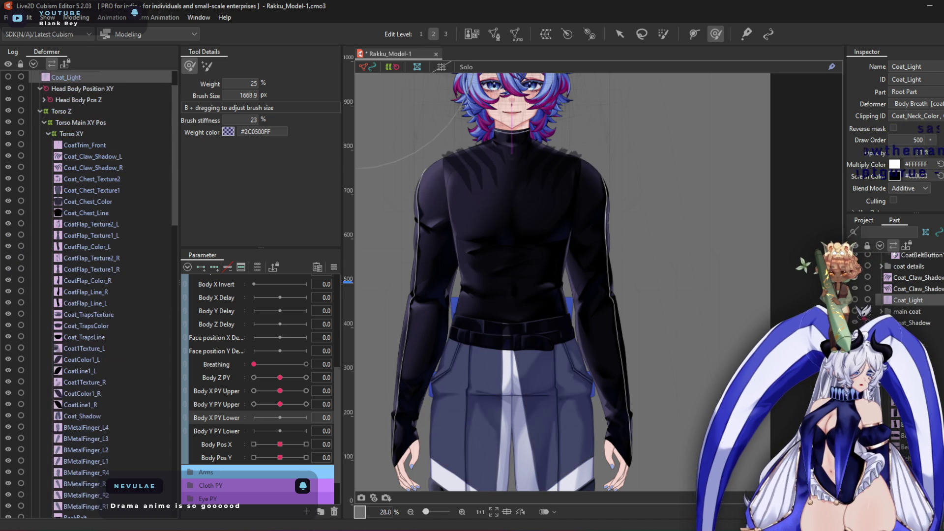
pyautogui.click(856, 311)
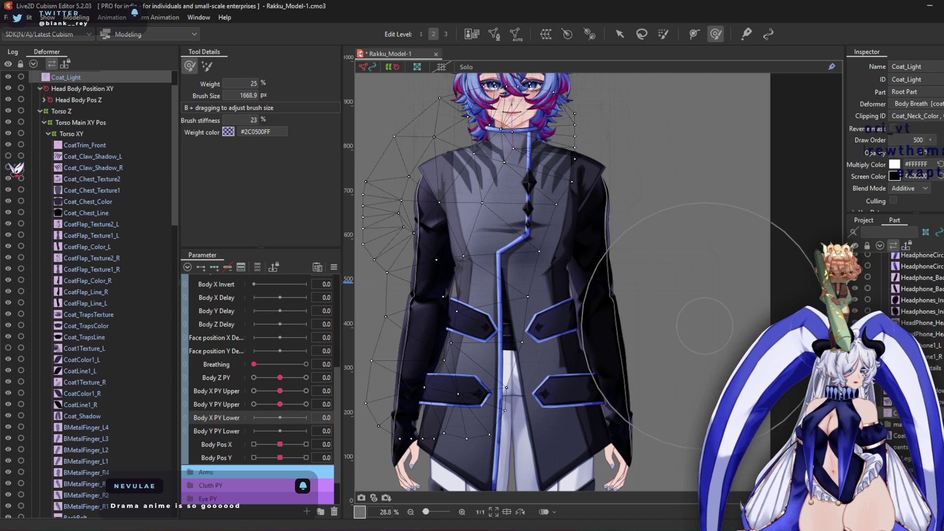
pyautogui.click(125, 145)
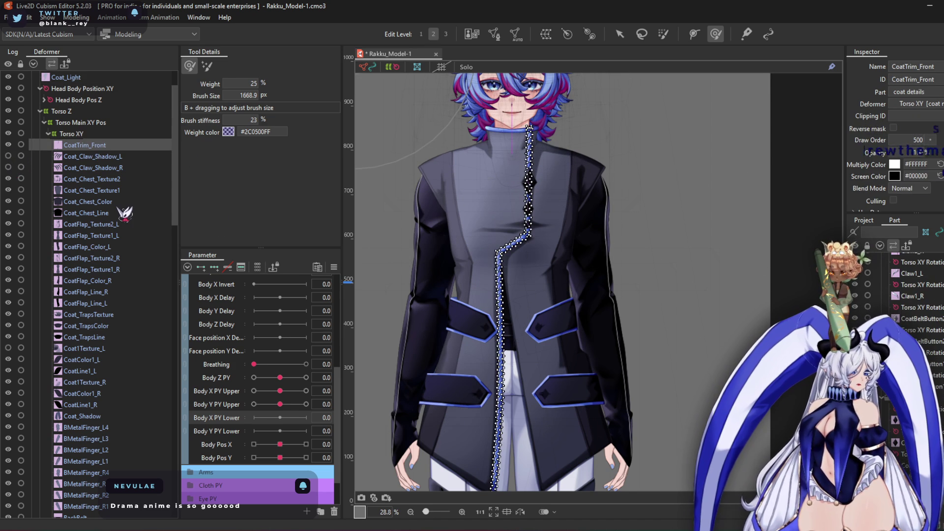
# Select every coat layer from CoatTrim_Front down to BackCoatBelt1
pyautogui.scroll(-6, 126, 253)
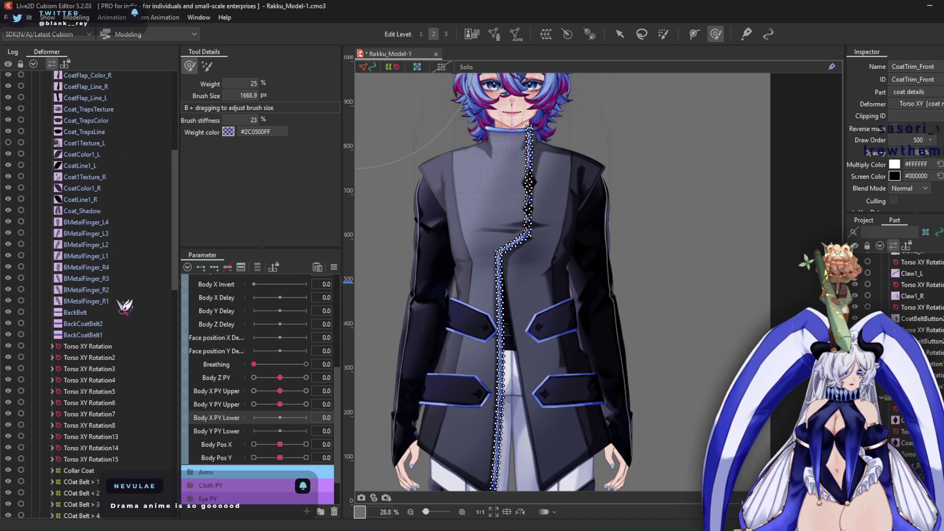
pyautogui.keyDown('shift'); pyautogui.click(106, 335); pyautogui.keyUp('shift')
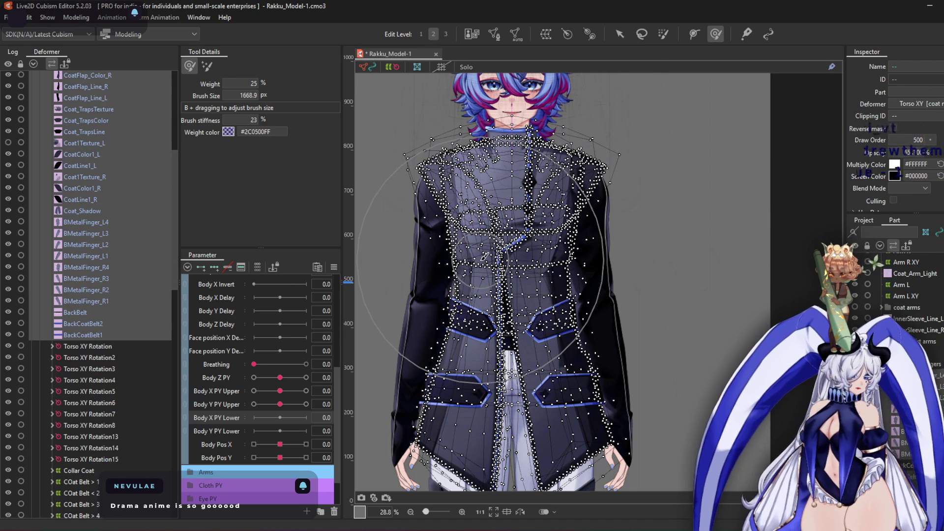
pyautogui.scroll(-3, 131, 325)
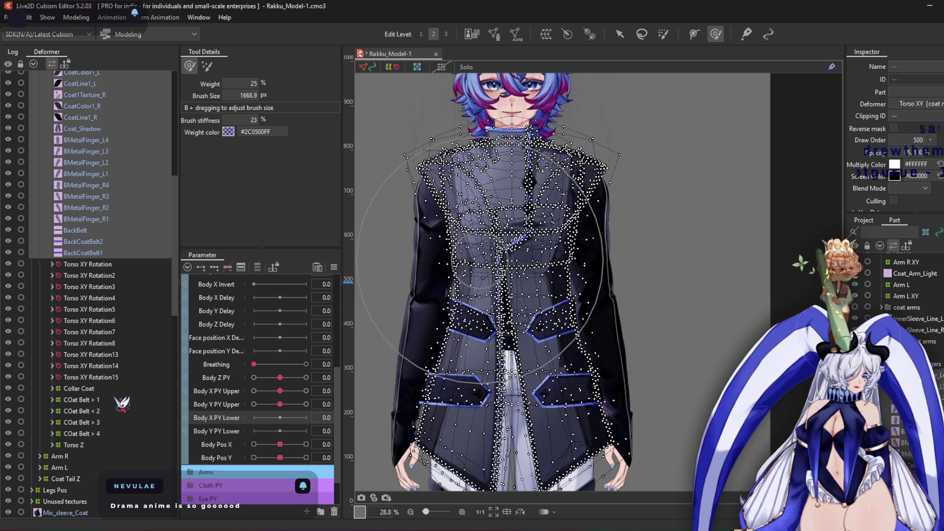
pyautogui.scroll(5, 474, 179)
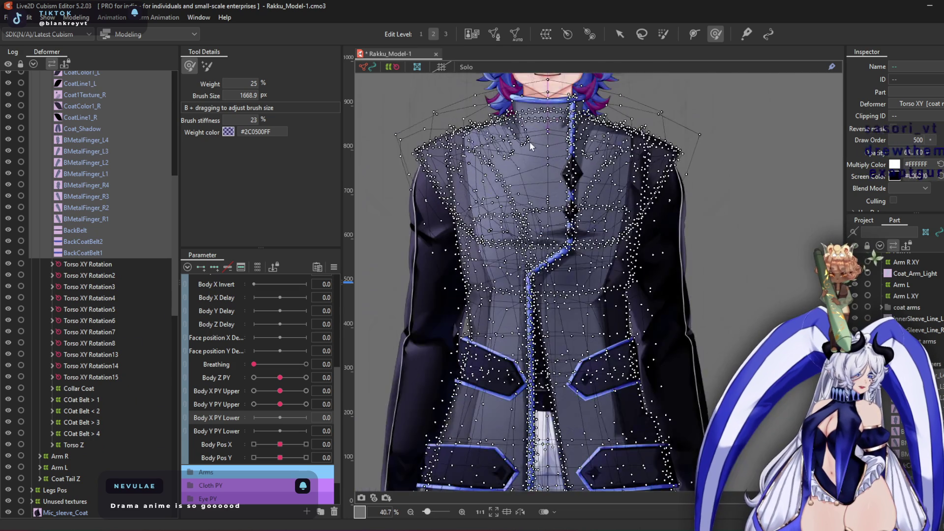
pyautogui.scroll(-2, 474, 179)
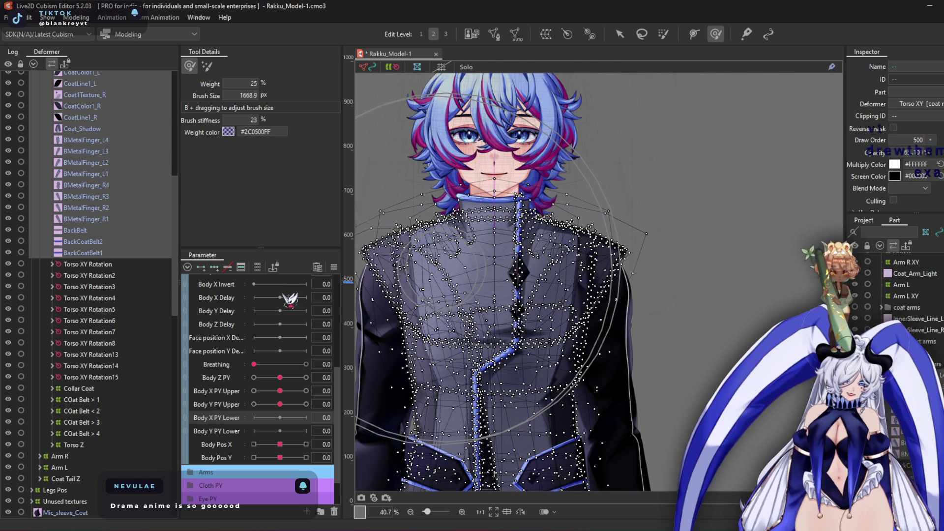
# Create a warp deformer named Coat Torso XY around the selected coat layers
pyautogui.click(548, 34)
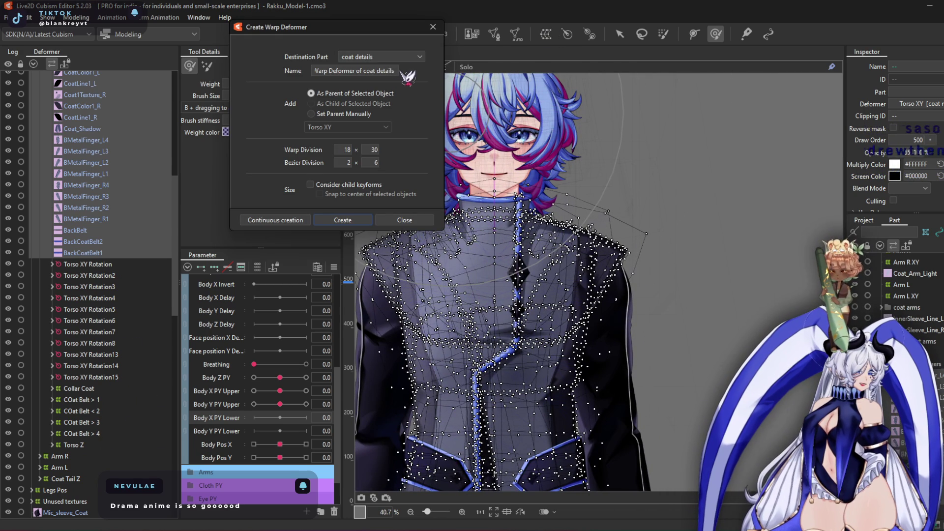
pyautogui.tripleClick(397, 71)
pyautogui.write('Coat Torso XY')
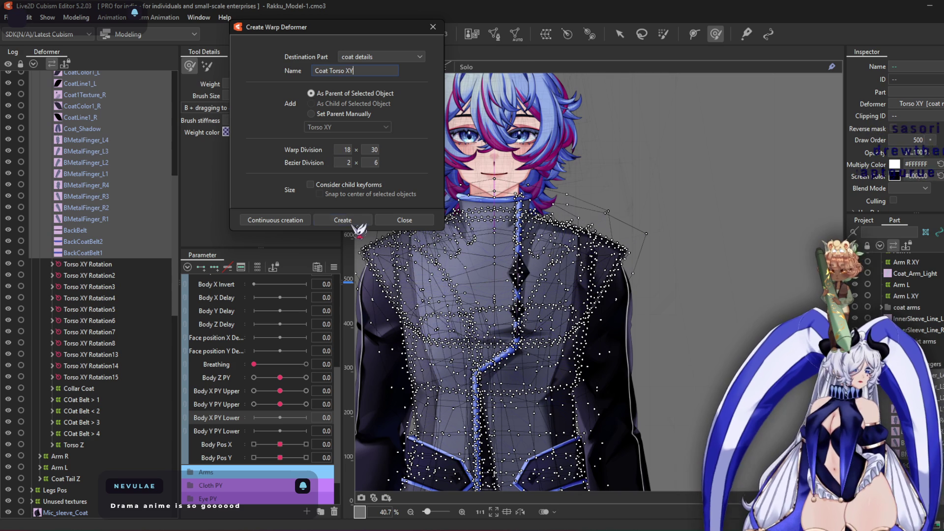
pyautogui.click(343, 220)
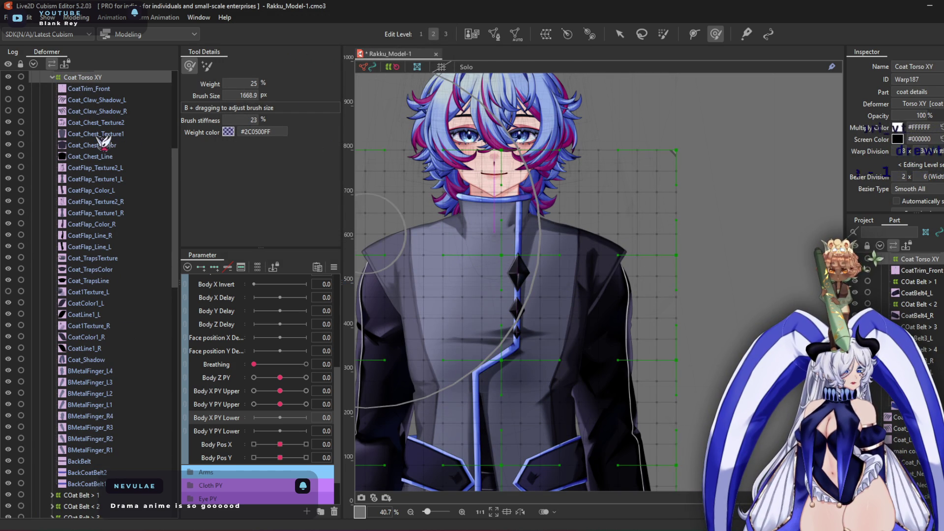
# Check the parent deformers of CoatLine1_R, Coat_Chest_Texture1, Coat_Light and Coat_Neck_Texture1
pyautogui.scroll(-4, 105, 313)
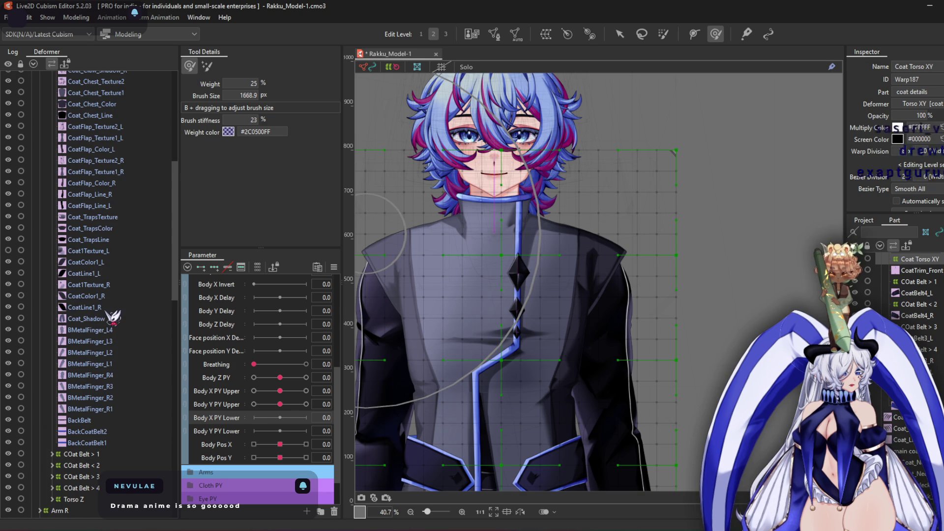
pyautogui.click(88, 307)
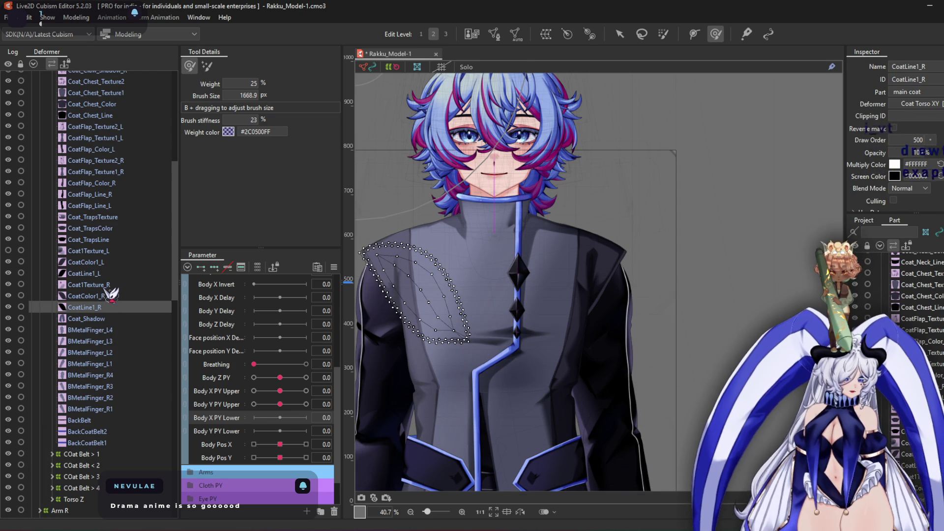
pyautogui.scroll(8, 112, 294)
pyautogui.click(98, 197)
pyautogui.click(96, 175)
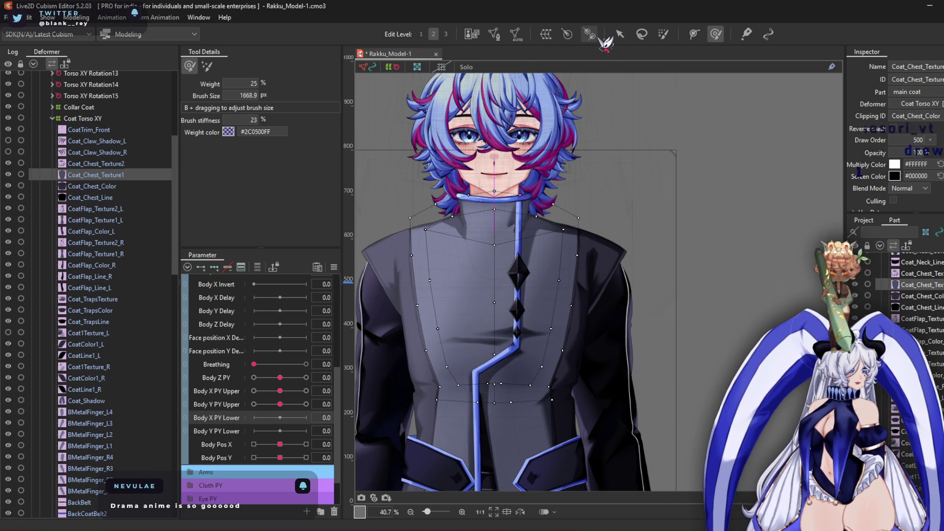
pyautogui.click(620, 34)
pyautogui.scroll(2, 490, 207)
pyautogui.click(461, 208)
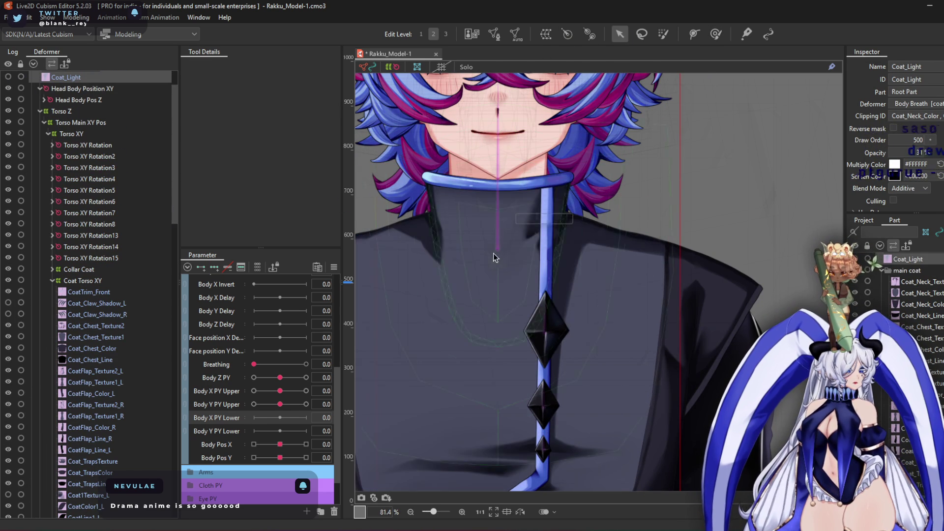
pyautogui.click(464, 237)
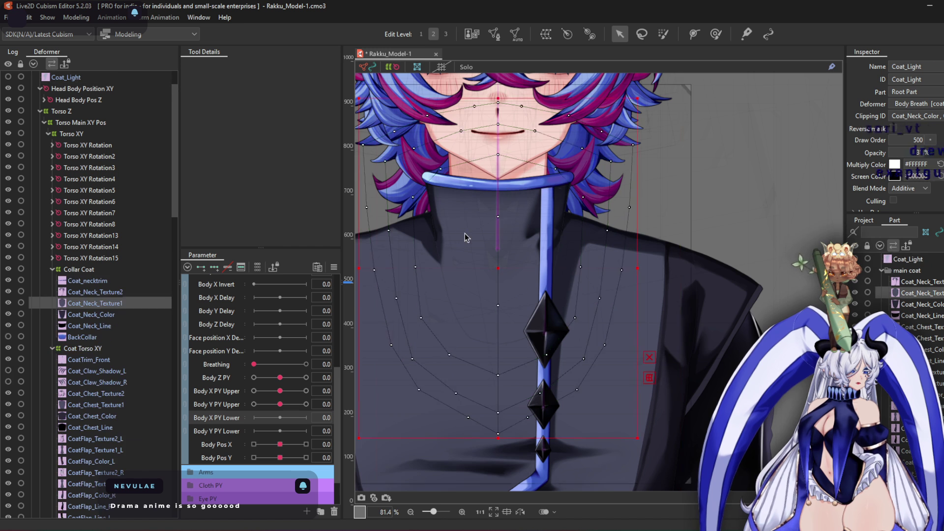
# Collapse the Collar Coat deformer and drag it inside Coat Torso XY
pyautogui.scroll(-2, 467, 241)
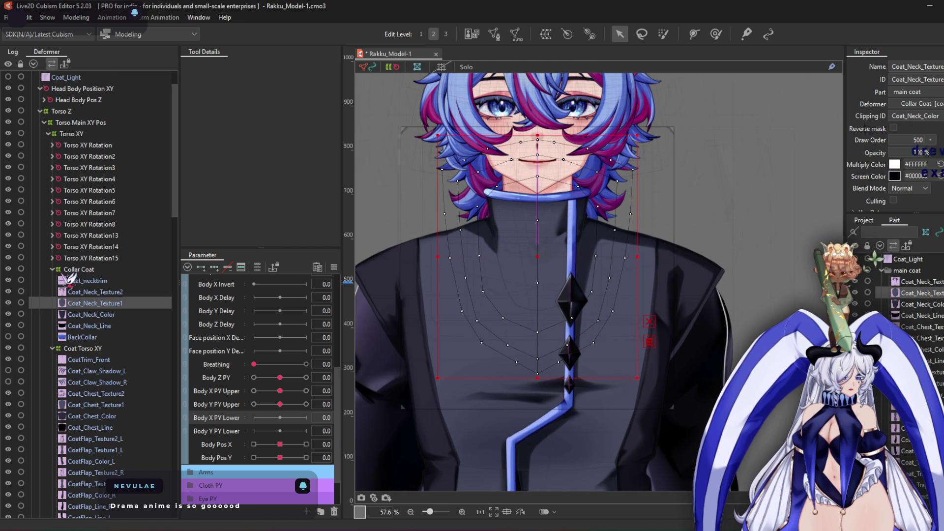
pyautogui.doubleClick(74, 270)
pyautogui.moveTo(95, 281); pyautogui.dragTo(102, 286)
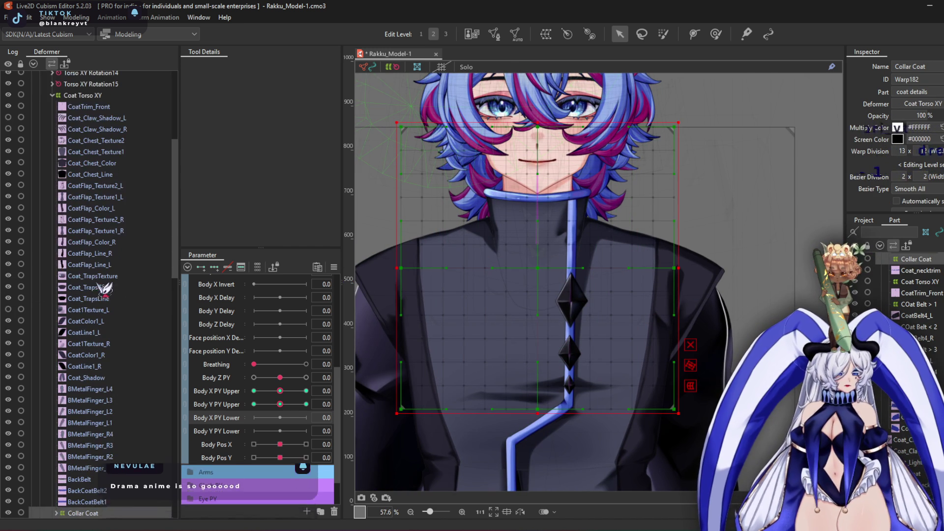
pyautogui.scroll(-2, 123, 384)
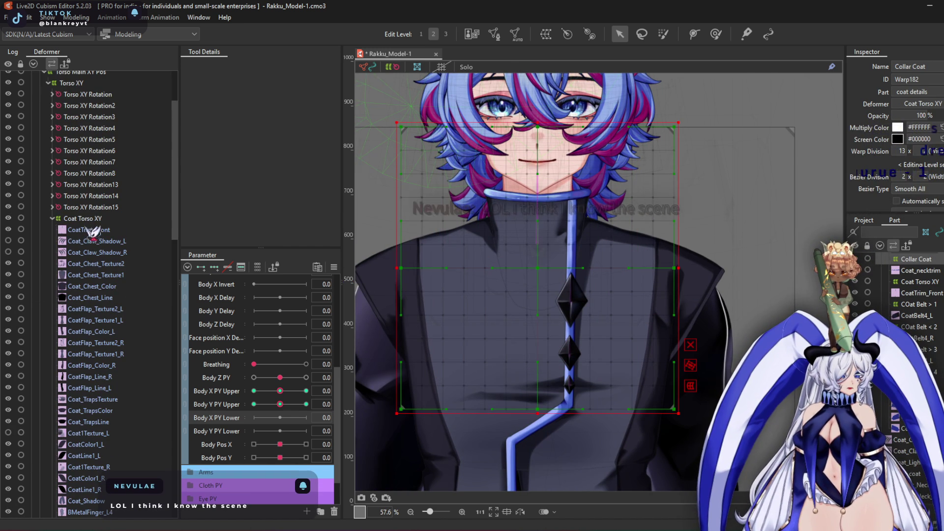
pyautogui.click(93, 218)
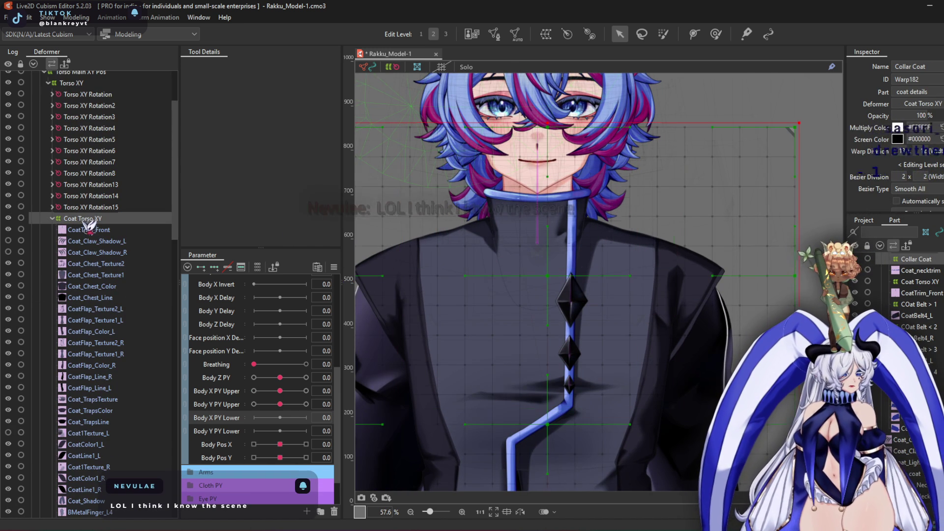
pyautogui.click(234, 391)
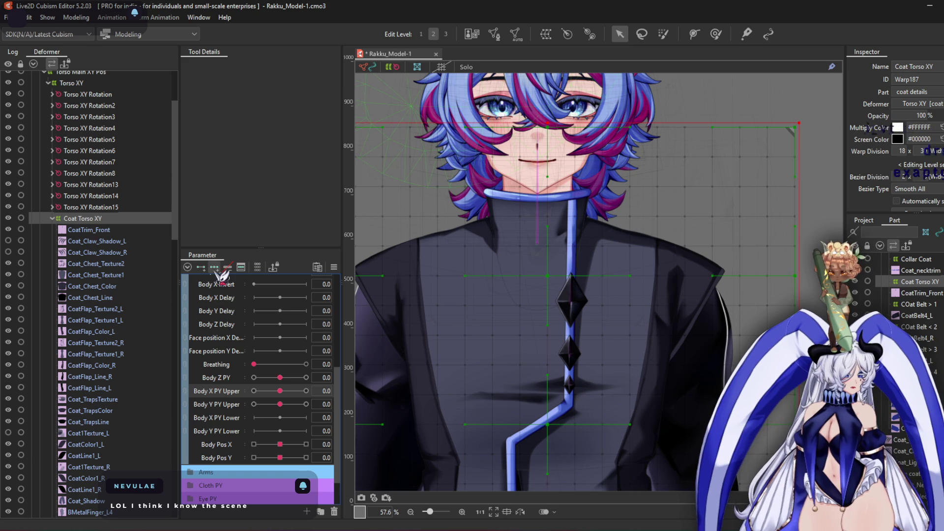
pyautogui.moveTo(279, 391); pyautogui.dragTo(254, 391)
pyautogui.scroll(-3, 502, 241)
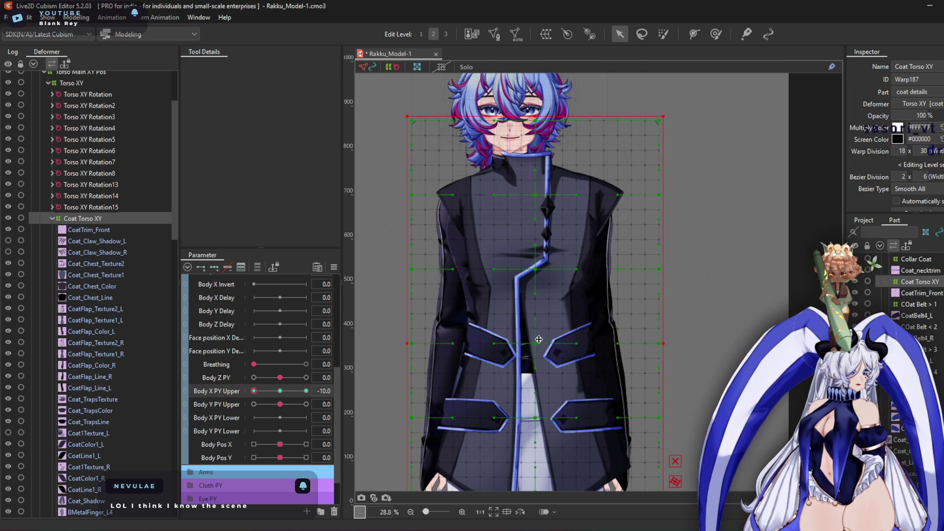
pyautogui.press('Left')
pyautogui.press('Left')
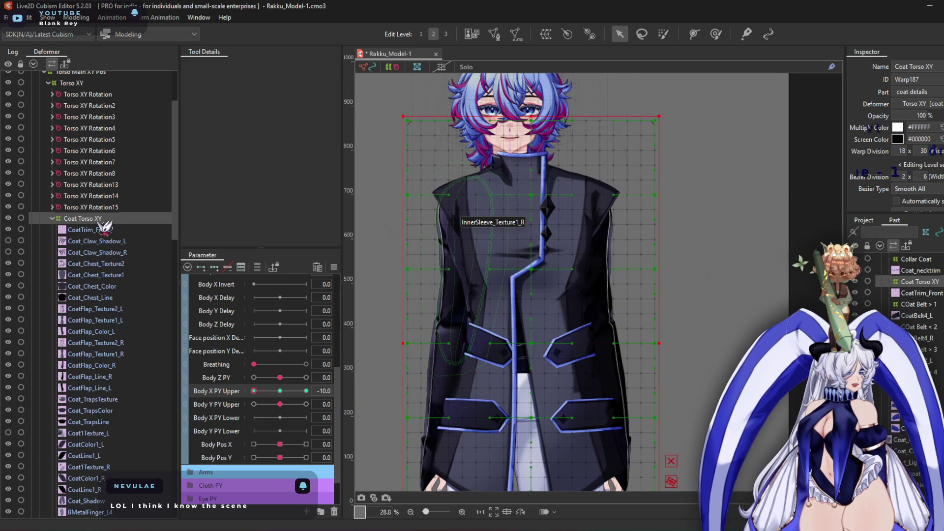
pyautogui.scroll(5, 104, 243)
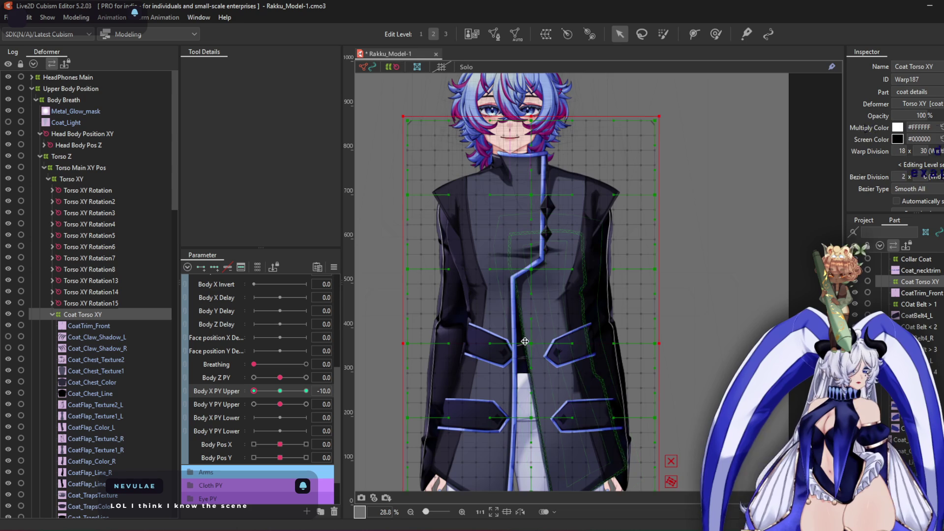
pyautogui.moveTo(551, 352); pyautogui.dragTo(573, 362)
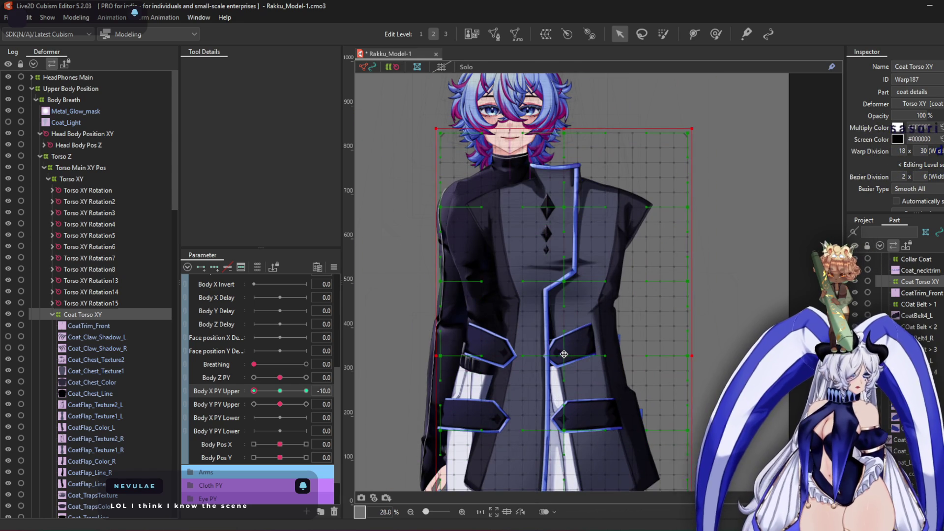
pyautogui.hotkey('ctrl', 'z')
pyautogui.click(89, 190)
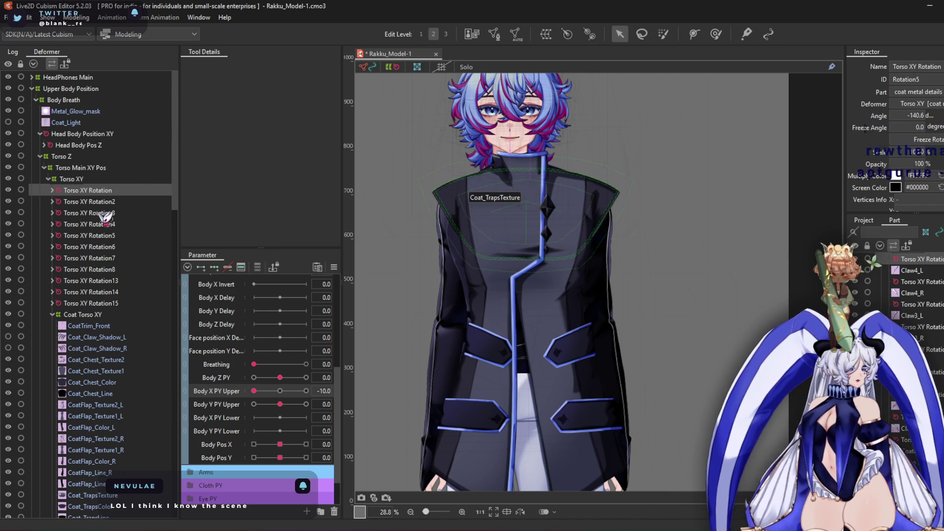
# Multi-select Torso XY Rotation13–15 and move them inside Coat Torso XY
pyautogui.click(99, 303)
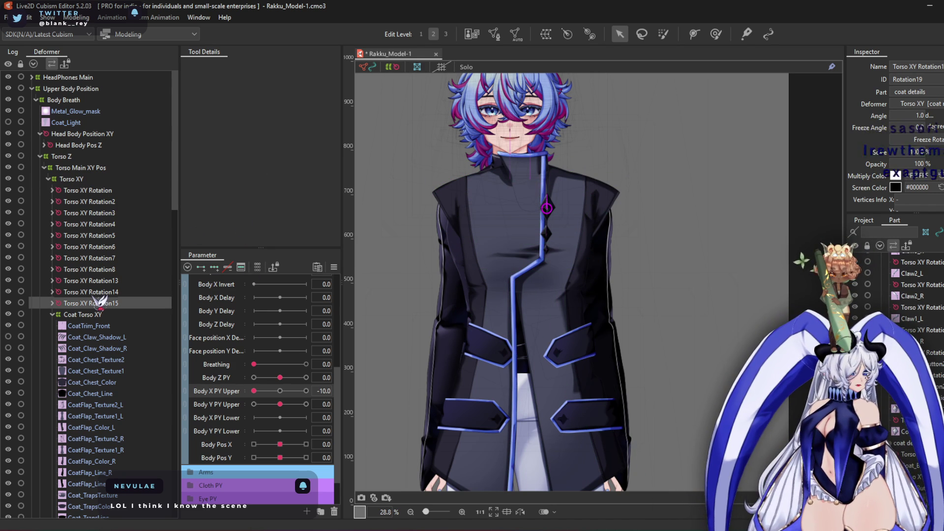
pyautogui.click(100, 293)
pyautogui.click(104, 281)
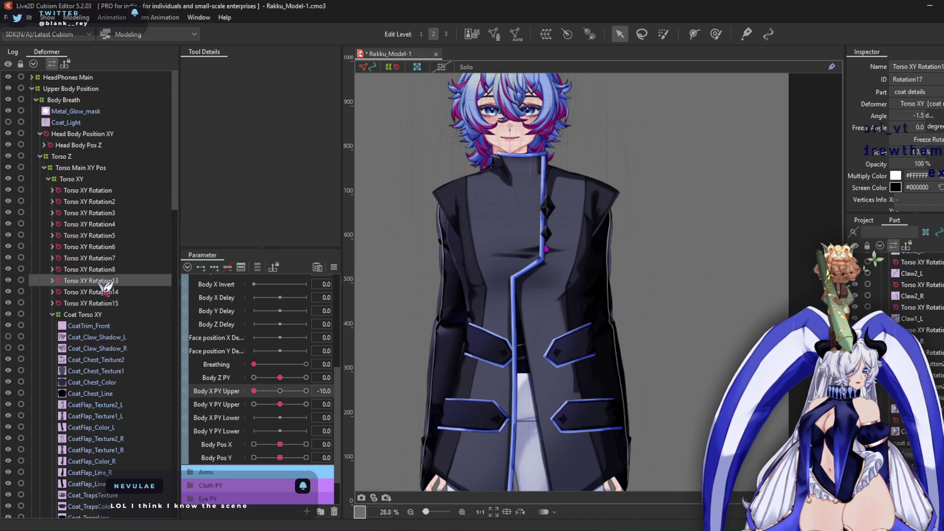
pyautogui.keyDown('shift'); pyautogui.click(101, 303); pyautogui.keyUp('shift')
pyautogui.moveTo(101, 303); pyautogui.dragTo(92, 317)
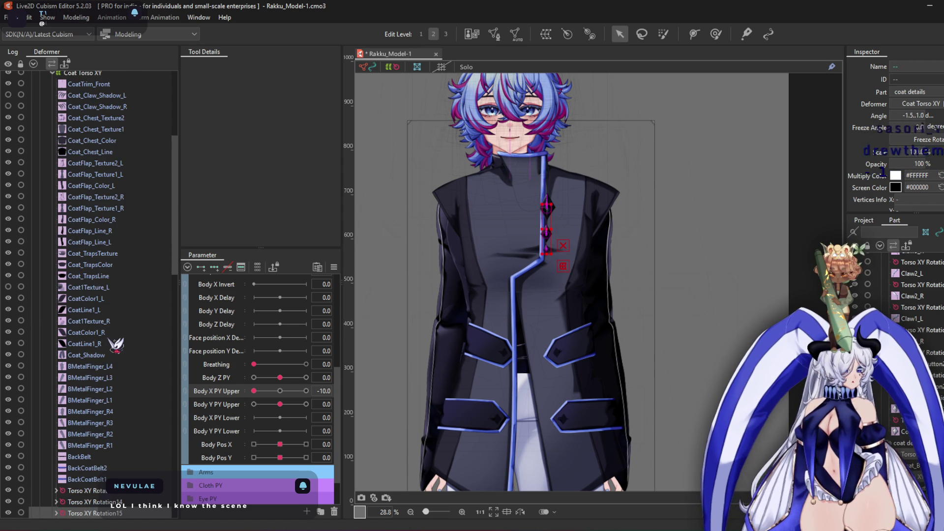
# Step through Torso XY Rotation8 up to Torso XY Rotation to check them
pyautogui.scroll(-5, 113, 339)
pyautogui.scroll(10, 113, 347)
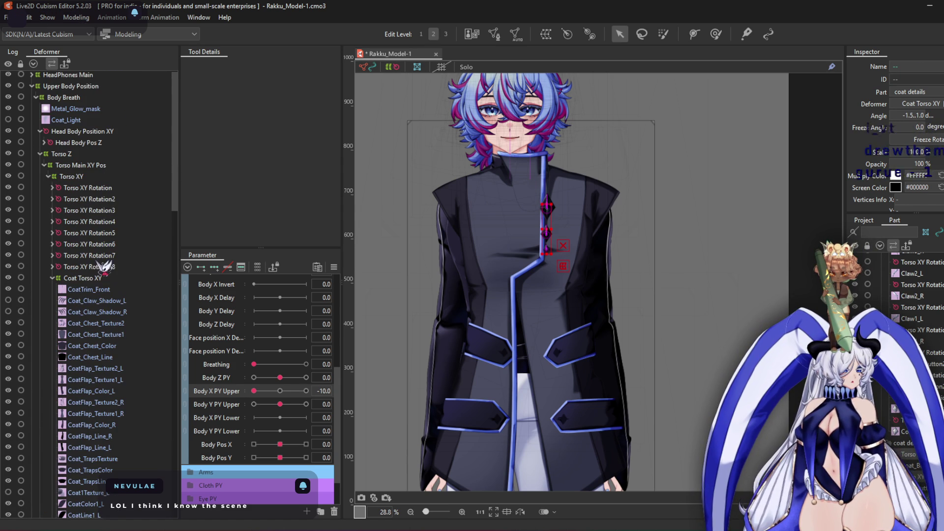
pyautogui.click(93, 267)
pyautogui.click(98, 256)
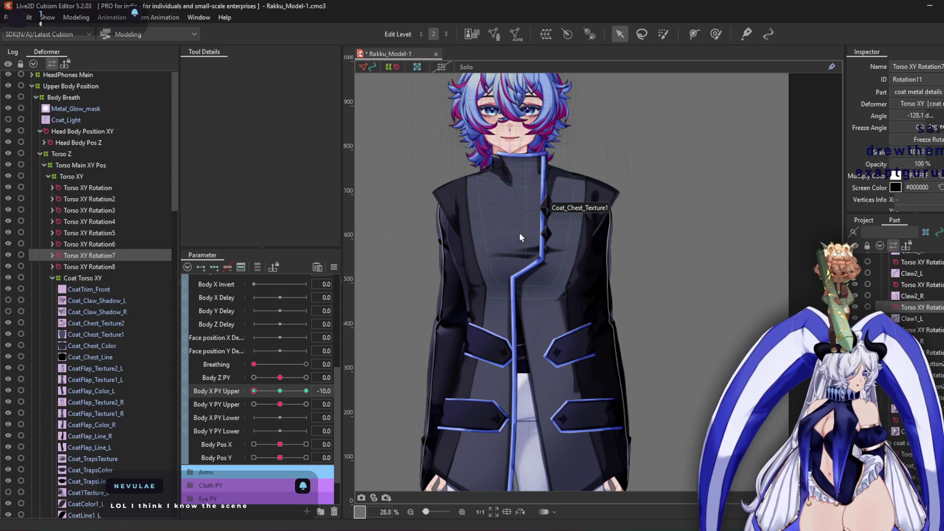
pyautogui.scroll(-2, 520, 233)
pyautogui.click(113, 245)
pyautogui.click(109, 233)
pyautogui.click(107, 222)
pyautogui.click(106, 210)
pyautogui.click(108, 199)
pyautogui.click(100, 188)
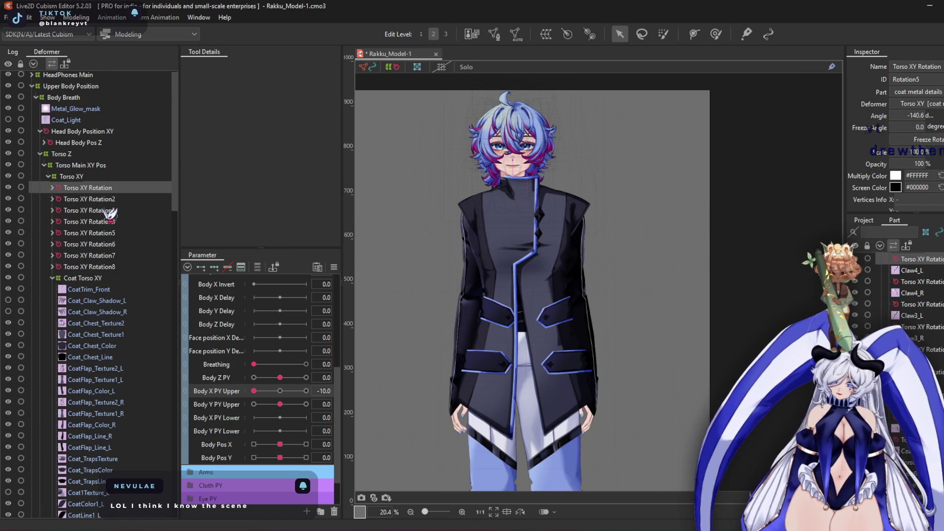
# Select COat Belt > 1–4 and move the four warps into Coat Torso XY
pyautogui.scroll(-1, 120, 243)
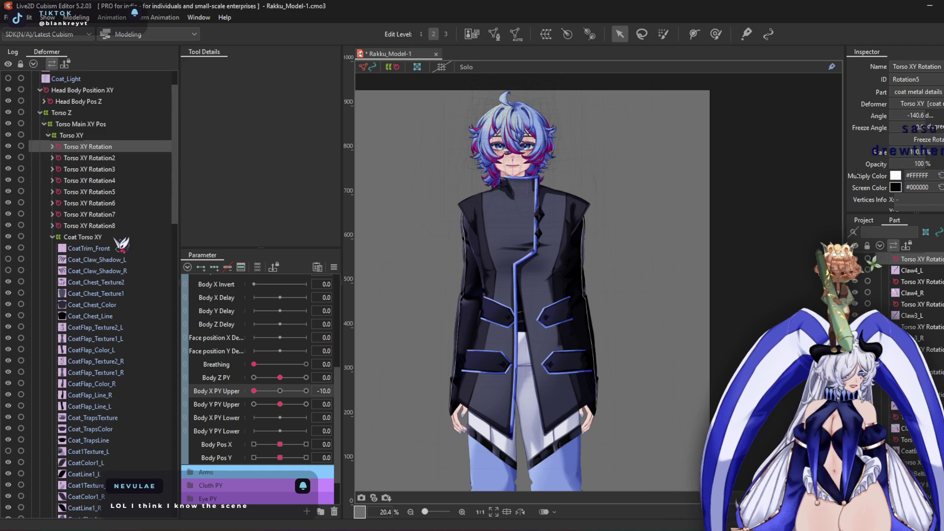
pyautogui.scroll(-8, 113, 224)
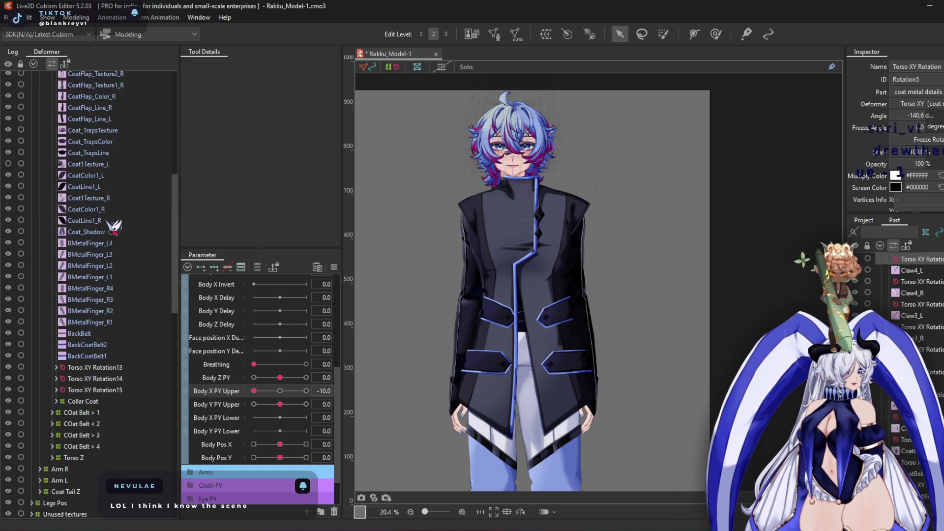
pyautogui.scroll(-2, 107, 223)
pyautogui.click(104, 332)
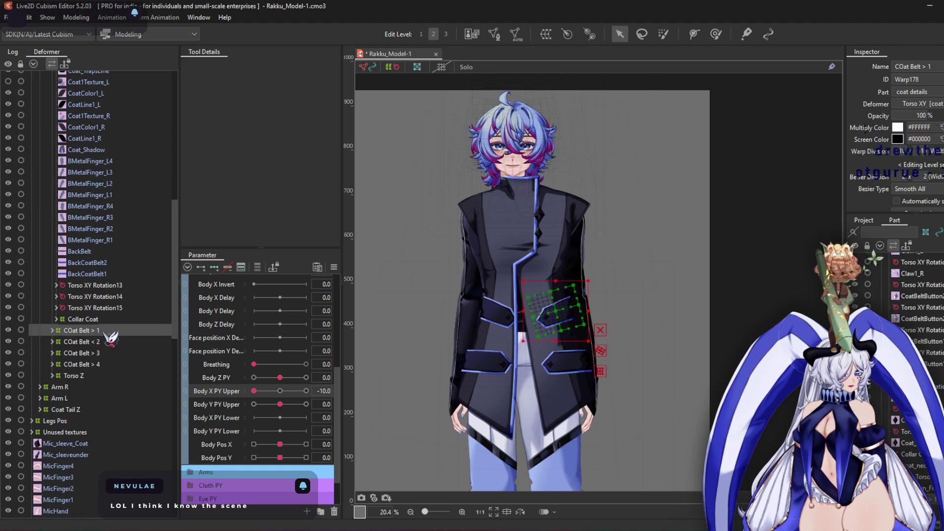
pyautogui.keyDown('shift'); pyautogui.click(108, 364); pyautogui.keyUp('shift')
pyautogui.scroll(1, 107, 374)
pyautogui.moveTo(108, 310)
pyautogui.mouseDown()
pyautogui.moveTo(107, 297)
pyautogui.moveTo(111, 326)
pyautogui.mouseUp()
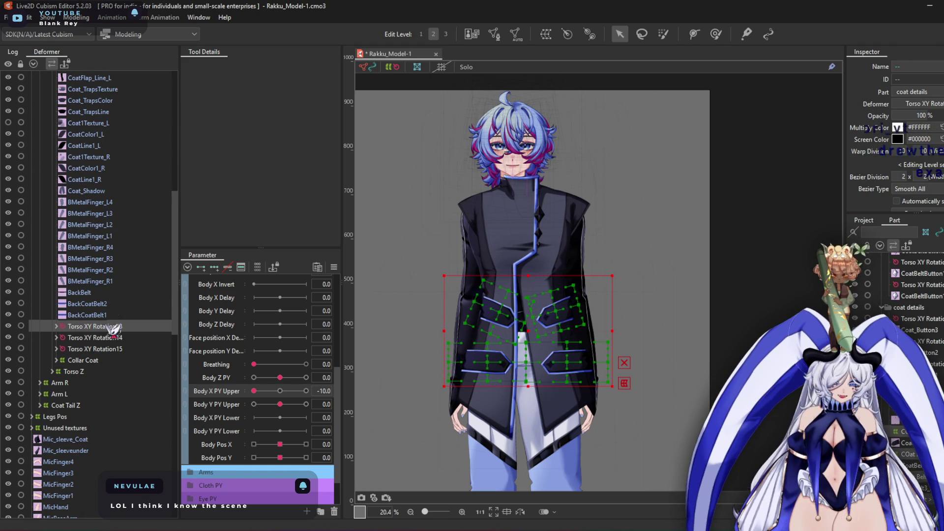
# Select the Coat Torso XY warp and set Body X PY Upper to its centre key
pyautogui.scroll(7, 115, 357)
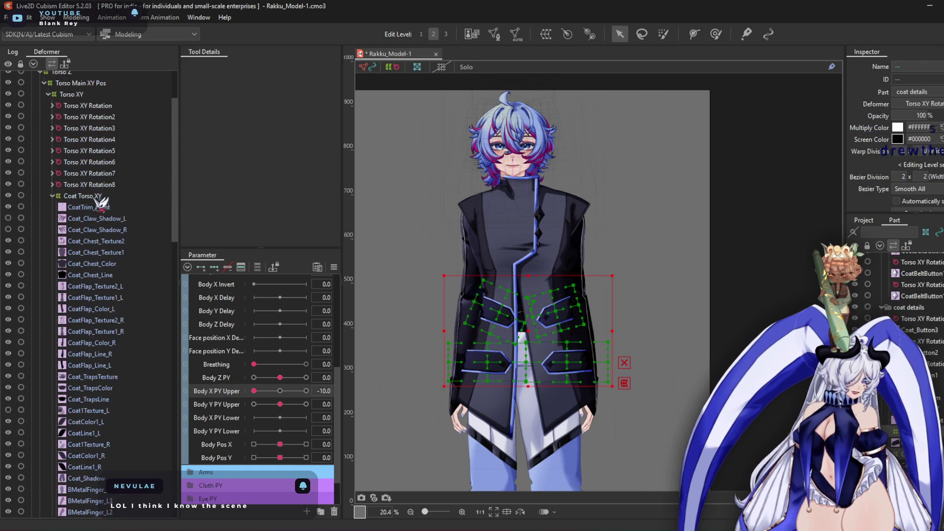
pyautogui.doubleClick(98, 196)
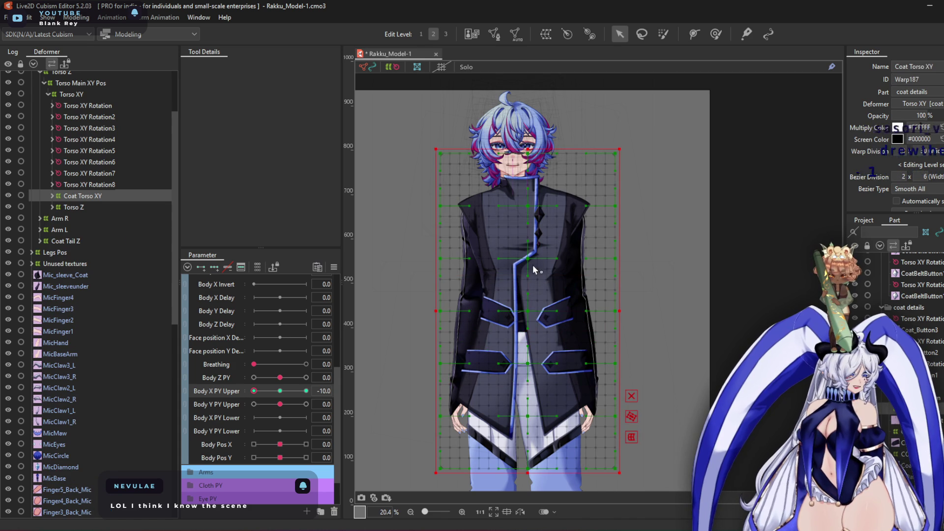
pyautogui.scroll(2, 534, 272)
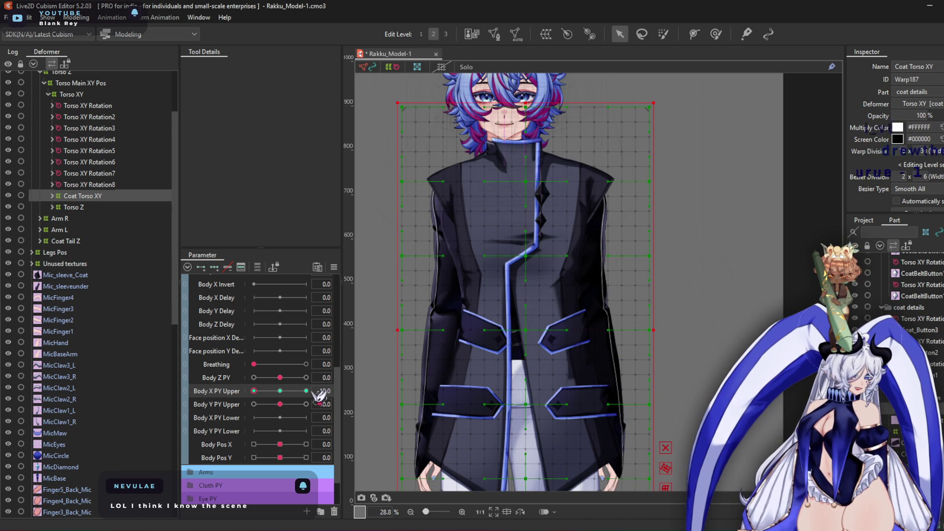
pyautogui.click(280, 390)
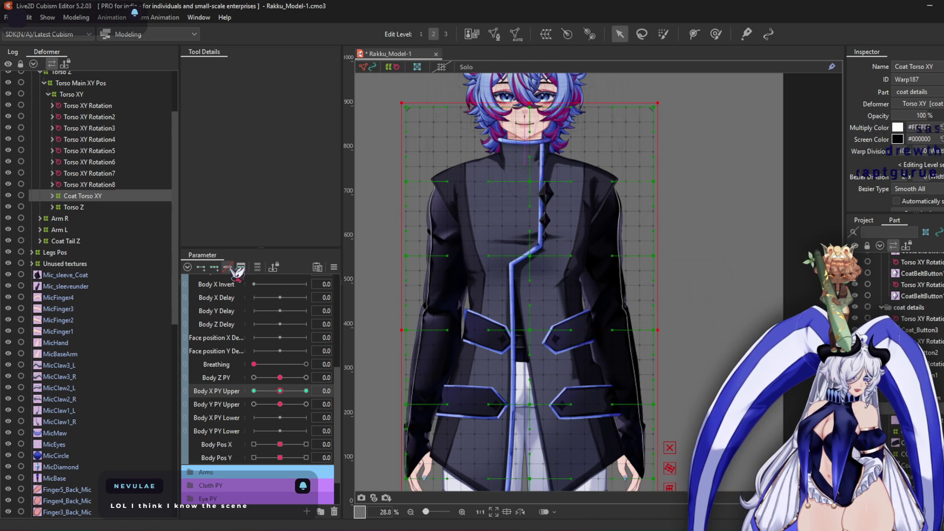
# At Body X PY Upper -10, shift the coat warp left, pull its centre further left, reset to 0
pyautogui.moveTo(280, 390); pyautogui.dragTo(202, 391)
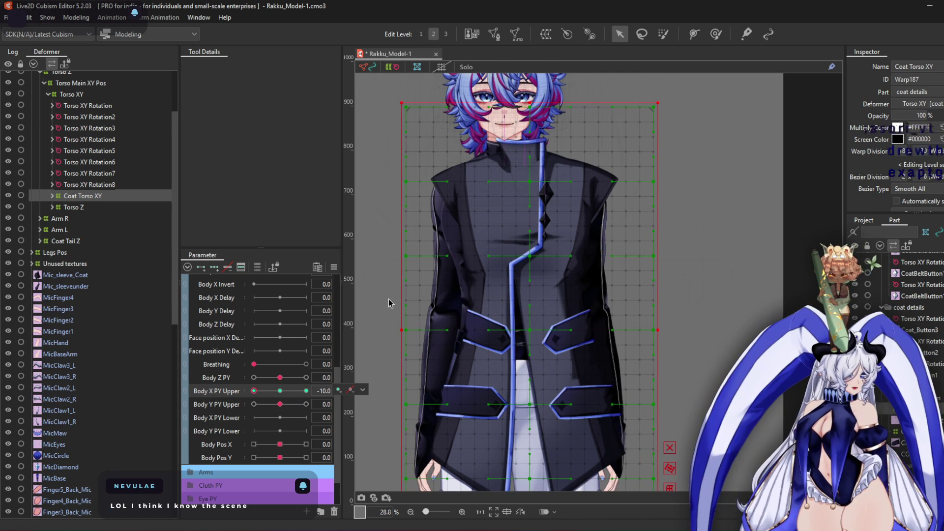
pyautogui.moveTo(531, 333); pyautogui.dragTo(523, 333)
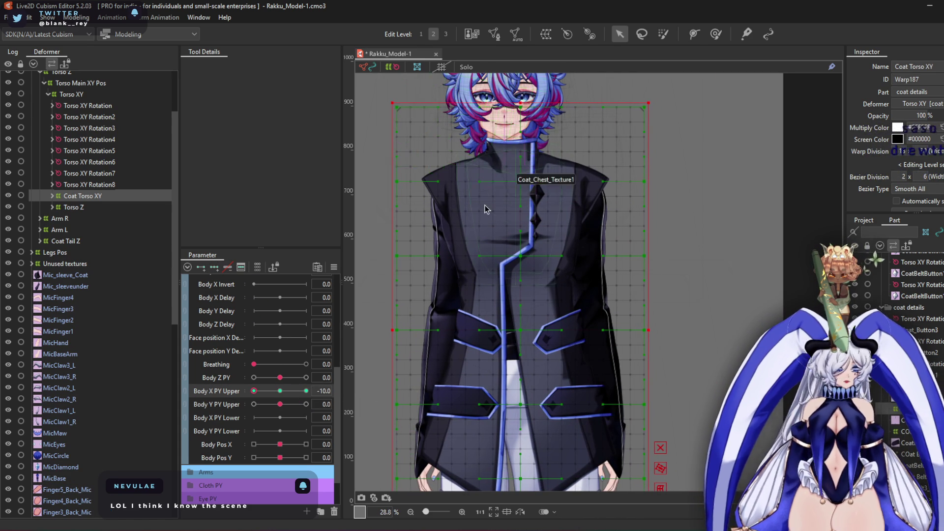
pyautogui.scroll(3, 485, 205)
pyautogui.moveTo(557, 309)
pyautogui.mouseDown()
pyautogui.moveTo(536, 308)
pyautogui.moveTo(544, 309)
pyautogui.mouseUp()
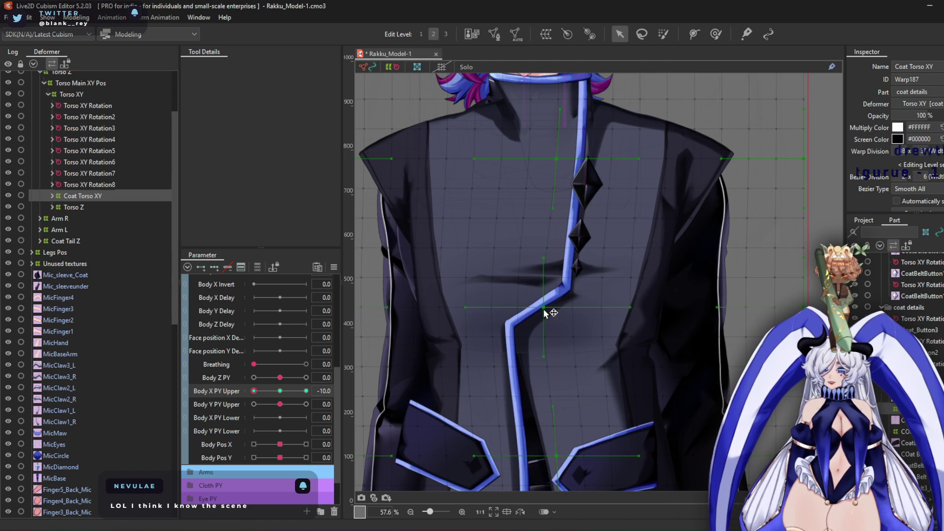
pyautogui.click(280, 391)
pyautogui.doubleClick(114, 196)
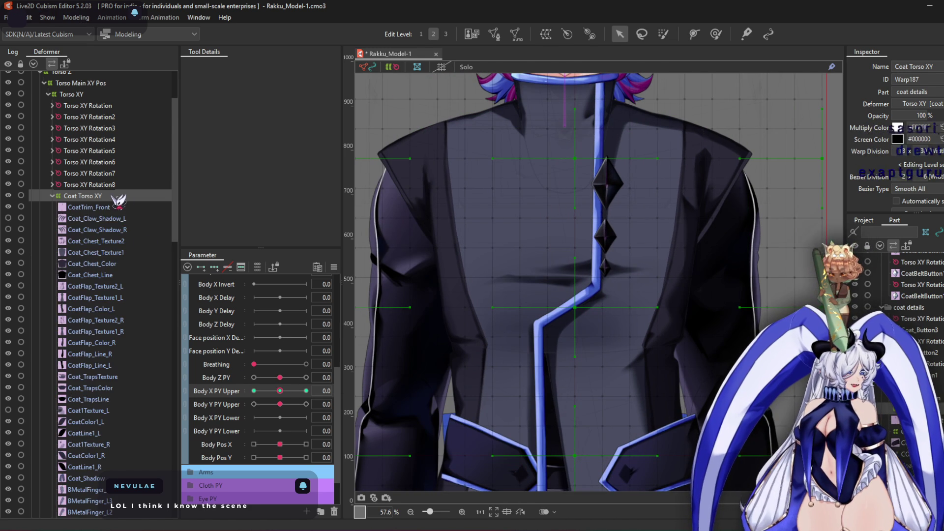
# Expand Torso XY Rotation13–15 to reveal their buttons and belt warps
pyautogui.scroll(-4, 114, 225)
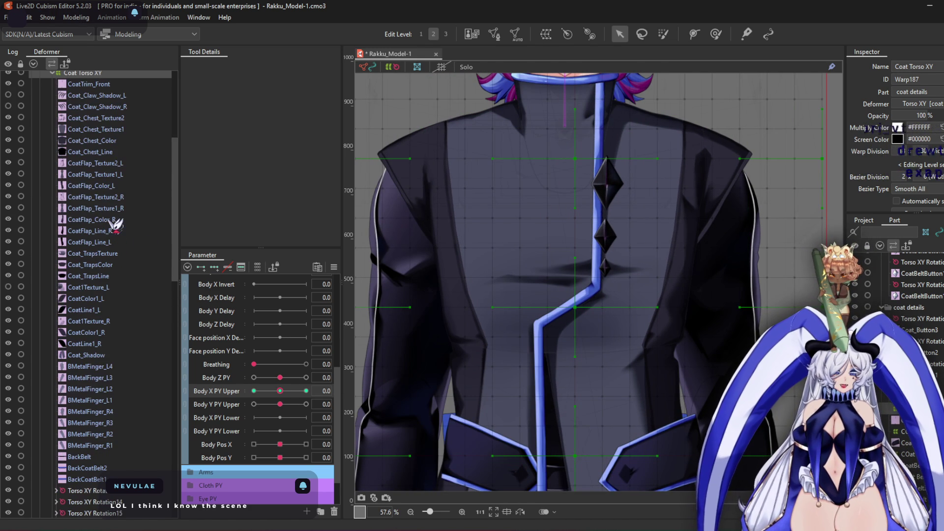
pyautogui.scroll(-8, 115, 225)
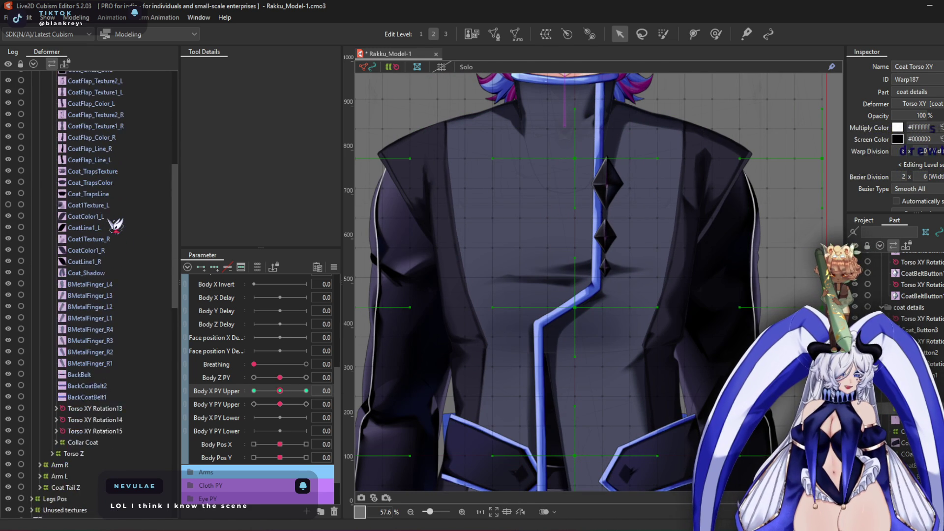
pyautogui.click(113, 255)
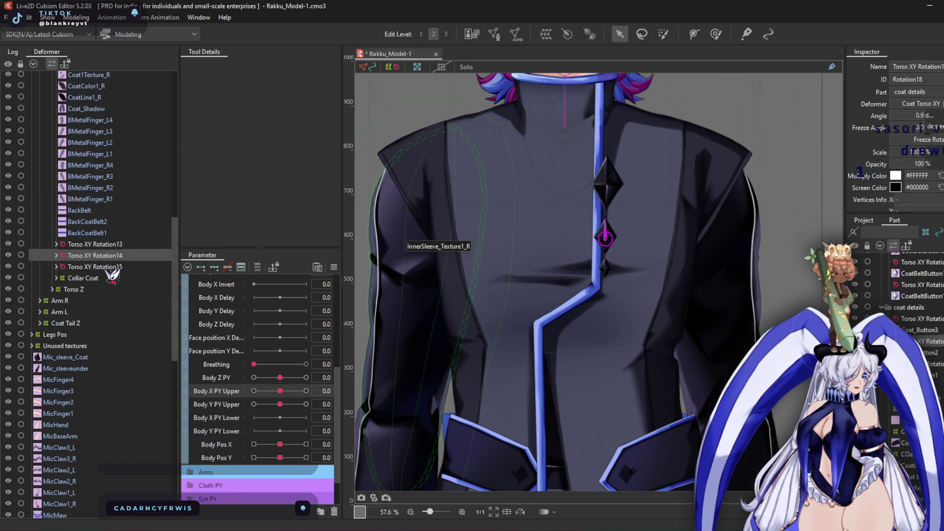
pyautogui.click(112, 266)
pyautogui.scroll(13, 116, 263)
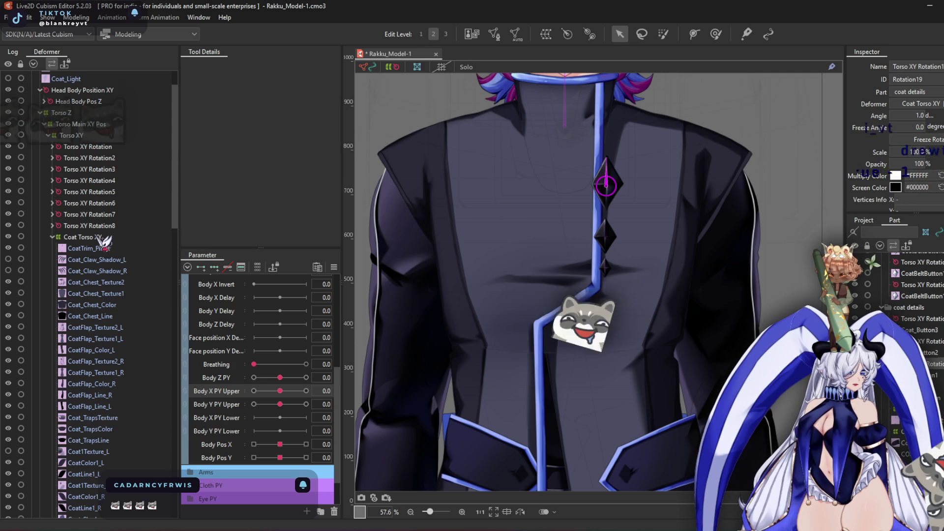
pyautogui.scroll(-8, 115, 251)
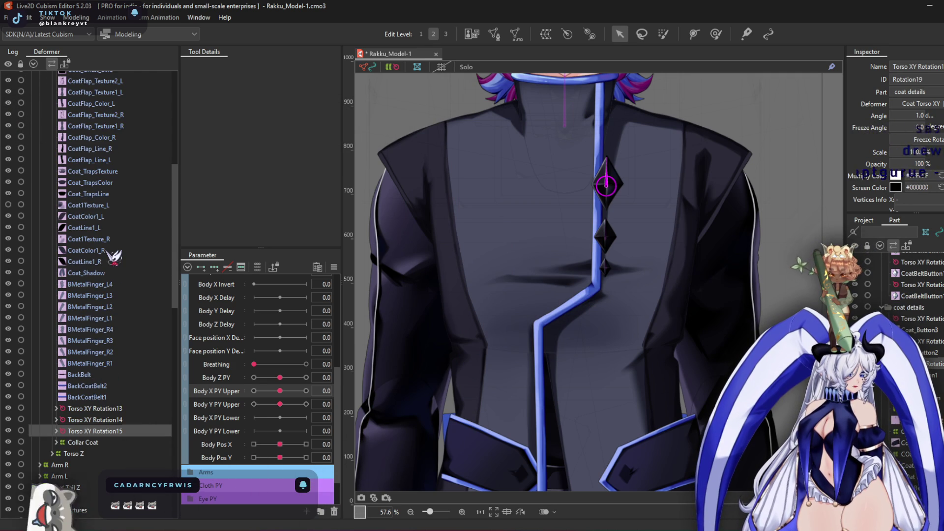
pyautogui.doubleClick(99, 432)
pyautogui.doubleClick(102, 420)
pyautogui.click(105, 409)
pyautogui.doubleClick(105, 410)
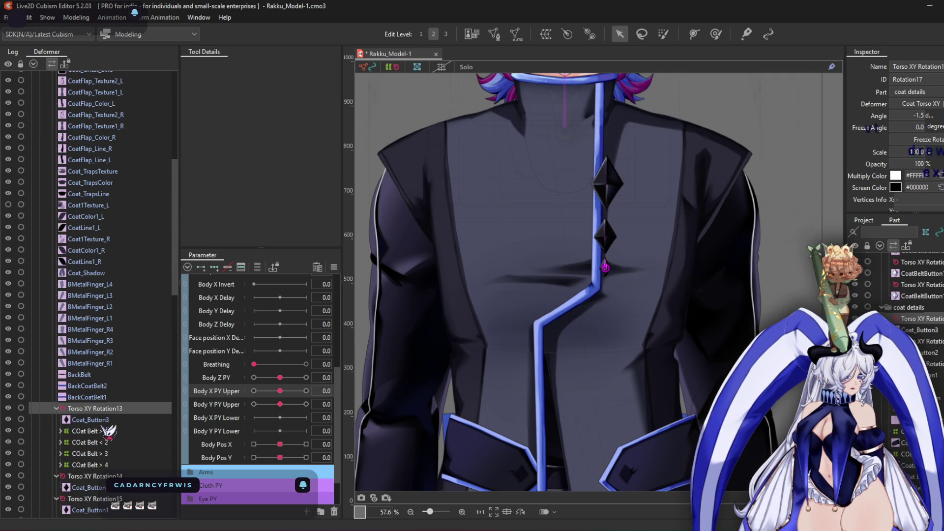
# Select the four COat Belt warps and parent them to Coat Torso XY
pyautogui.click(101, 431)
pyautogui.keyDown('shift'); pyautogui.click(89, 464); pyautogui.keyUp('shift')
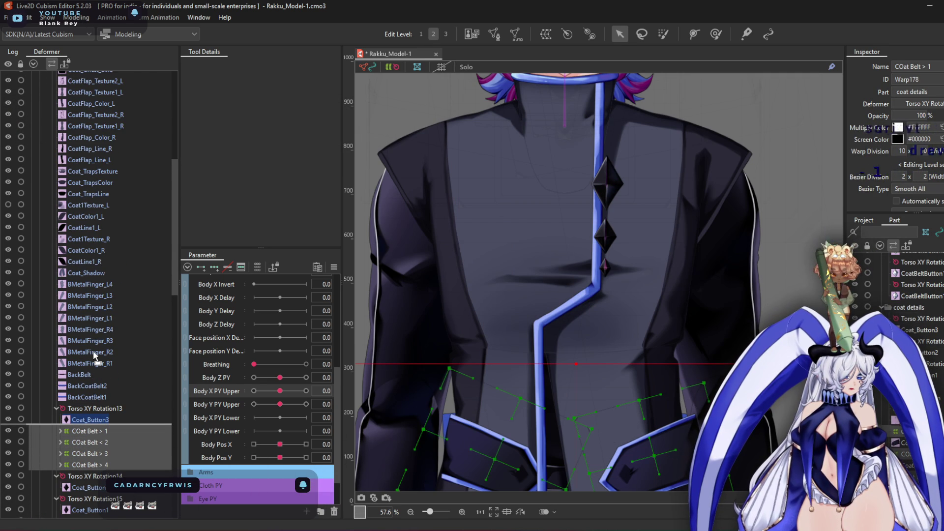
pyautogui.press('Escape')
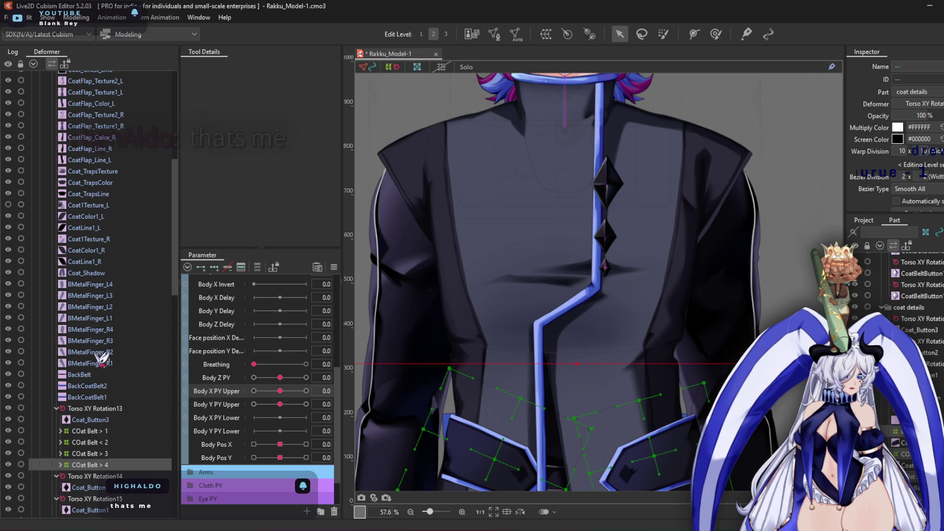
pyautogui.keyDown('shift'); pyautogui.click(99, 433); pyautogui.keyUp('shift')
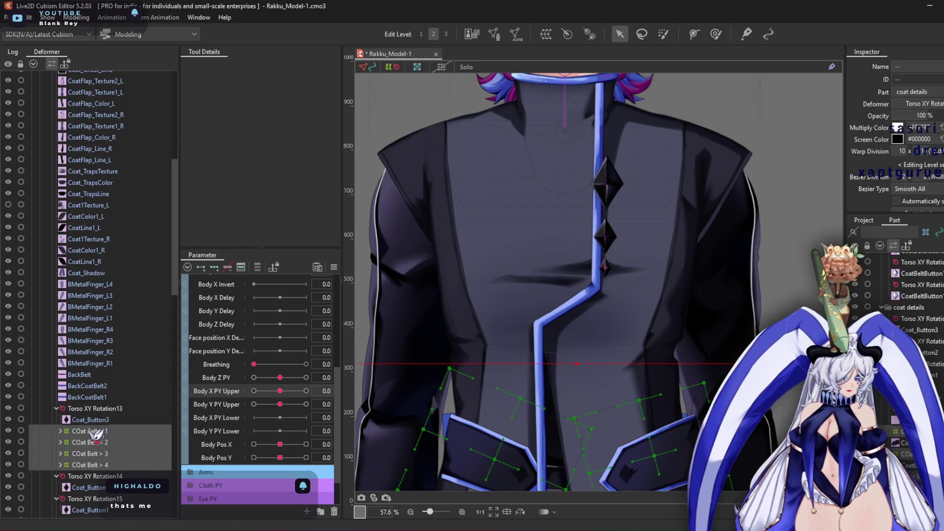
pyautogui.scroll(2, 101, 457)
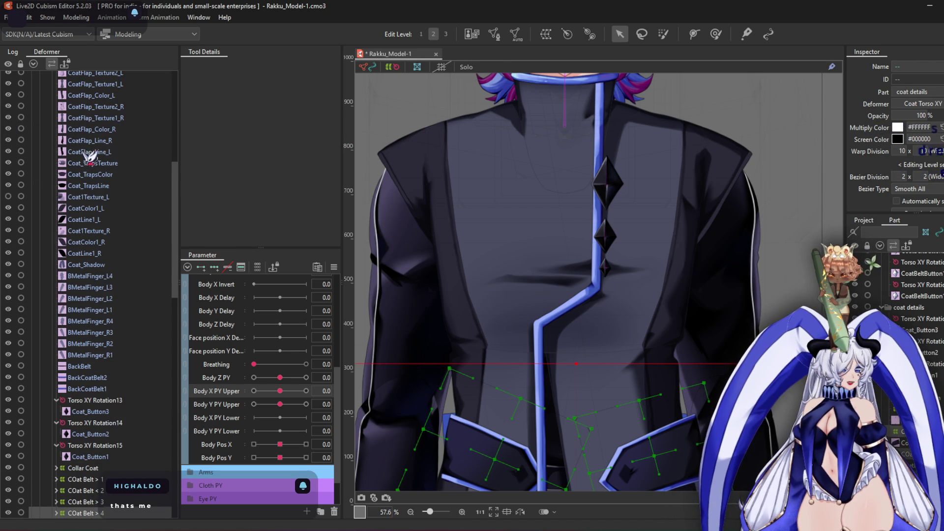
# Check the parent deformers of Torso XY Rotation13–15, then select Coat Torso XY
pyautogui.click(85, 402)
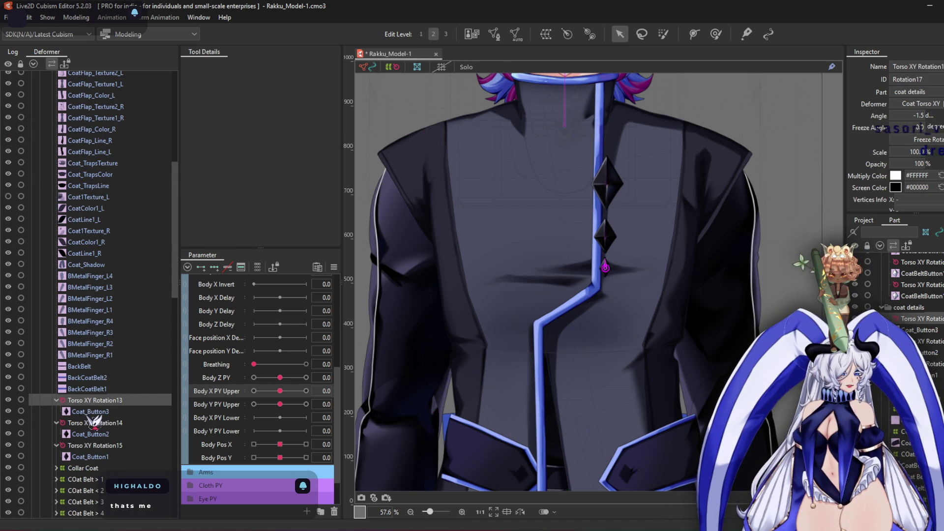
pyautogui.click(87, 413)
pyautogui.click(93, 423)
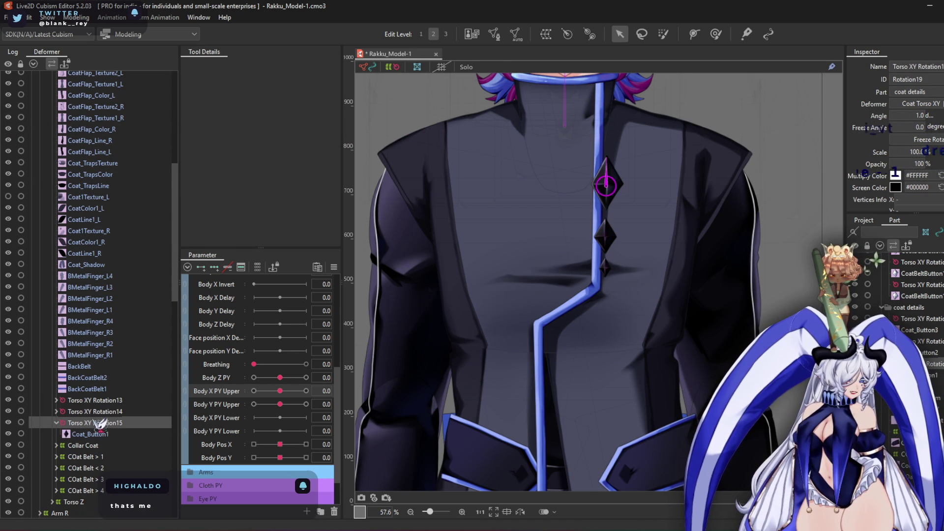
pyautogui.scroll(8, 88, 320)
pyautogui.doubleClick(79, 229)
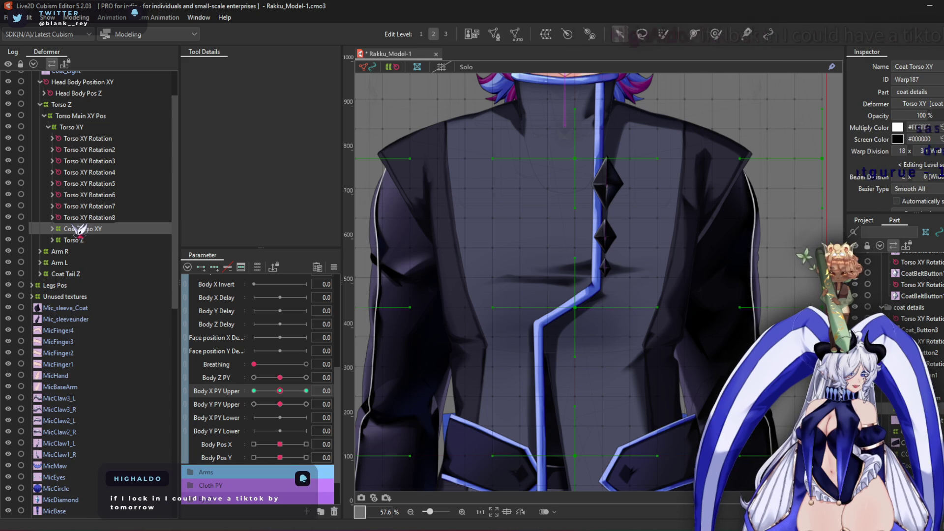
# At Body X PY Upper -10, shift the Coat Torso XY warp's central points left to bend the trim
pyautogui.click(254, 391)
pyautogui.scroll(-3, 511, 265)
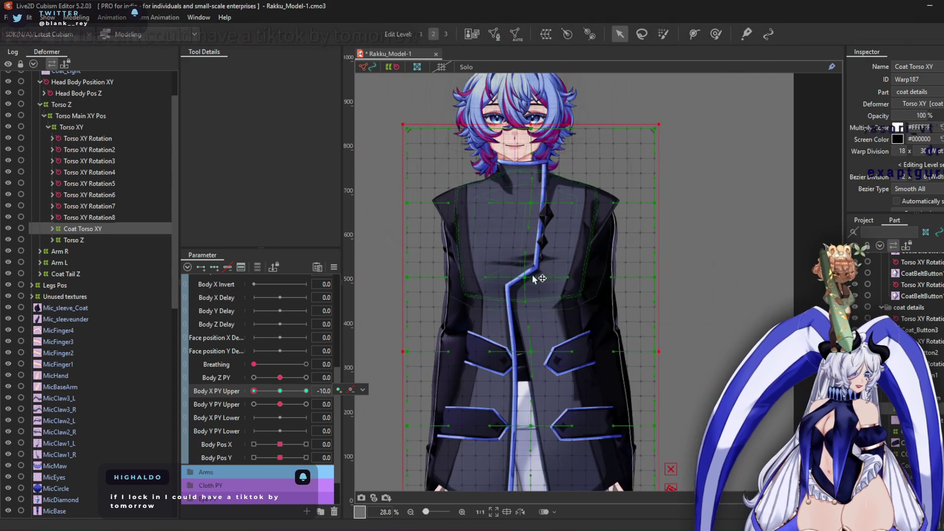
pyautogui.moveTo(522, 281); pyautogui.dragTo(516, 285)
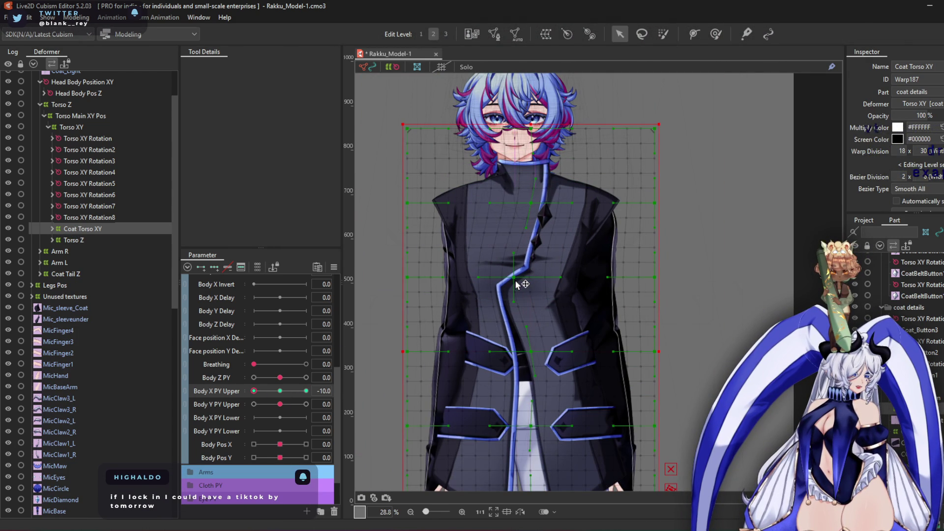
pyautogui.click(280, 391)
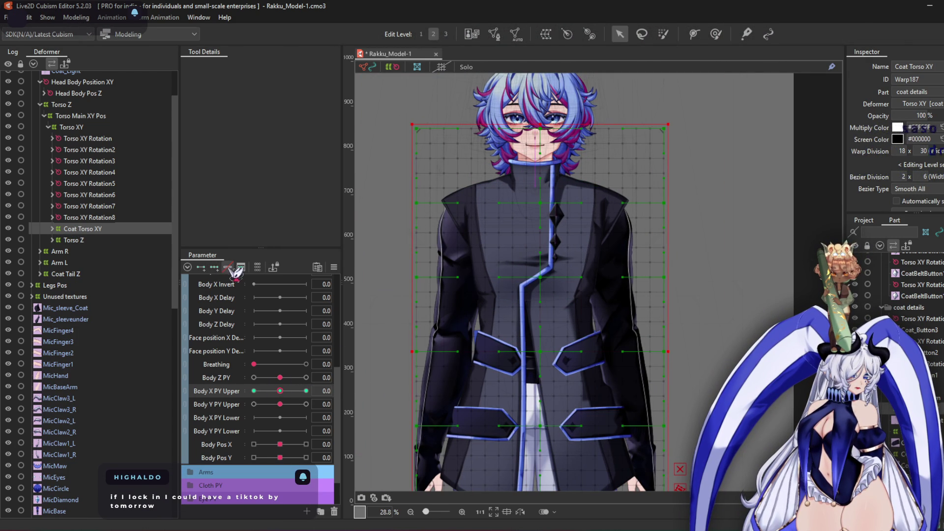
pyautogui.moveTo(295, 392); pyautogui.dragTo(234, 392)
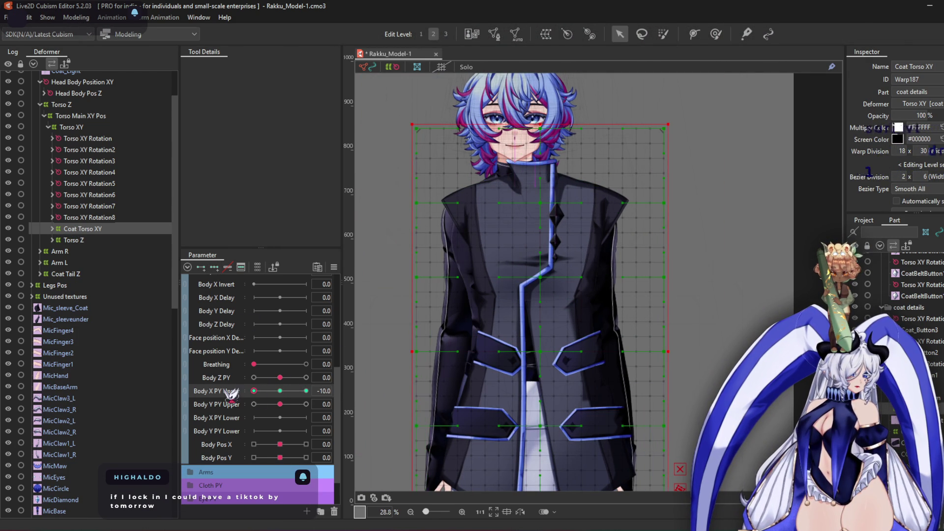
pyautogui.moveTo(535, 353); pyautogui.dragTo(525, 354)
pyautogui.scroll(3, 554, 171)
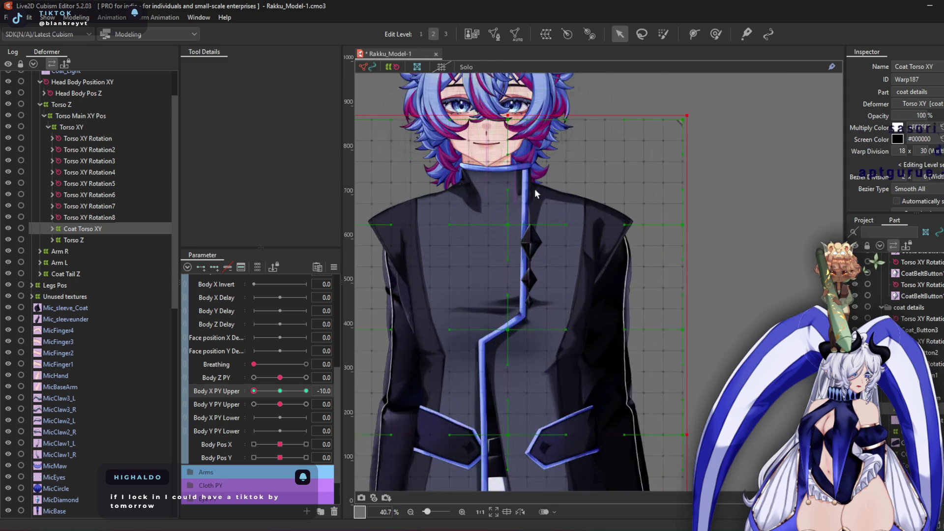
pyautogui.moveTo(493, 252); pyautogui.dragTo(477, 251)
# Bend the coat's front trim and pockets further left, then switch to the Deform Brush
pyautogui.moveTo(463, 315); pyautogui.dragTo(553, 201)
pyautogui.moveTo(571, 288); pyautogui.dragTo(549, 283)
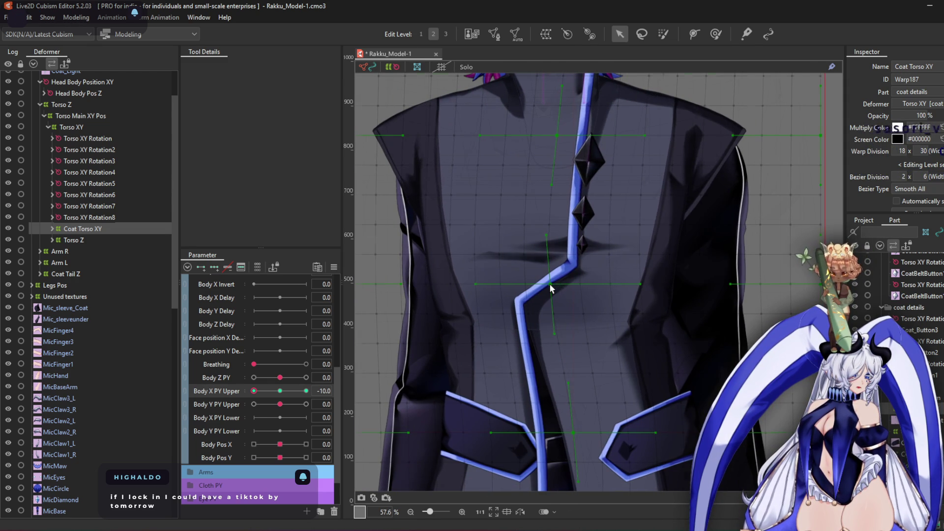
pyautogui.scroll(-2, 550, 283)
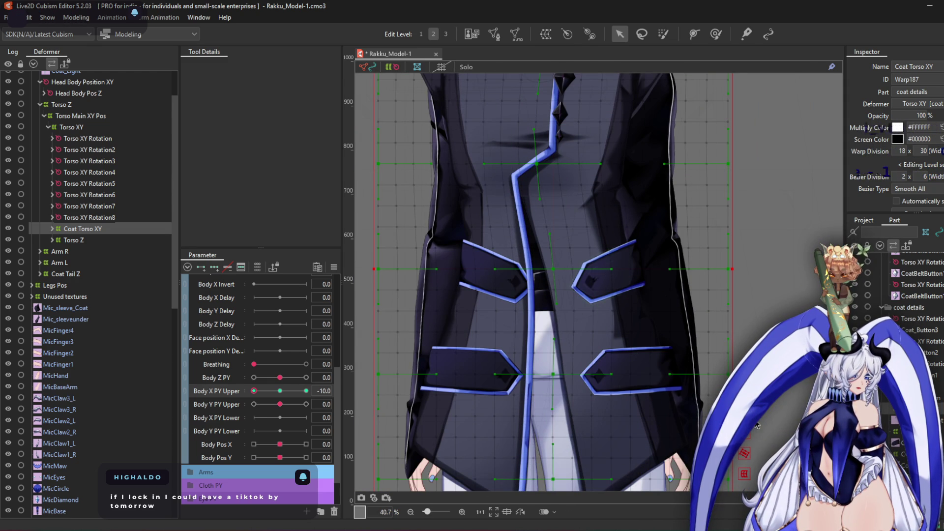
pyautogui.moveTo(554, 272); pyautogui.dragTo(540, 270)
pyautogui.moveTo(548, 322); pyautogui.dragTo(517, 253)
pyautogui.moveTo(508, 290)
pyautogui.mouseDown()
pyautogui.moveTo(539, 296)
pyautogui.moveTo(544, 310)
pyautogui.moveTo(553, 264)
pyautogui.moveTo(541, 230)
pyautogui.moveTo(485, 229)
pyautogui.mouseUp()
pyautogui.click(716, 34)
pyautogui.scroll(3, 577, 212)
# Smooth the coat's centre line, flaps and right side with the Deform Brush at -10
pyautogui.moveTo(688, 255); pyautogui.dragTo(701, 256)
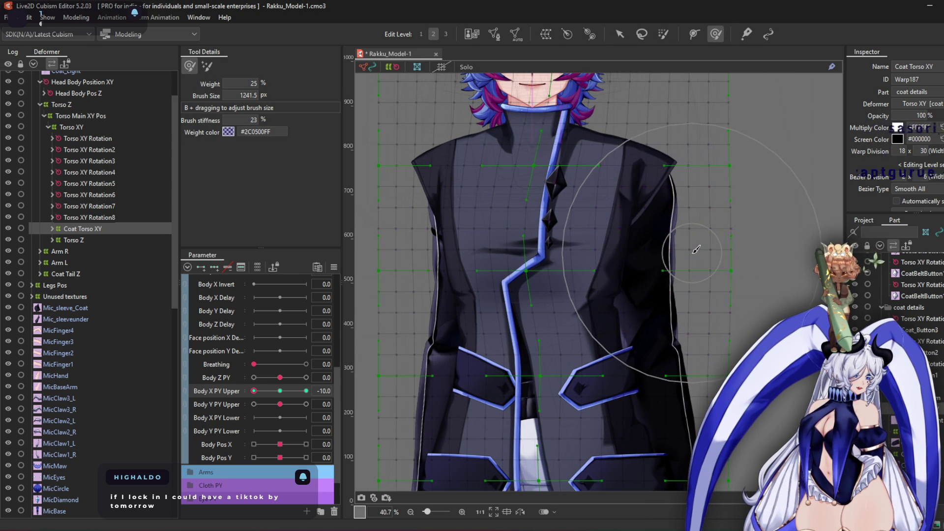
pyautogui.scroll(-1, 544, 295)
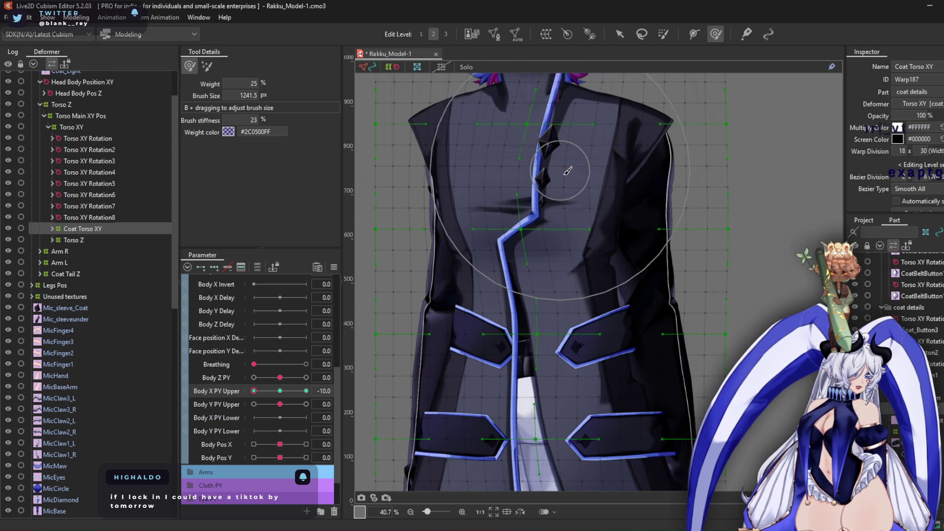
pyautogui.scroll(4, 551, 148)
pyautogui.scroll(1, 537, 125)
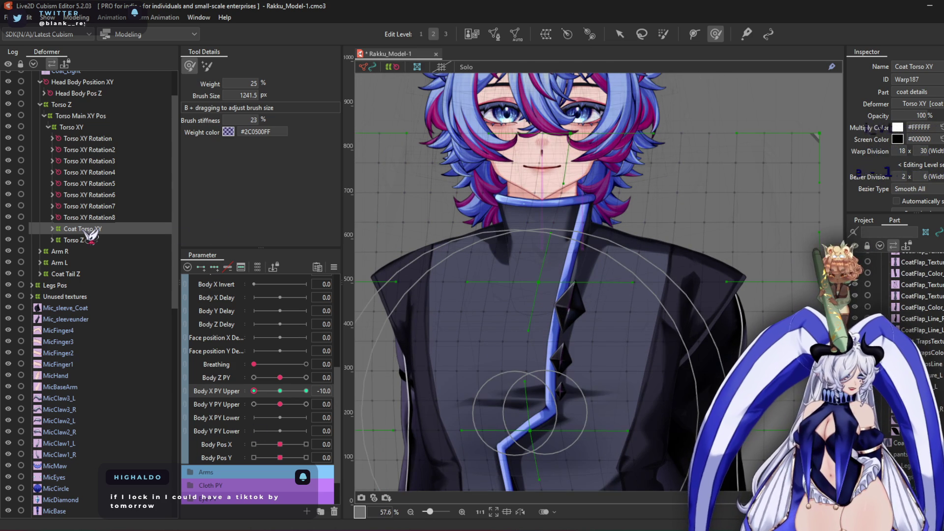
pyautogui.scroll(-3, 624, 300)
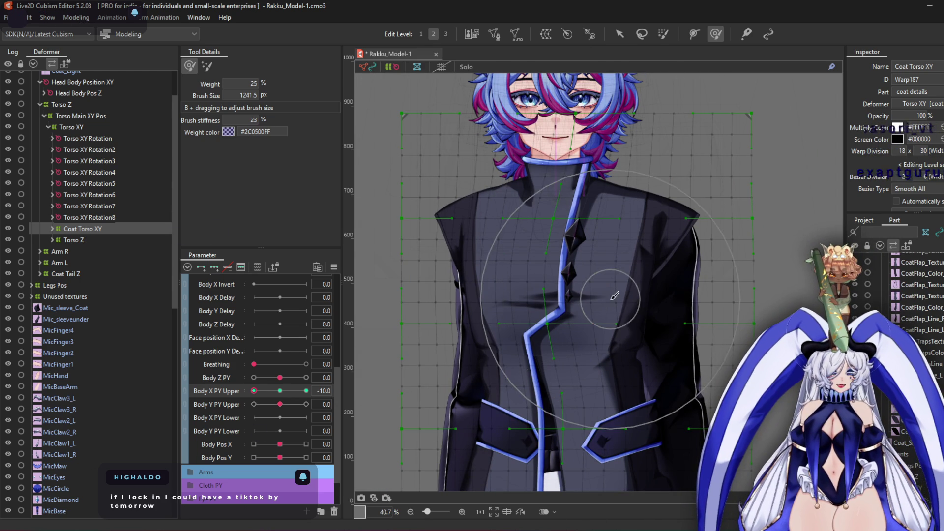
pyautogui.scroll(-5, 624, 311)
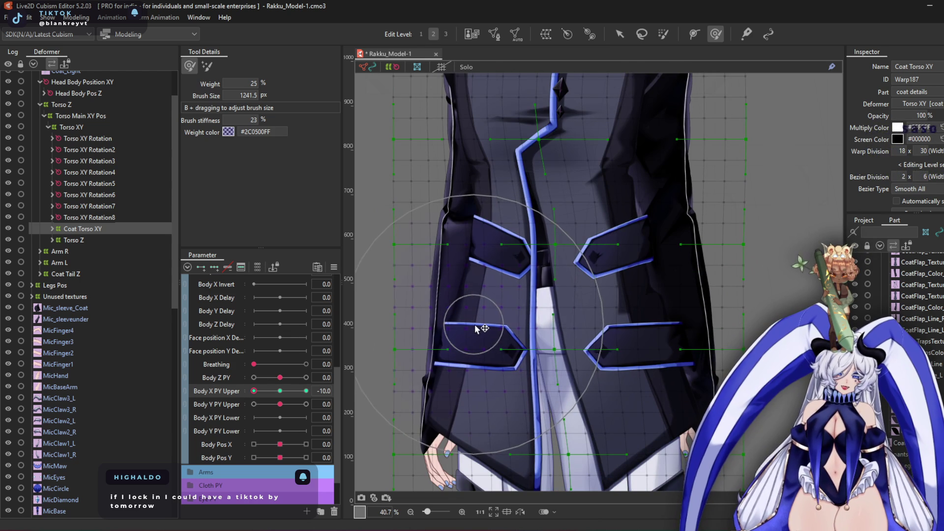
pyautogui.moveTo(480, 327)
pyautogui.mouseDown()
pyautogui.moveTo(561, 347)
pyautogui.moveTo(574, 274)
pyautogui.moveTo(557, 303)
pyautogui.mouseUp()
pyautogui.moveTo(607, 270)
pyautogui.mouseDown()
pyautogui.moveTo(645, 321)
pyautogui.moveTo(631, 378)
pyautogui.moveTo(478, 379)
pyautogui.moveTo(550, 393)
pyautogui.moveTo(566, 384)
pyautogui.moveTo(551, 305)
pyautogui.moveTo(517, 315)
pyautogui.moveTo(534, 351)
pyautogui.moveTo(453, 288)
pyautogui.moveTo(449, 331)
pyautogui.moveTo(468, 316)
pyautogui.moveTo(559, 357)
pyautogui.moveTo(553, 335)
pyautogui.moveTo(548, 364)
pyautogui.moveTo(548, 335)
pyautogui.moveTo(597, 379)
pyautogui.moveTo(566, 396)
pyautogui.moveTo(563, 439)
pyautogui.moveTo(537, 421)
pyautogui.moveTo(527, 435)
pyautogui.moveTo(510, 432)
pyautogui.mouseUp()
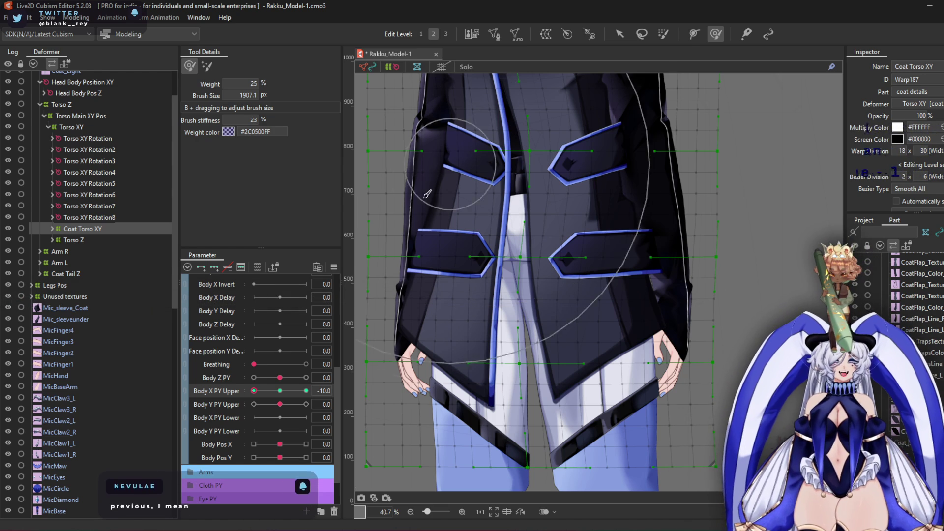
pyautogui.moveTo(560, 315); pyautogui.dragTo(585, 316)
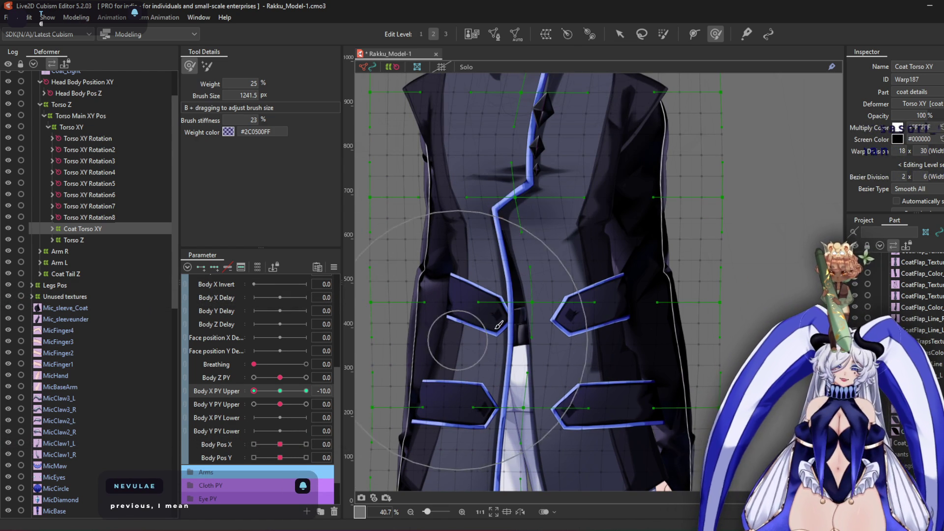
pyautogui.moveTo(510, 295)
pyautogui.mouseDown()
pyautogui.moveTo(495, 274)
pyautogui.moveTo(512, 274)
pyautogui.moveTo(489, 254)
pyautogui.moveTo(602, 263)
pyautogui.moveTo(596, 270)
pyautogui.moveTo(577, 168)
pyautogui.mouseUp()
pyautogui.moveTo(706, 224)
pyautogui.mouseDown()
pyautogui.moveTo(671, 249)
pyautogui.moveTo(654, 281)
pyautogui.moveTo(669, 300)
pyautogui.mouseUp()
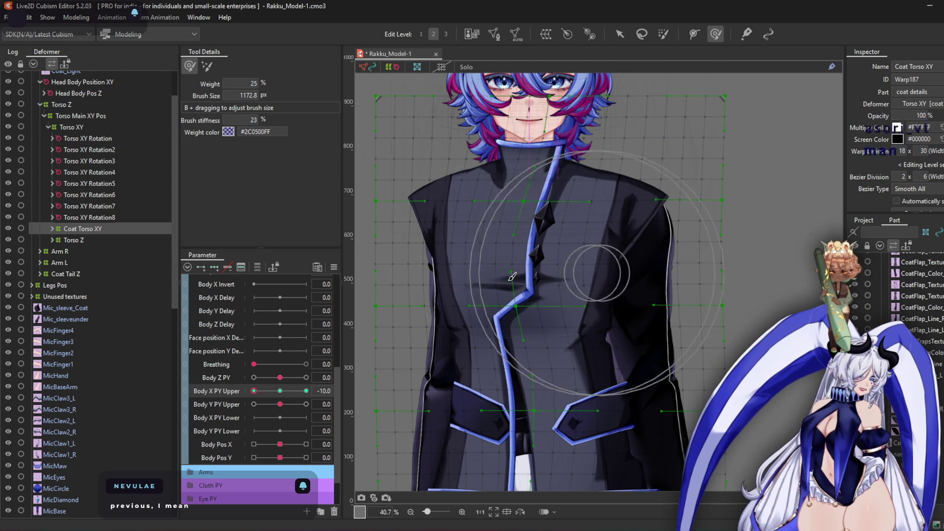
# Mirror the -10 coat shape onto Body X PY Upper +10 and check that key
pyautogui.moveTo(254, 391)
pyautogui.mouseDown()
pyautogui.moveTo(281, 391)
pyautogui.moveTo(250, 391)
pyautogui.mouseUp()
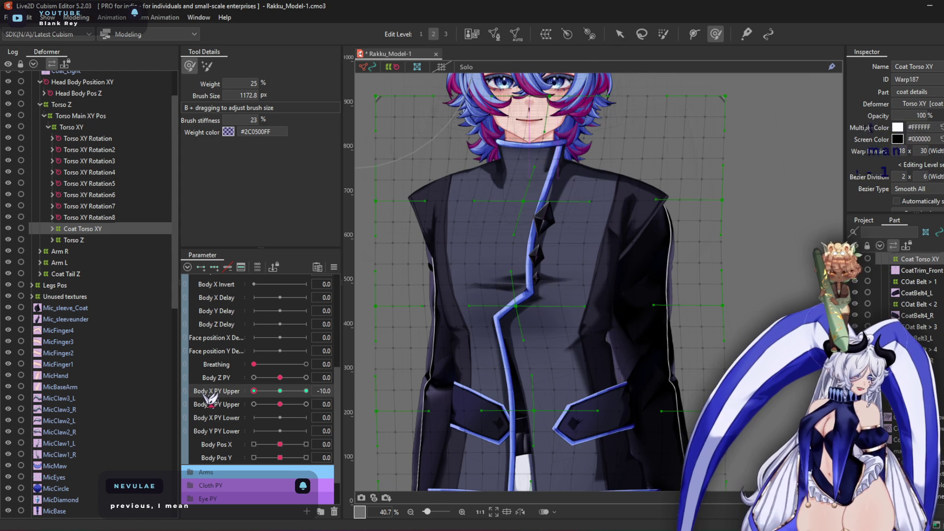
pyautogui.press('Return')
pyautogui.click(306, 391)
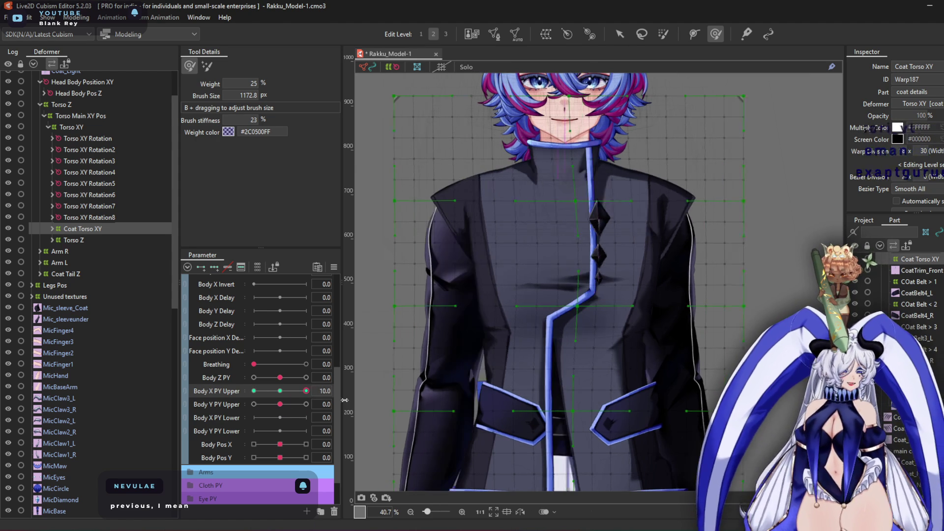